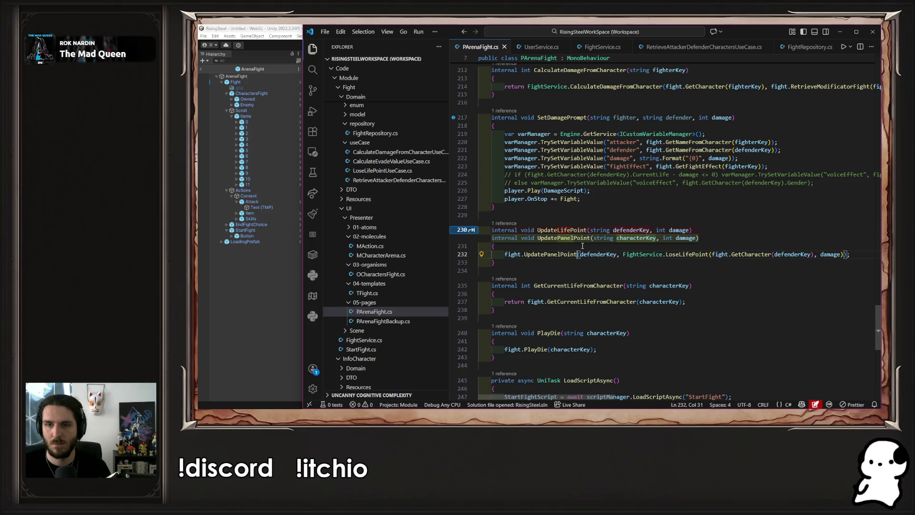
Check the single reference to UpdateLifePoint, which is in Damage.cs, then close the peek.
key(Escape)
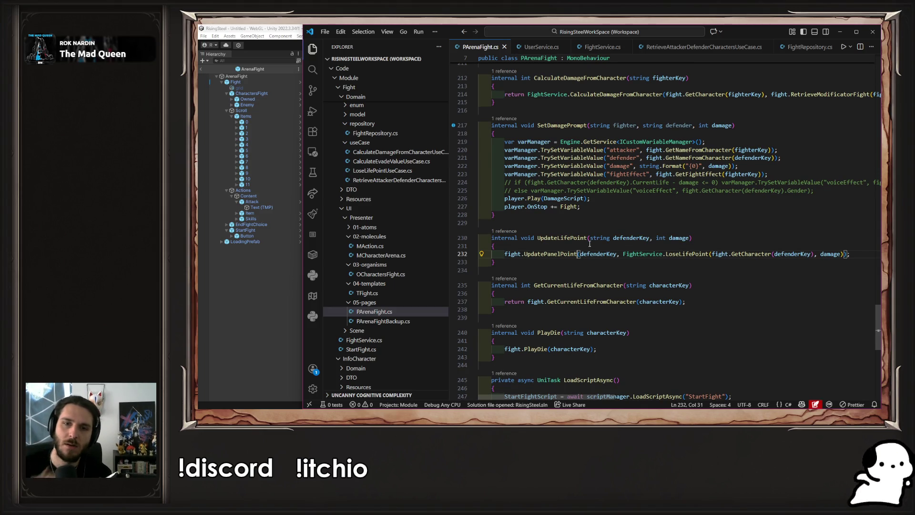
click(505, 232)
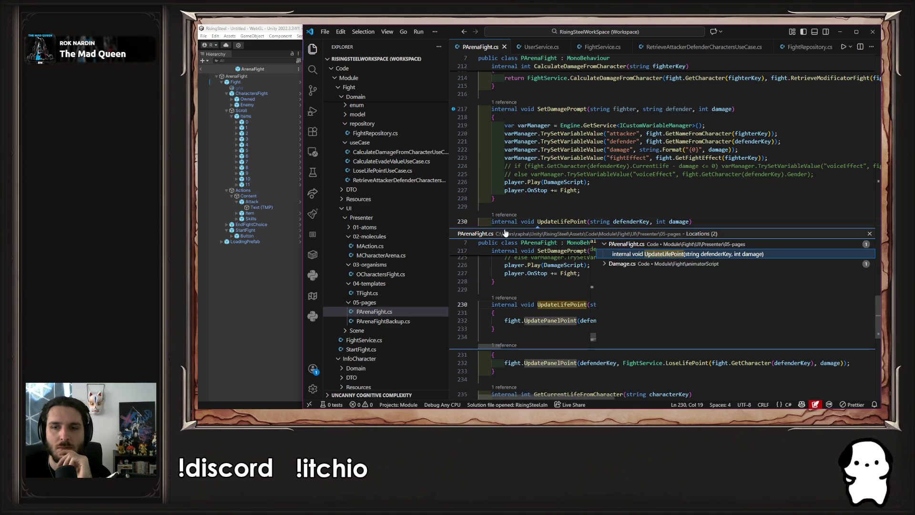
click(603, 264)
click(870, 234)
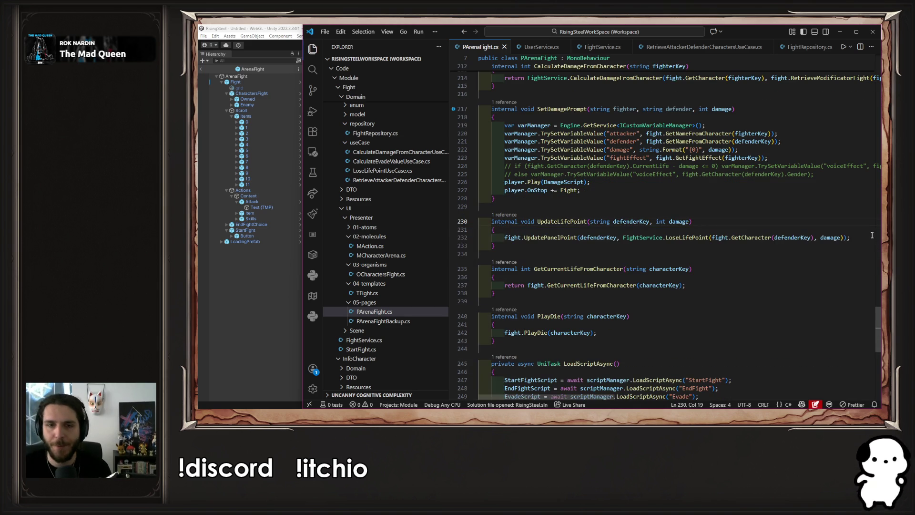
Select the UpdateLifePoint method name and scroll up to the ShowItems and UseItem methods.
click(561, 240)
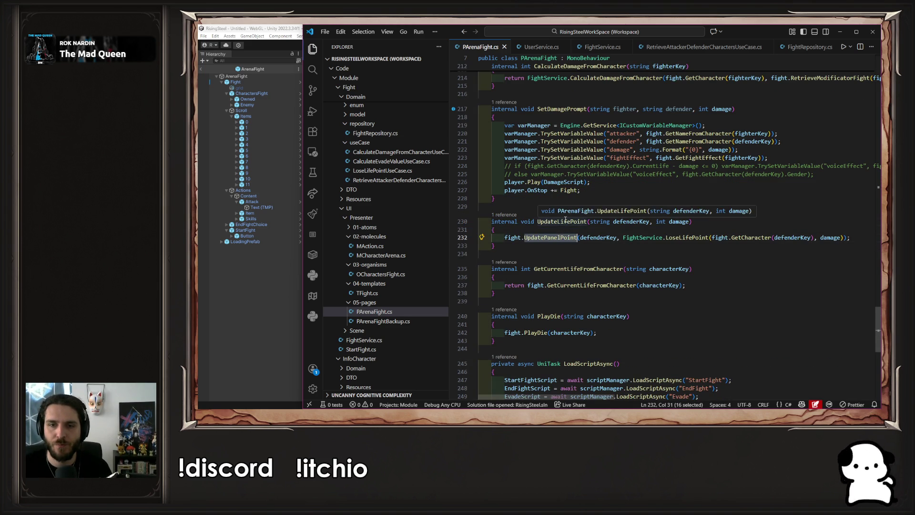
double_click(566, 222)
click(583, 246)
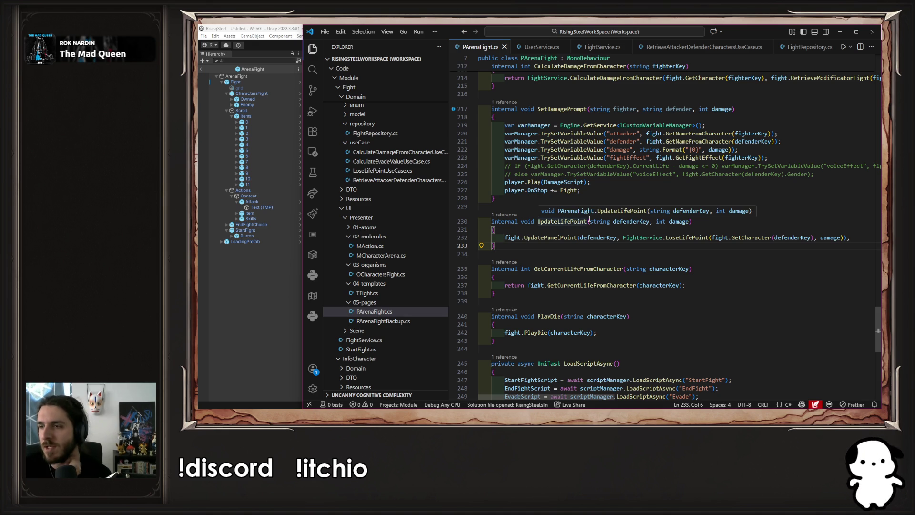
scroll(589, 218, up, 20)
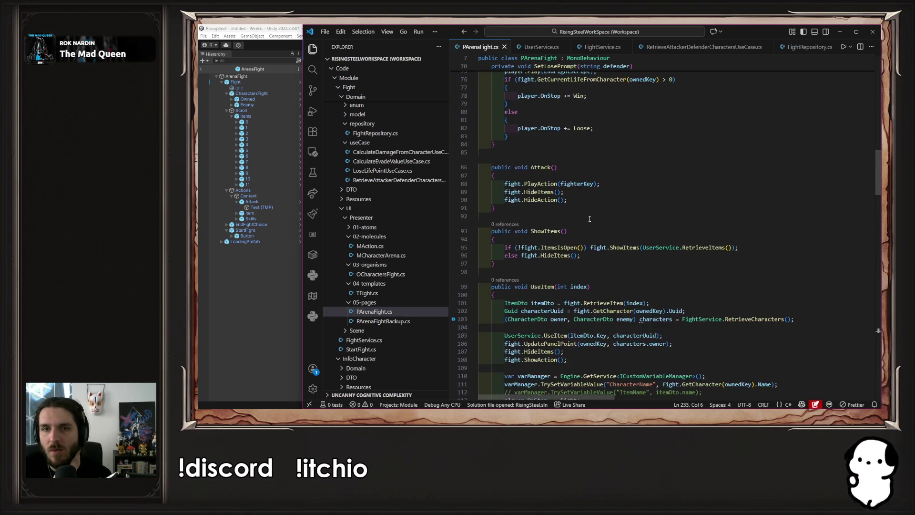
scroll(589, 219, up, 10)
Give item button 0 a second On Click event calling PArenaFight.UseItem on ArenaFight.
click(282, 266)
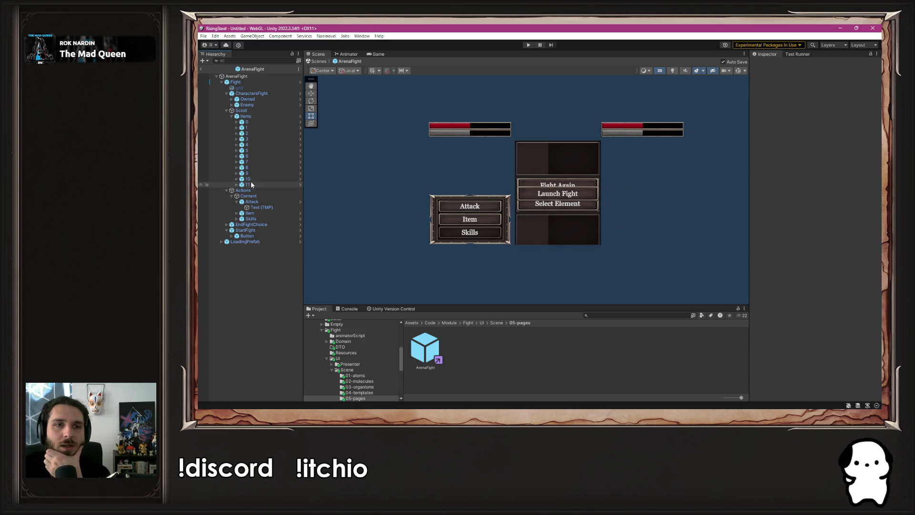
click(250, 117)
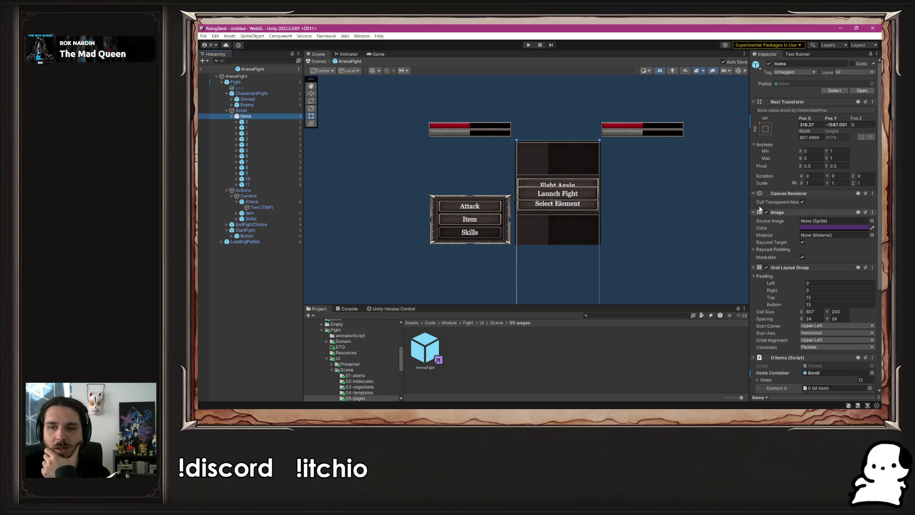
click(279, 123)
scroll(810, 229, down, 10)
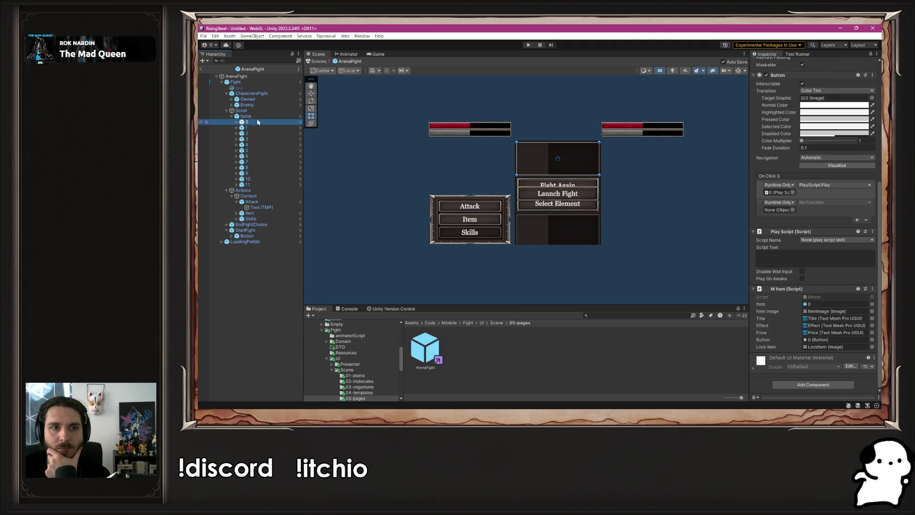
mouse_move(257, 122)
mouse_down()
mouse_move(699, 149)
mouse_move(777, 198)
mouse_move(773, 211)
mouse_up()
click(834, 203)
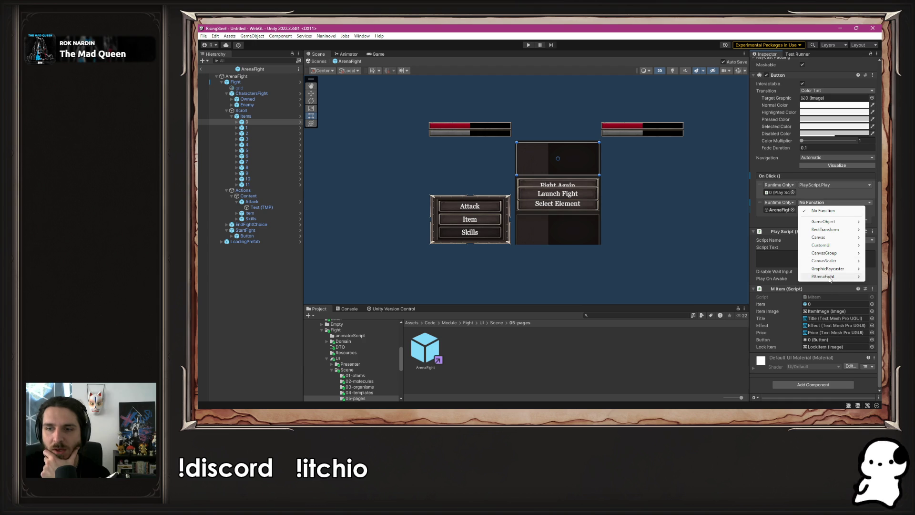
mouse_move(829, 279)
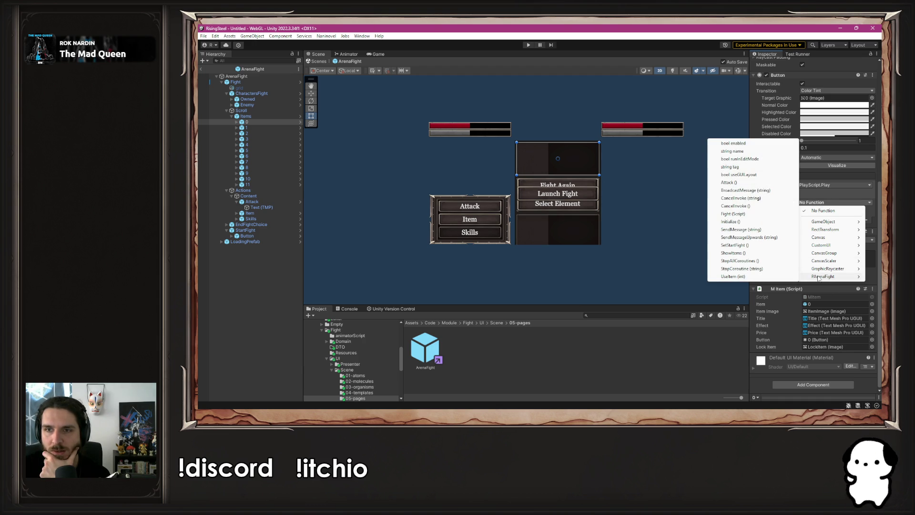
click(734, 277)
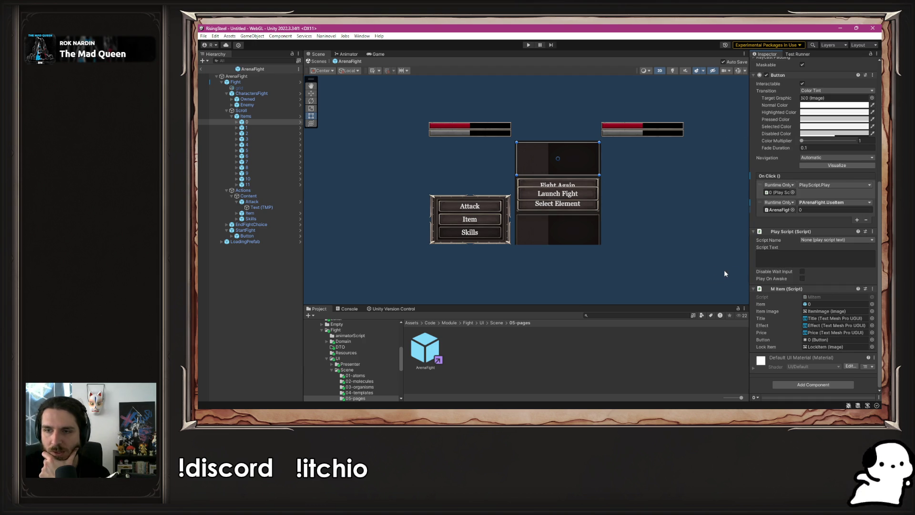
Add the same ArenaFight PArenaFight.UseItem On Click event to items 1–11, checking items 2 and 4.
click(263, 127)
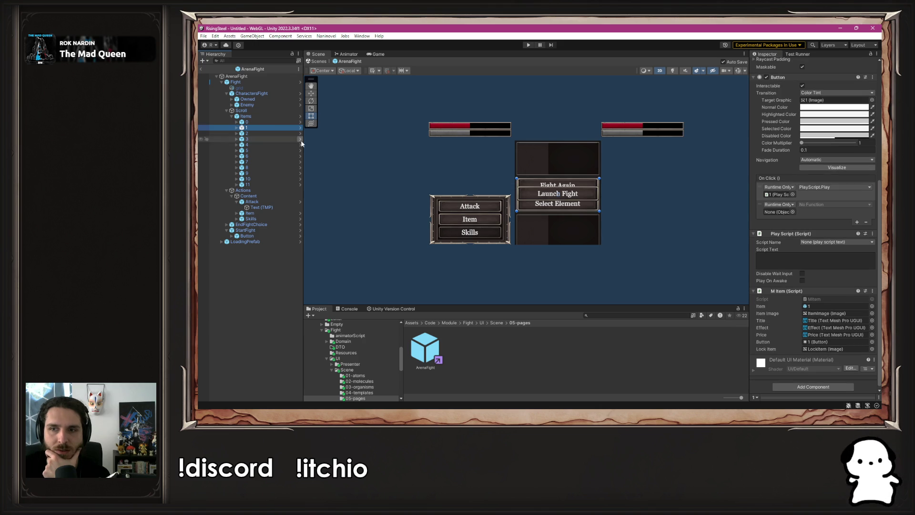
shift+click(274, 185)
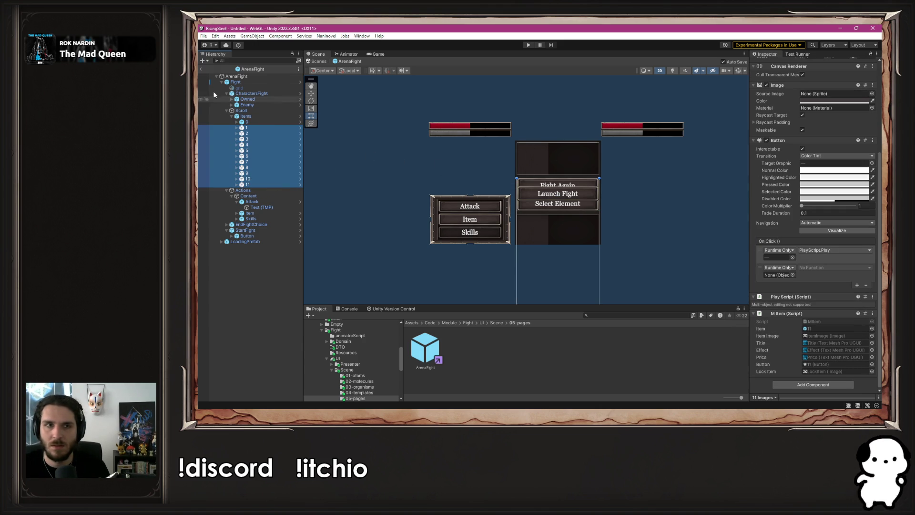
click(786, 234)
drag(236, 77, 779, 274)
click(816, 267)
mouse_move(824, 343)
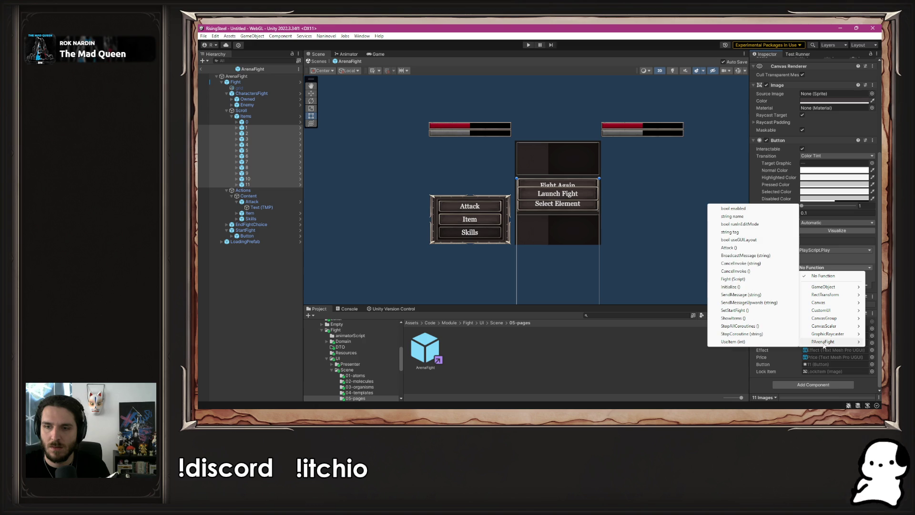
click(733, 342)
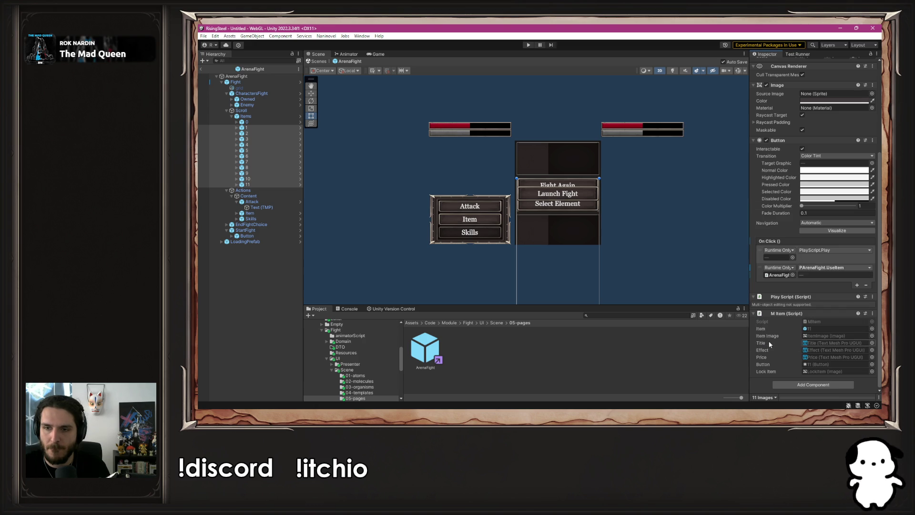
click(261, 133)
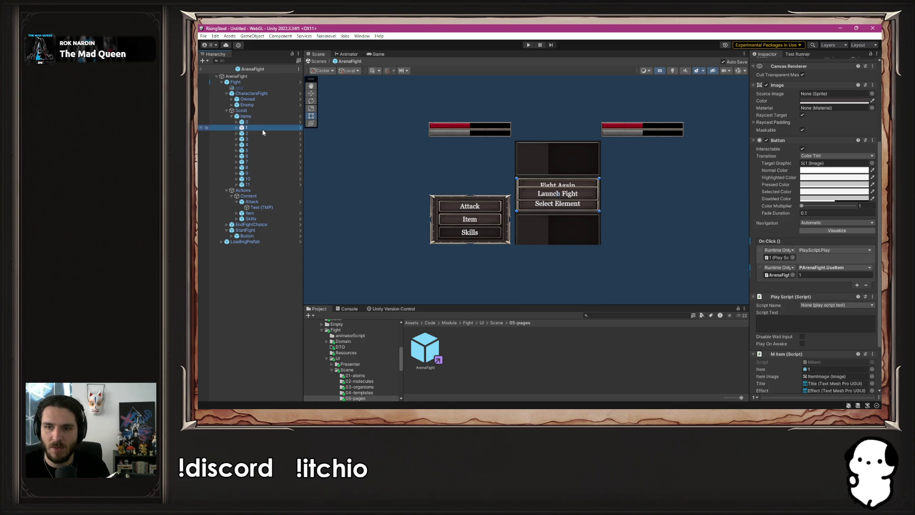
click(257, 145)
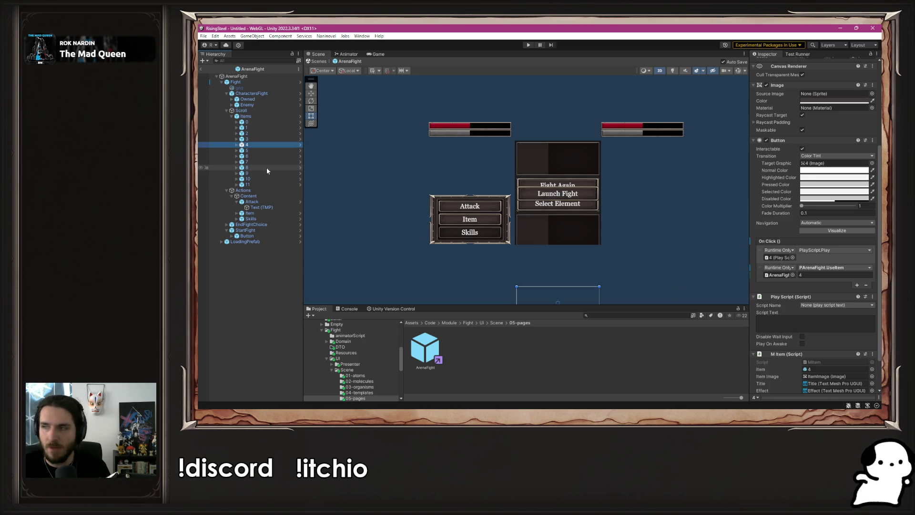
click(359, 169)
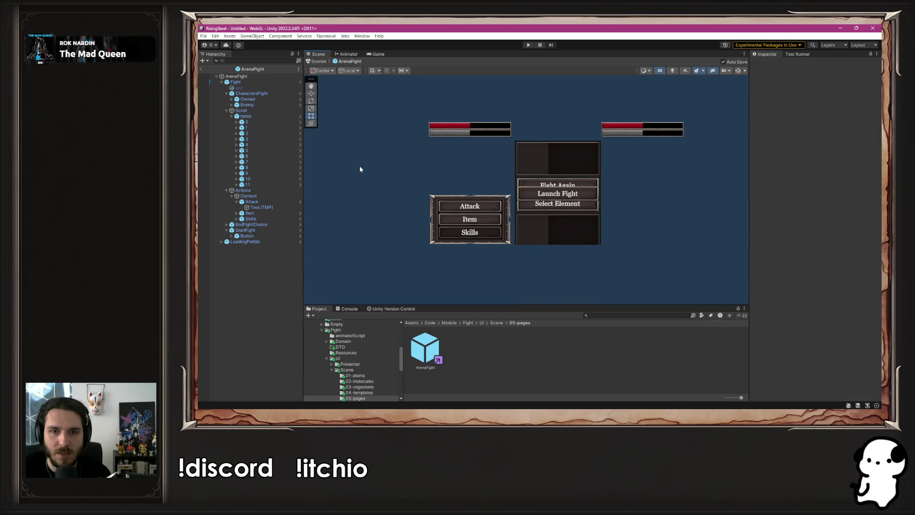
Enter Play mode, start a new game, and launch the arena fight past its opening messages.
click(528, 45)
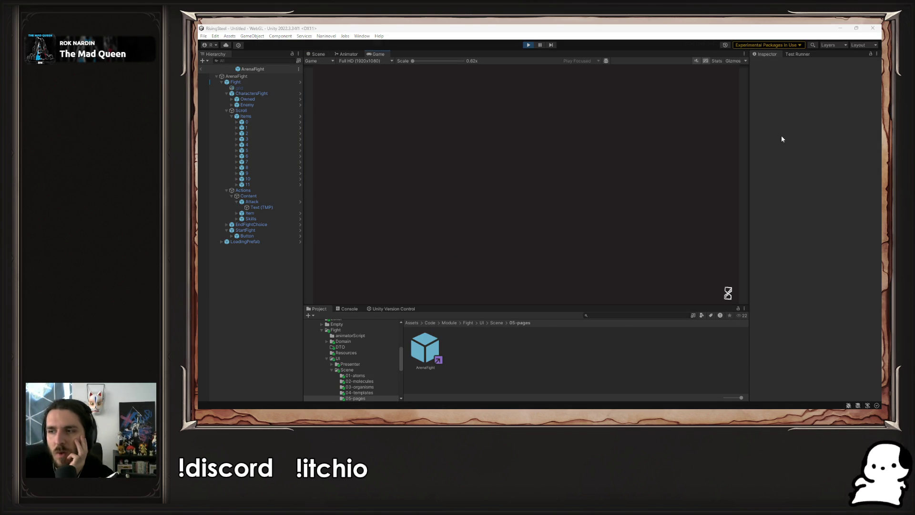
click(575, 125)
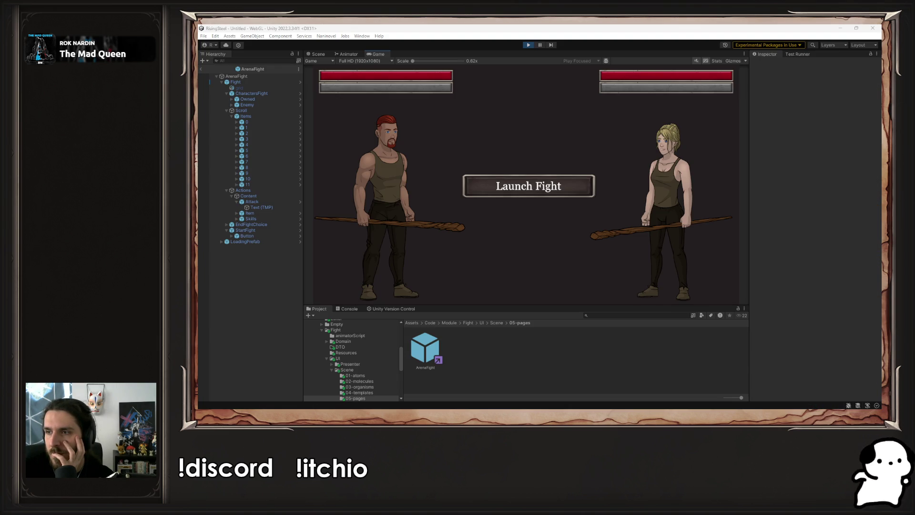
click(559, 214)
click(553, 183)
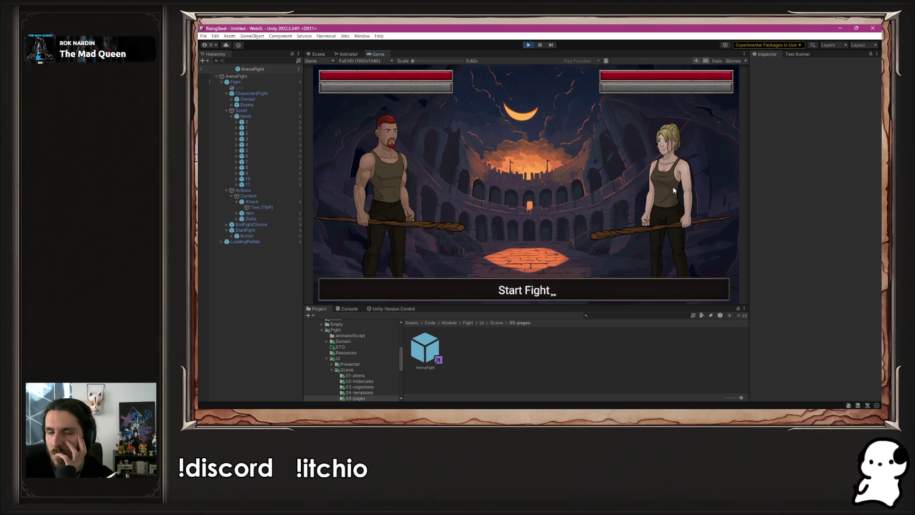
click(618, 288)
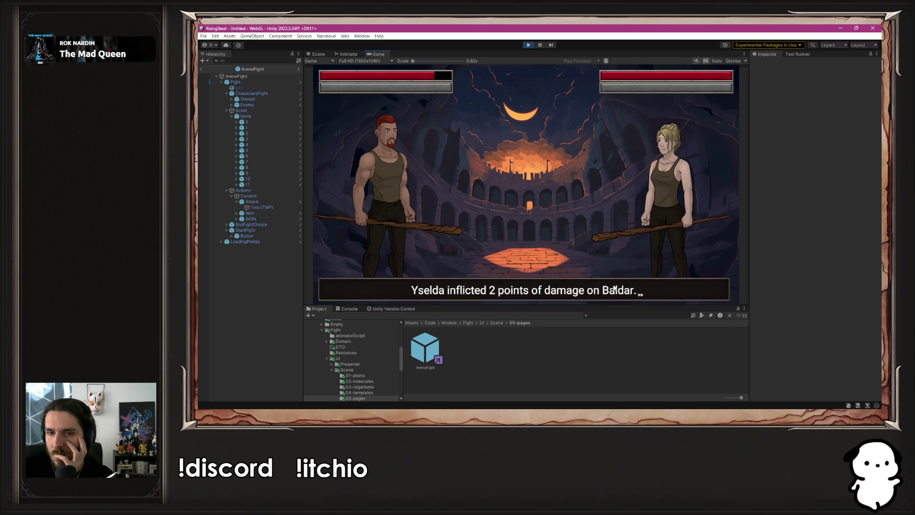
click(615, 288)
Use the Chicken item and open the resulting NullReferenceException from the Console.
click(429, 227)
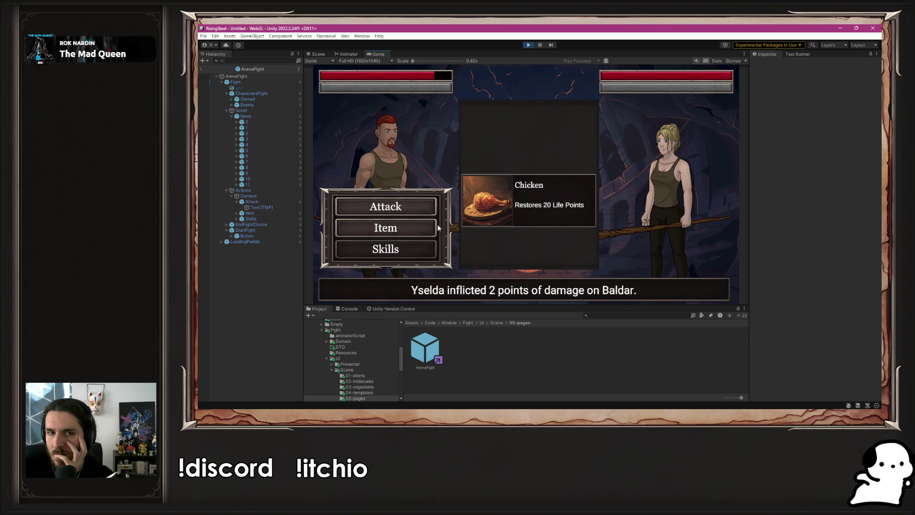
click(515, 191)
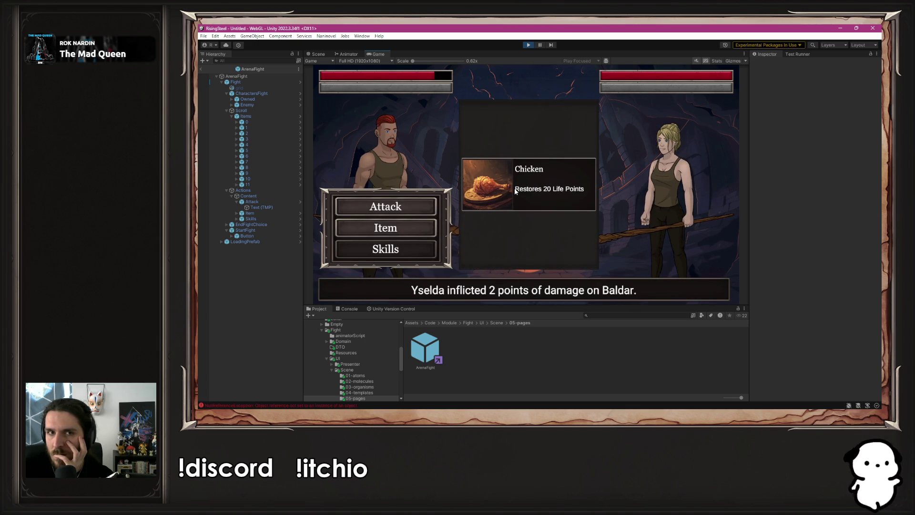
click(381, 405)
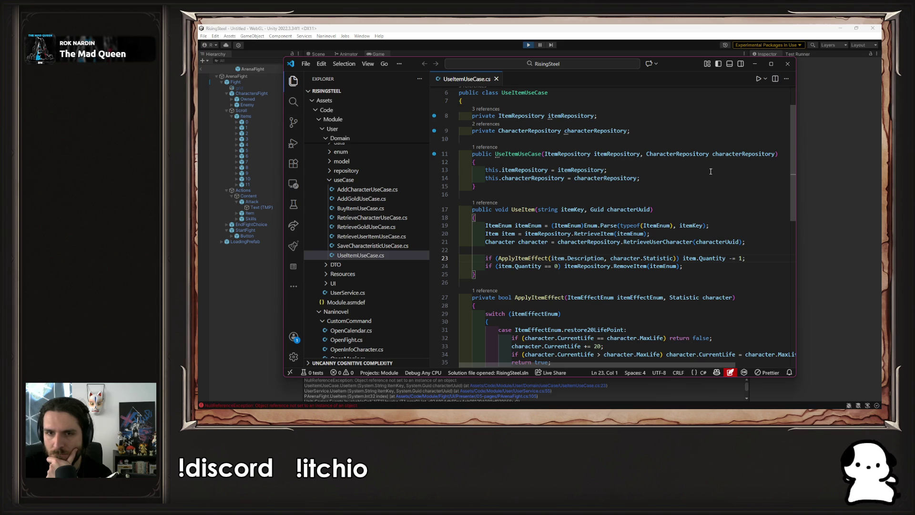
Inspect the ApplyItemEffect call in UseItem and enlarge Unity's error stack trace for comparison.
click(585, 258)
click(672, 258)
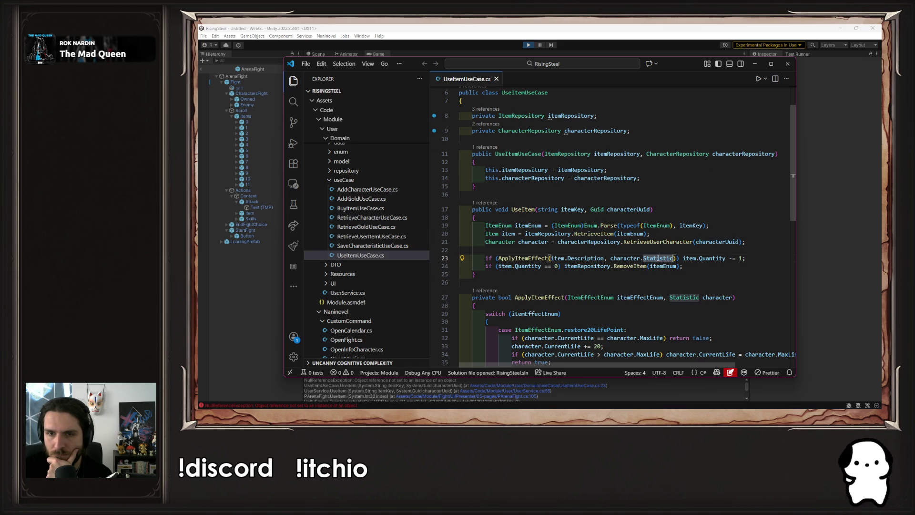
click(760, 246)
click(244, 379)
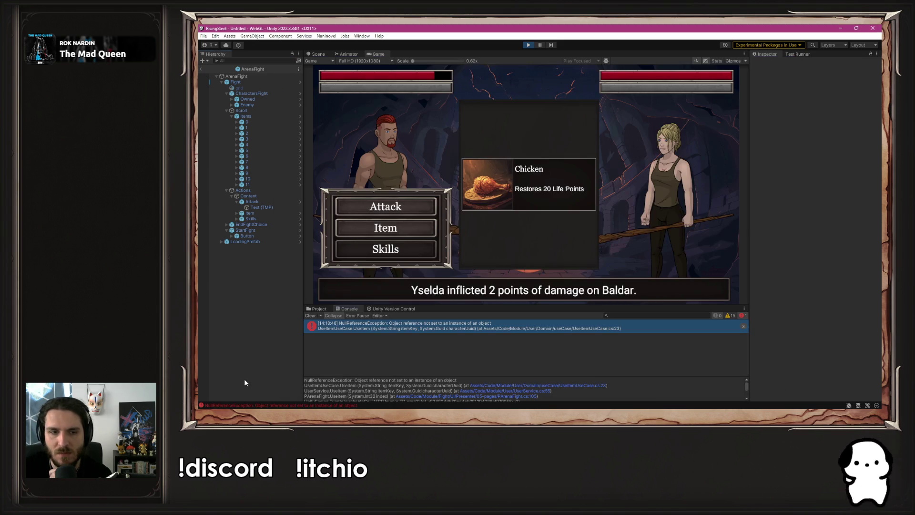
drag(479, 376, 472, 340)
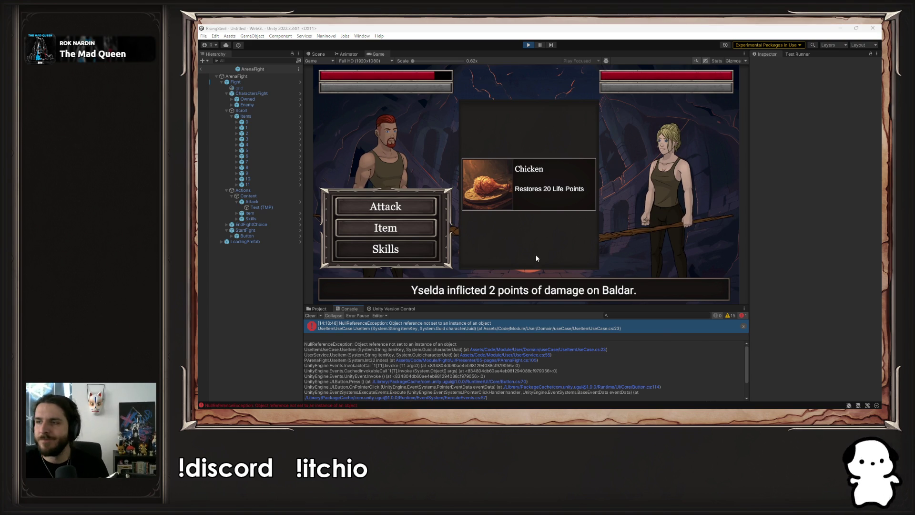
key(alt+Tab)
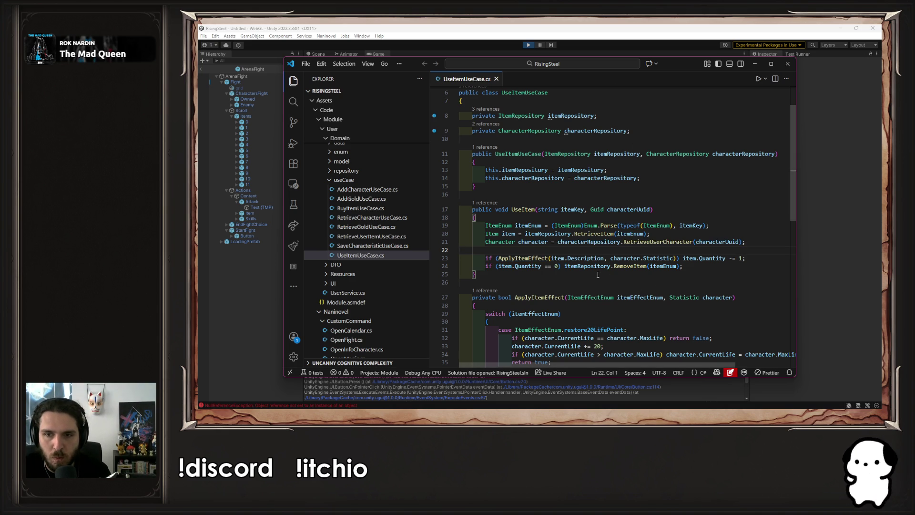
Insert a suggested Debug.Log statement on line 22 of UseItem and save.
click(578, 258)
click(561, 266)
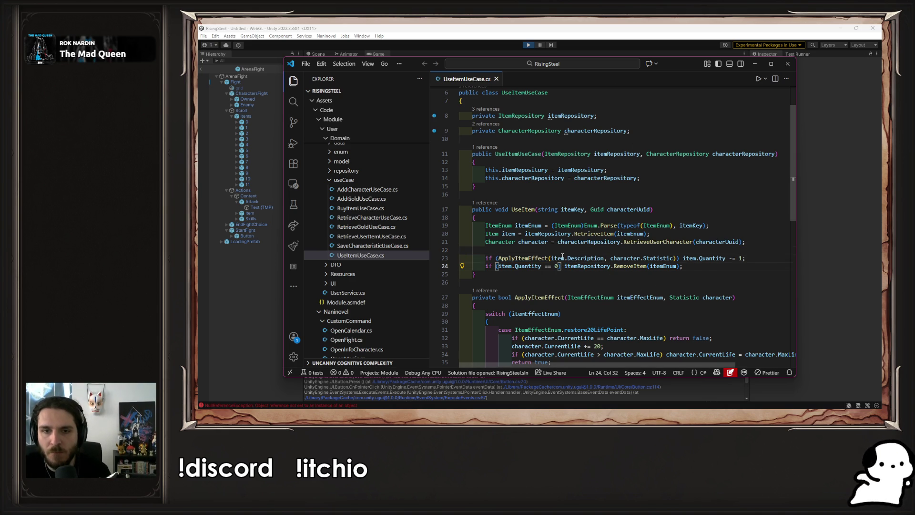
click(564, 248)
key(Tab)
key(Tab)
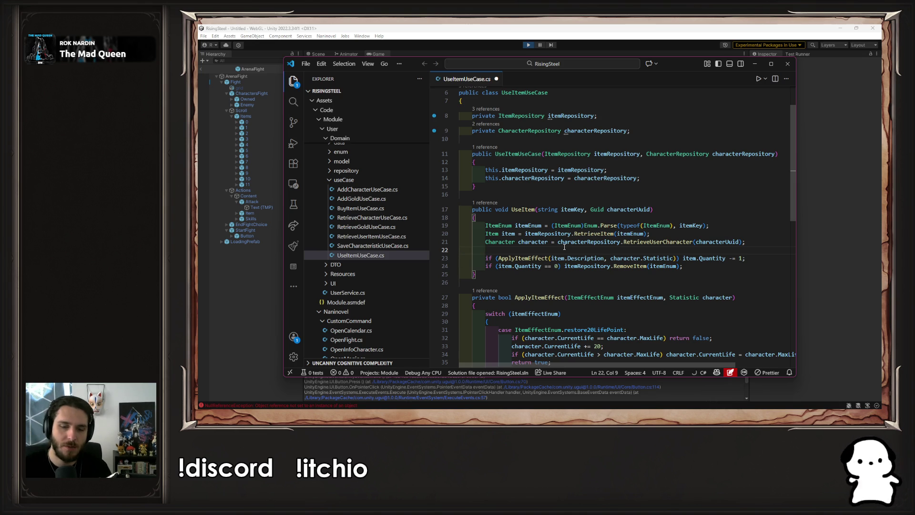
text(Debug)
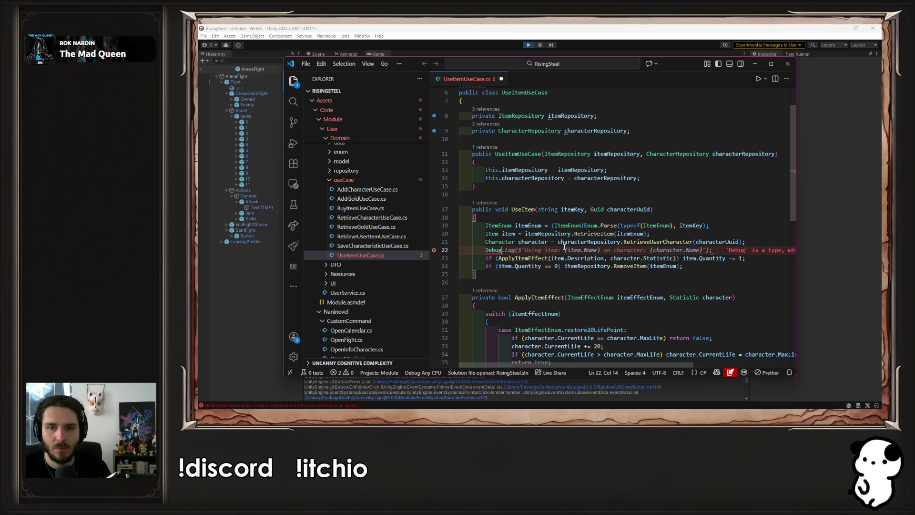
key(Tab)
key(ctrl+s)
Make the log print {item} and {character} without .Name, save, and return to Unity.
key(Left)
key(Left)
key(Left)
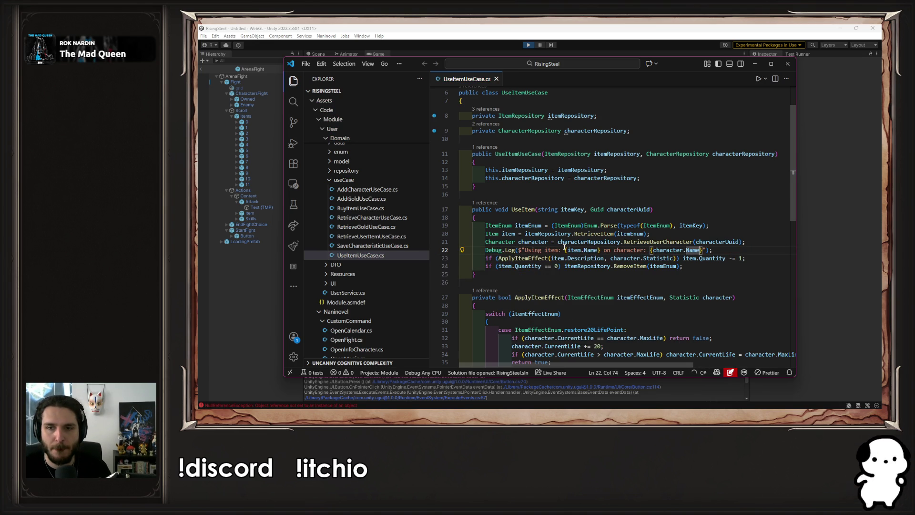
key(BackSpace)
key(BackSpace)
key(BackSpace)
key(ctrl+Left)
key(ctrl+Left)
key(ctrl+Left)
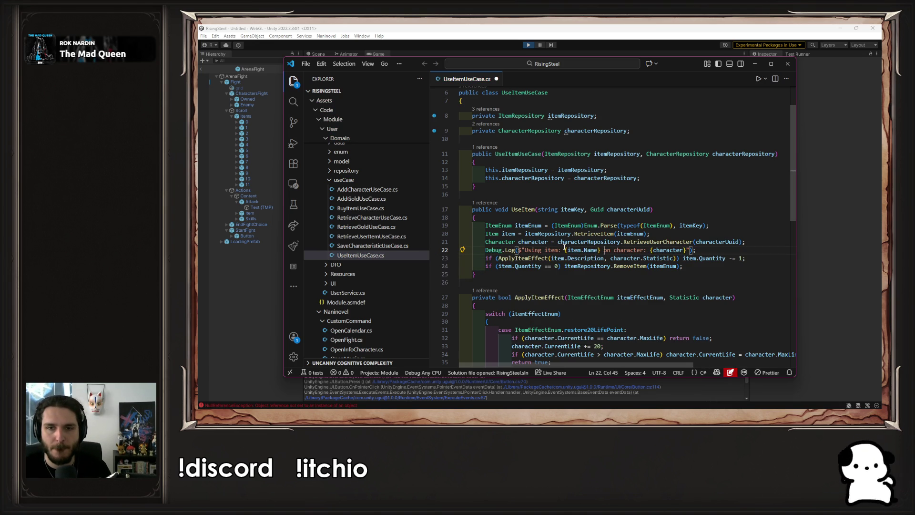
key(ctrl+Left)
key(ctrl+Left)
key(ctrl+shift+Left)
key(ctrl+shift+Left)
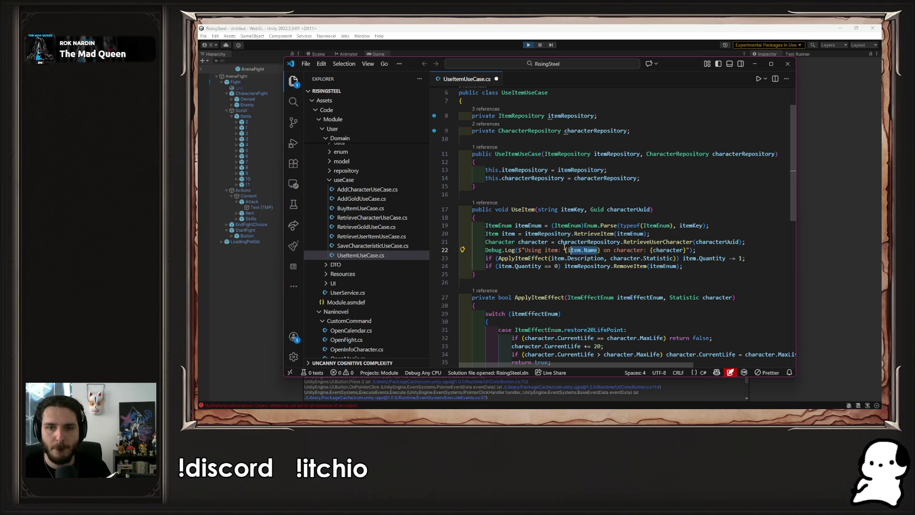
text(item)
key(ctrl+s)
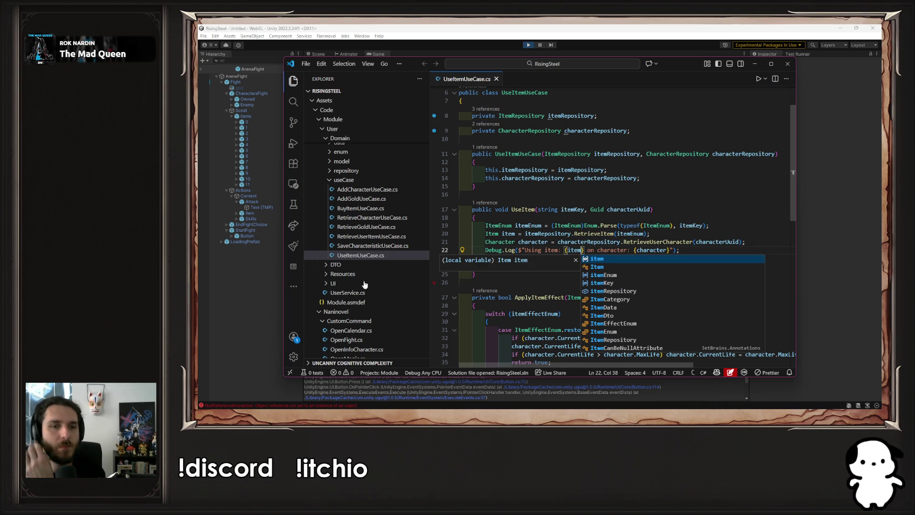
key(alt+Tab)
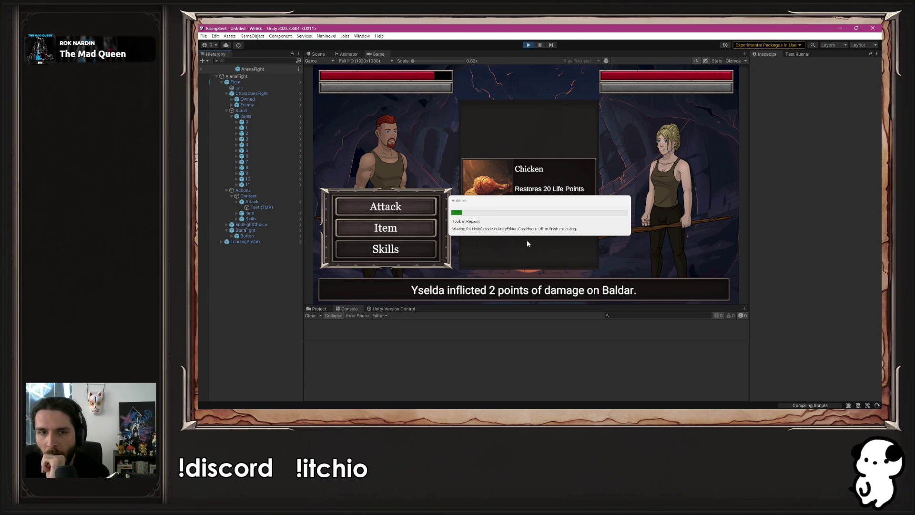
Restart Play mode, start a new game, and begin the arena fight.
click(531, 43)
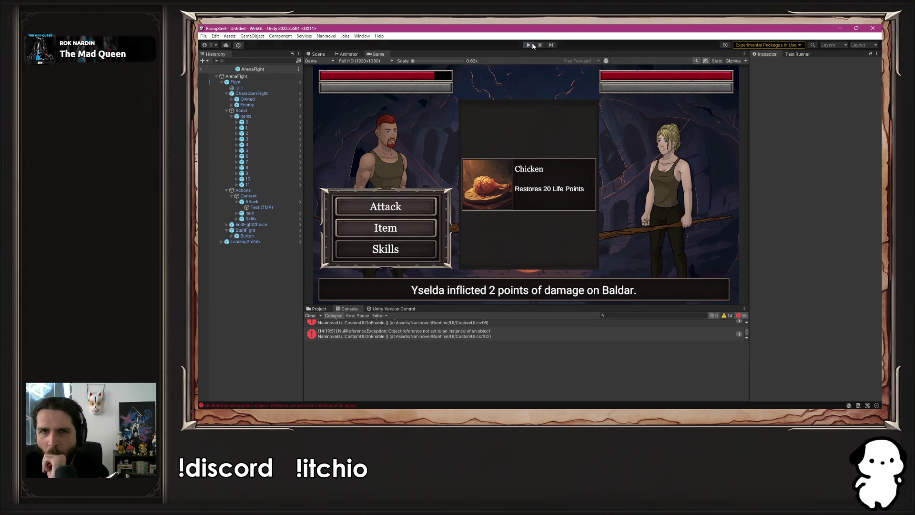
click(532, 43)
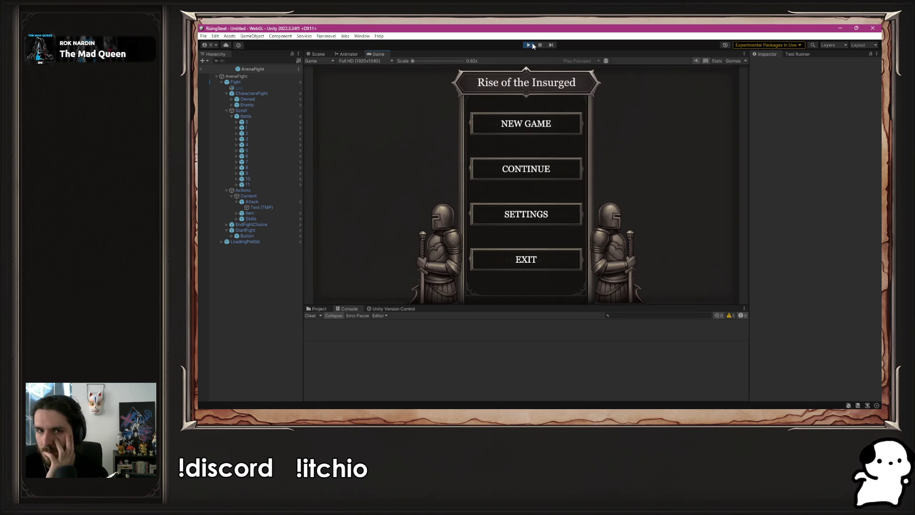
click(542, 127)
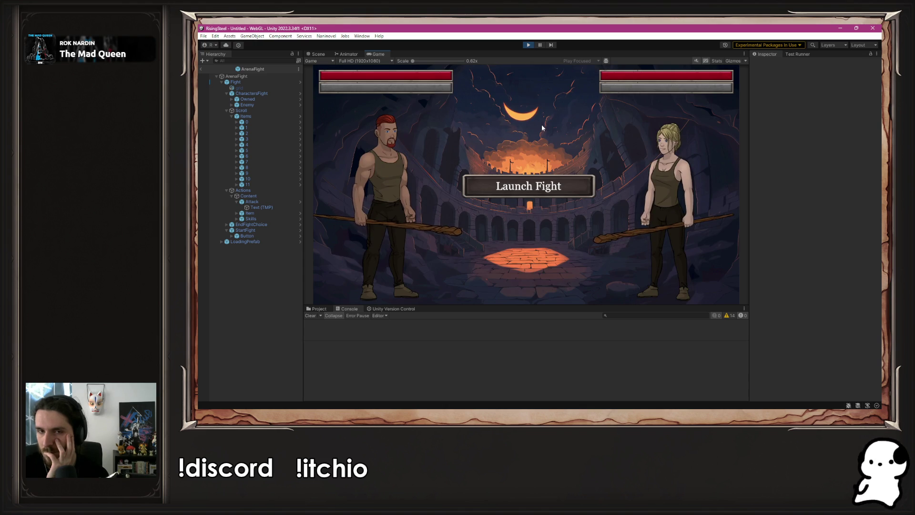
click(536, 178)
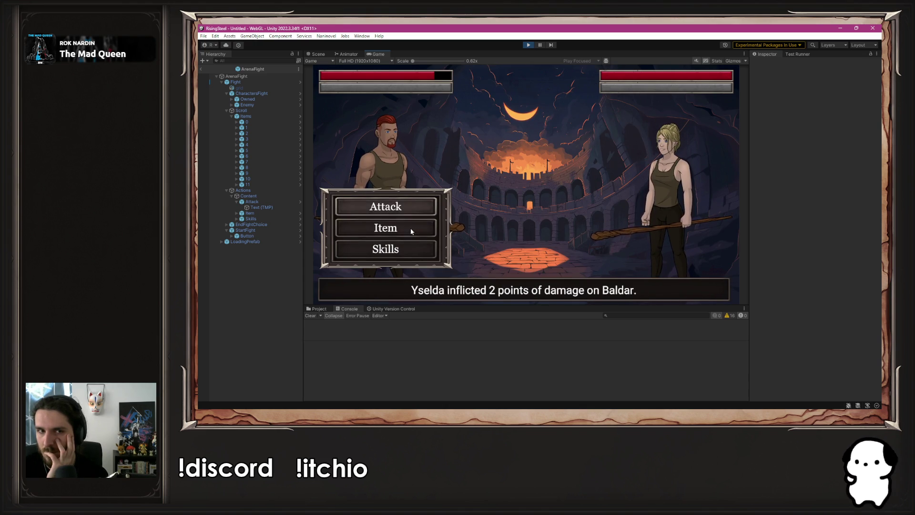
Use the Chicken item, enlarge the Console to read the error, and open the logged code.
click(410, 227)
click(526, 196)
click(444, 325)
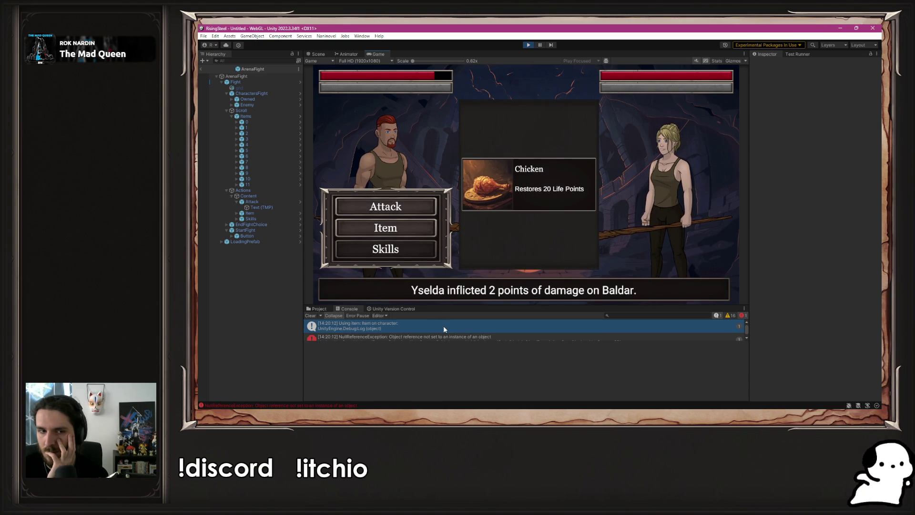
drag(445, 346, 442, 360)
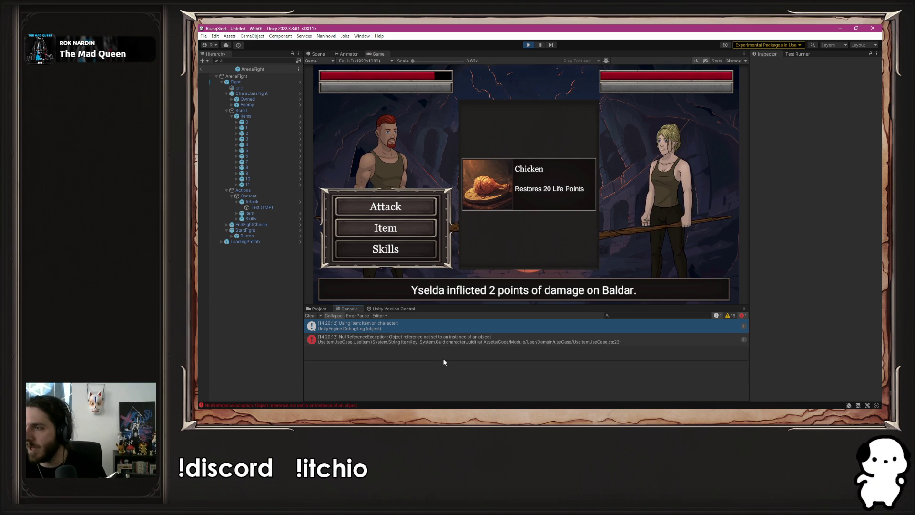
key(Return)
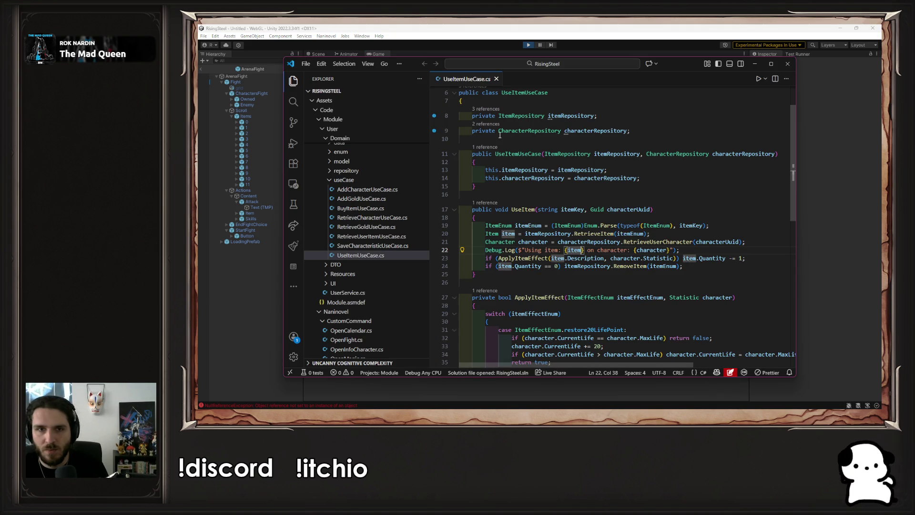
Review the characterUuid, owner and characters variables in PArenaFight.UseItem.
click(787, 64)
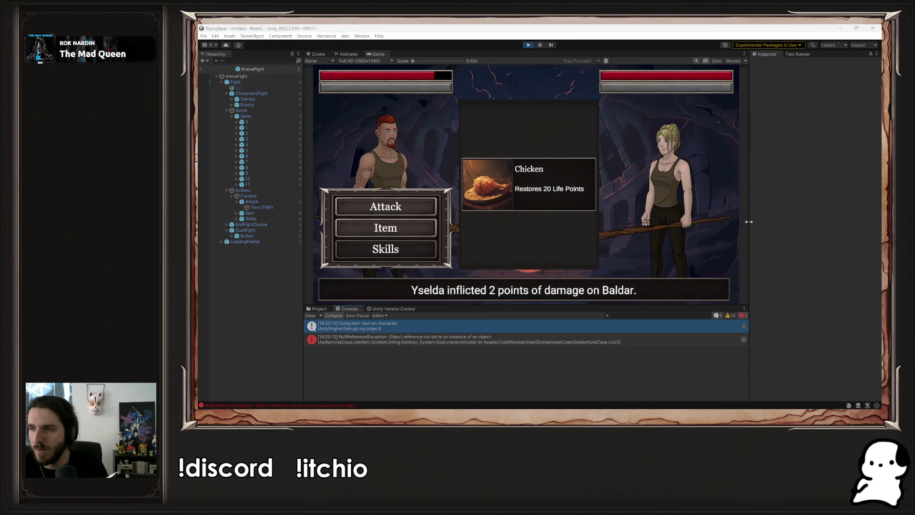
key(alt+Tab)
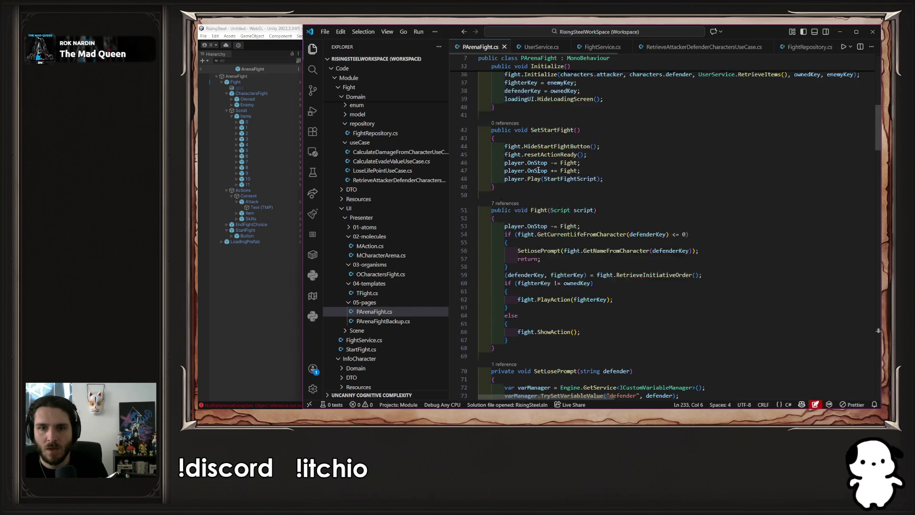
scroll(604, 237, down, 10)
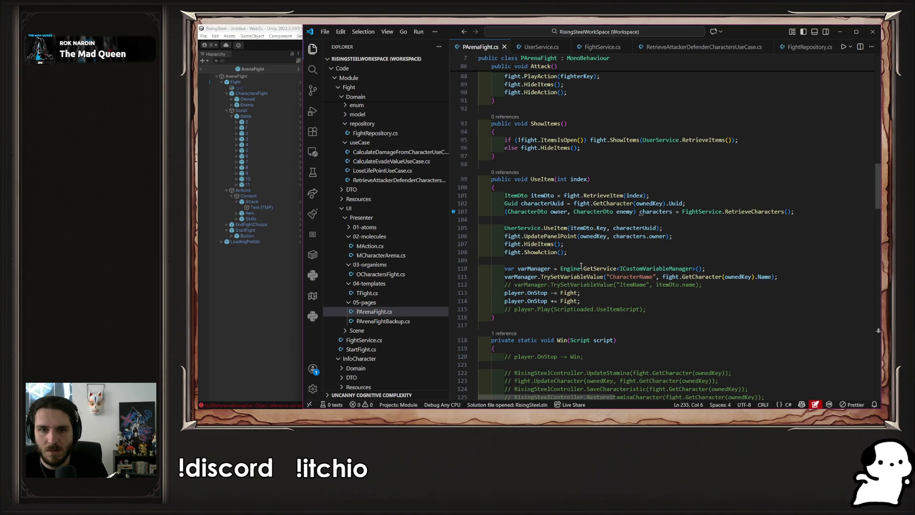
click(524, 222)
click(548, 203)
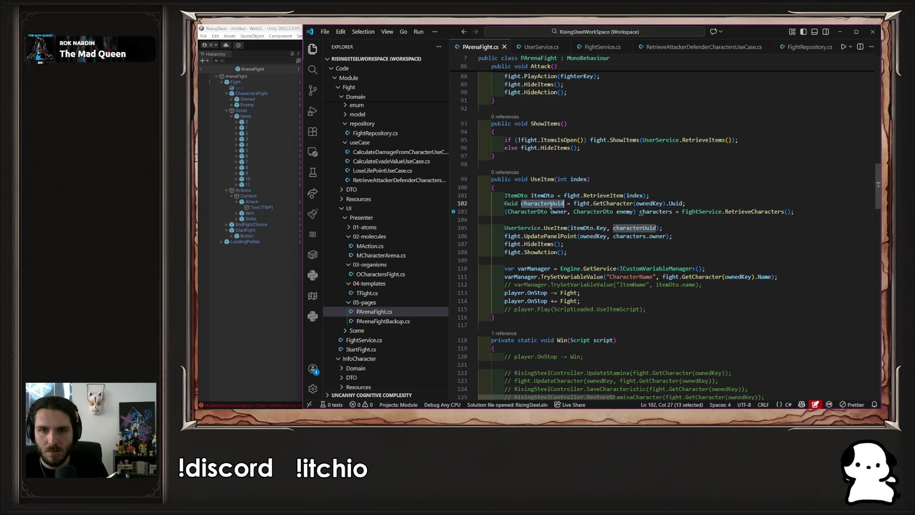
click(558, 211)
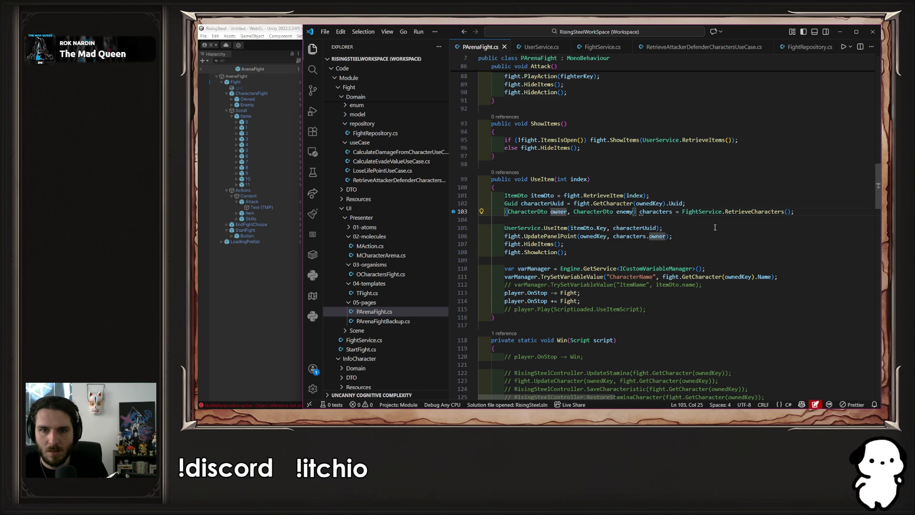
double_click(634, 228)
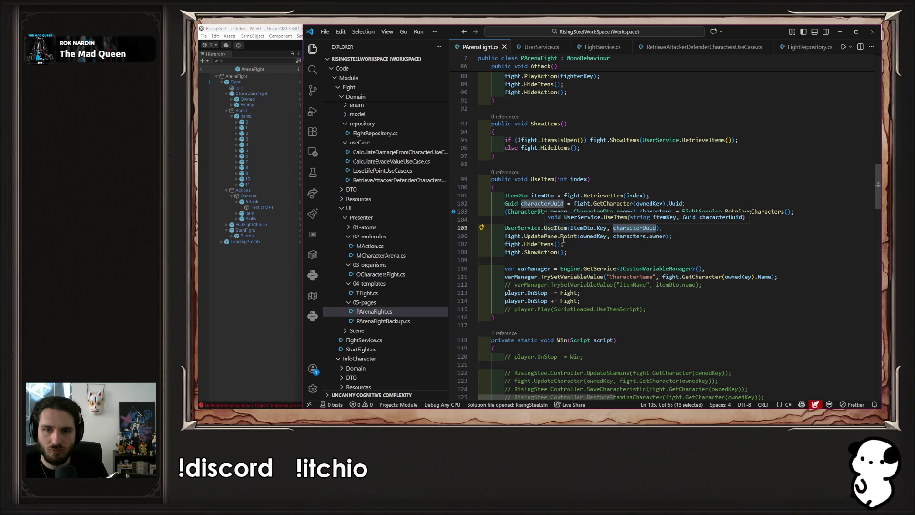
double_click(634, 236)
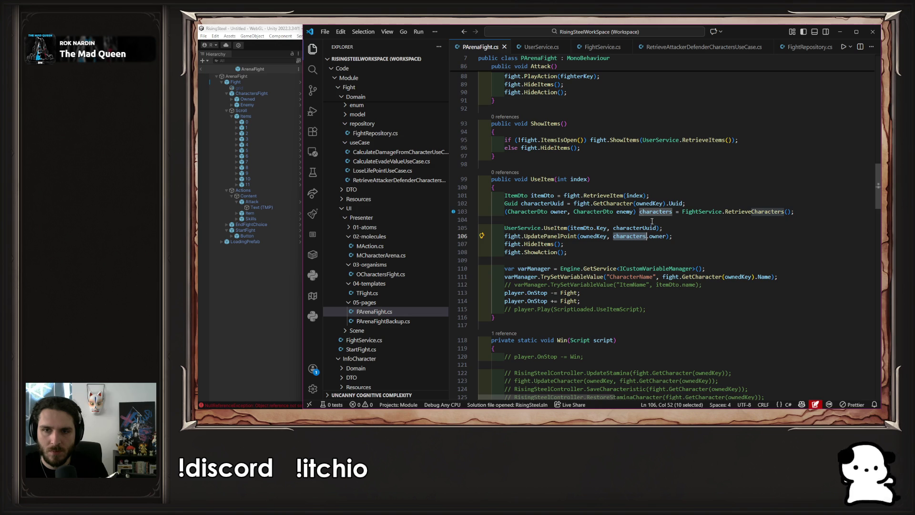
Add a Debug.Log on line 104 logging itemDto and owner, removing the .Name/.name suffixes.
click(667, 221)
key(Tab)
key(Tab)
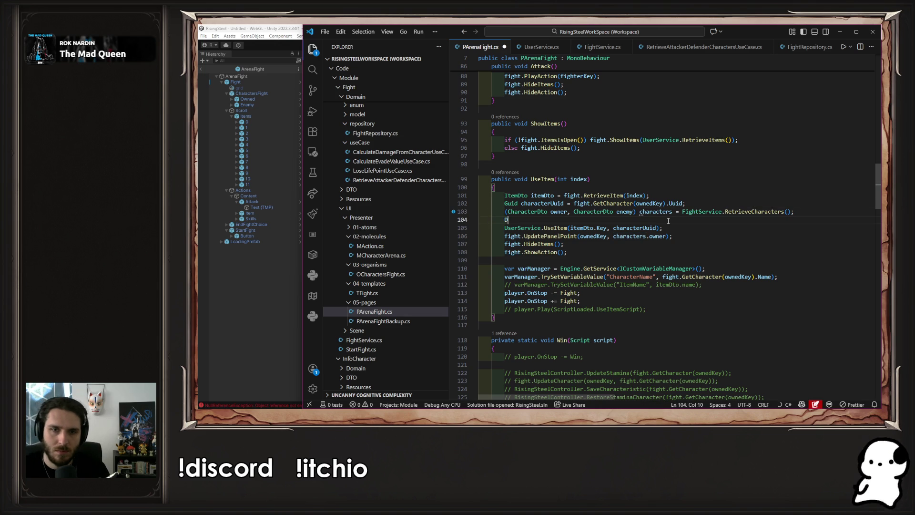
key(Tab)
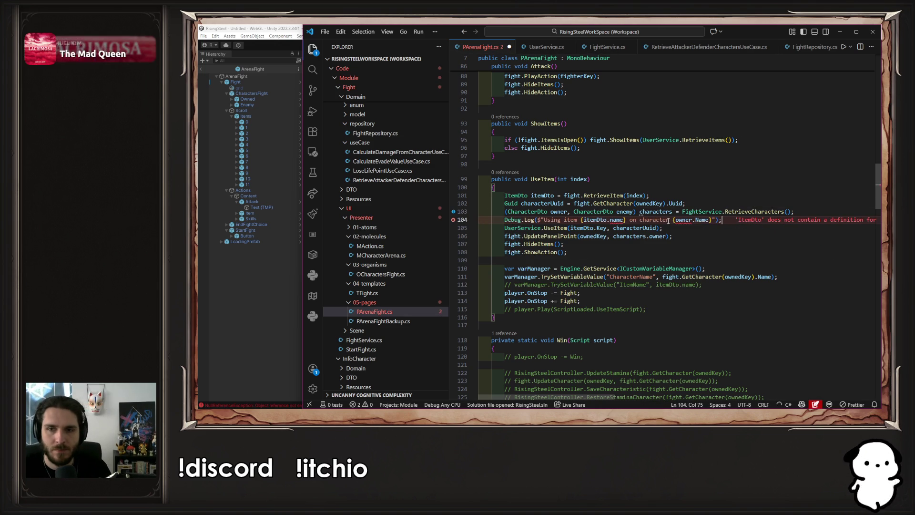
key(Left)
key(Left)
key(Left)
key(Left)
key(Left)
key(Left)
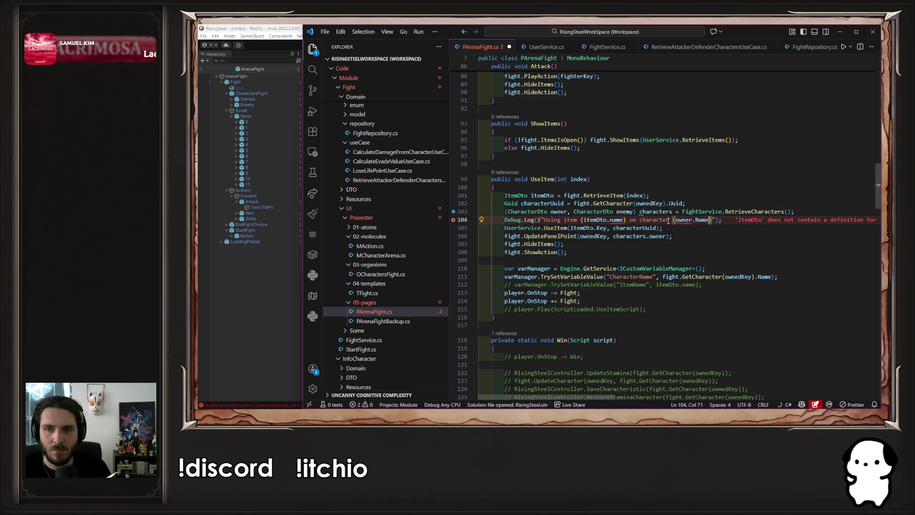
key(Delete)
key(Delete)
key(Delete)
key(Left)
key(Left)
key(Left)
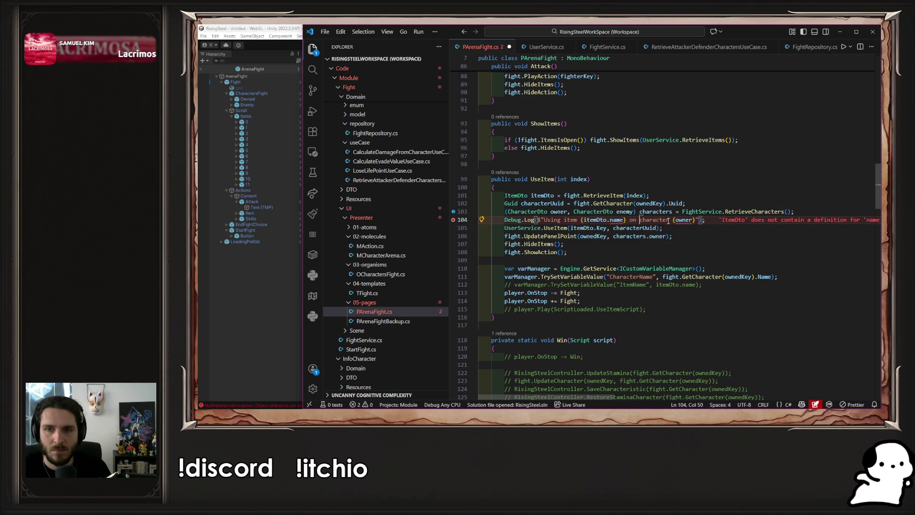
key(BackSpace)
key(BackSpace)
key(BackSpace)
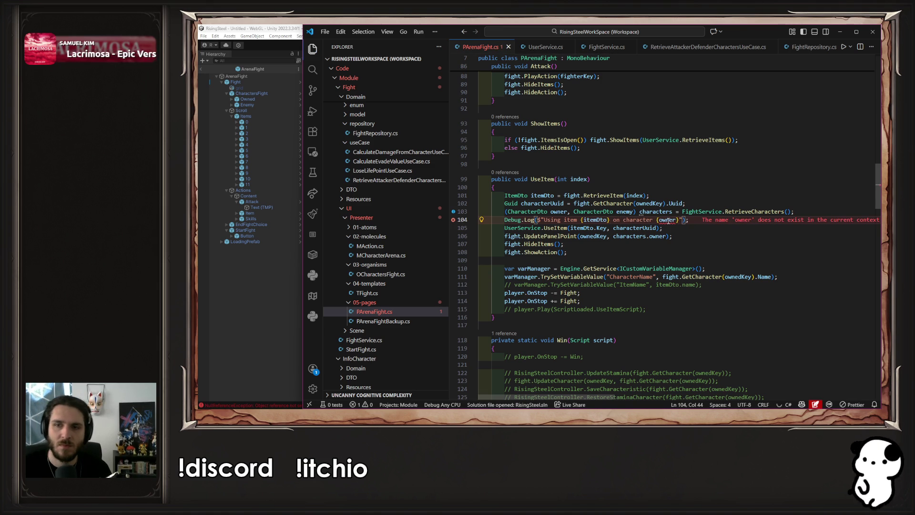
Change {owner} in the log to {characters.owner} using the copied variable name.
click(667, 220)
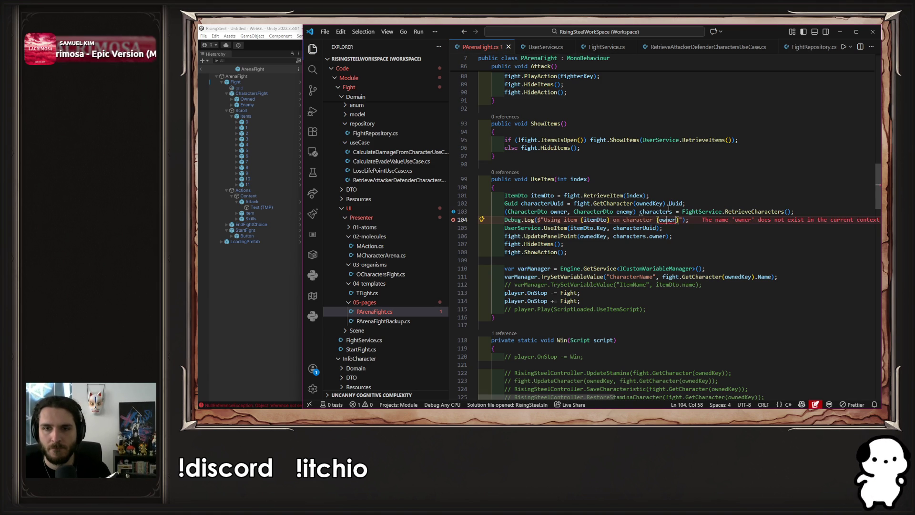
click(662, 211)
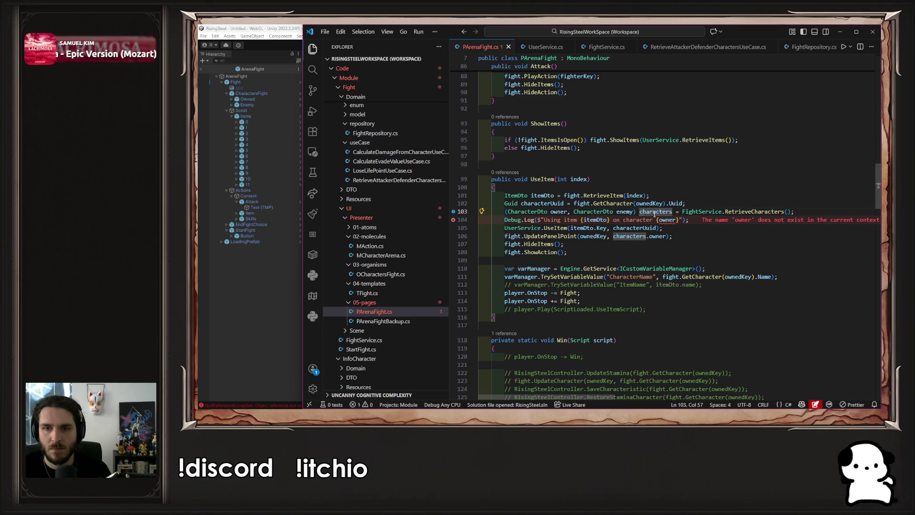
double_click(656, 213)
key(ctrl+c)
click(660, 220)
key(ctrl+v)
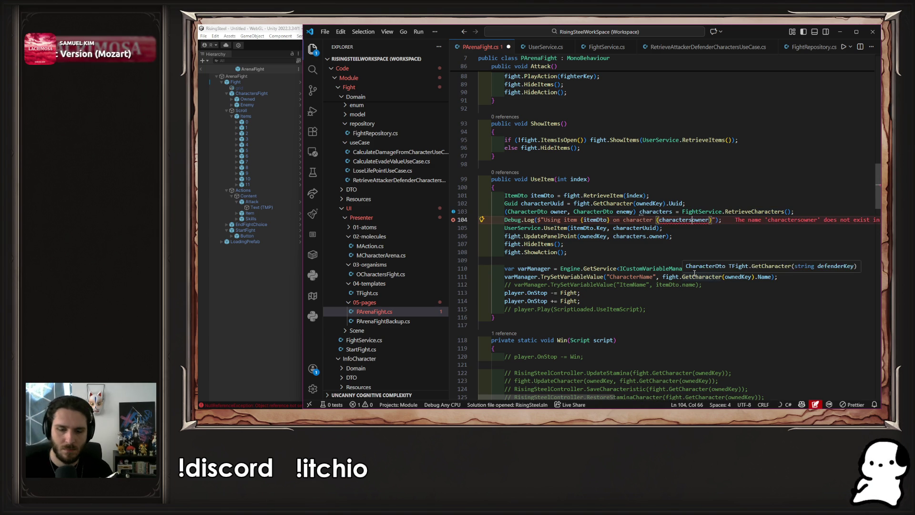
text(.)
key(Escape)
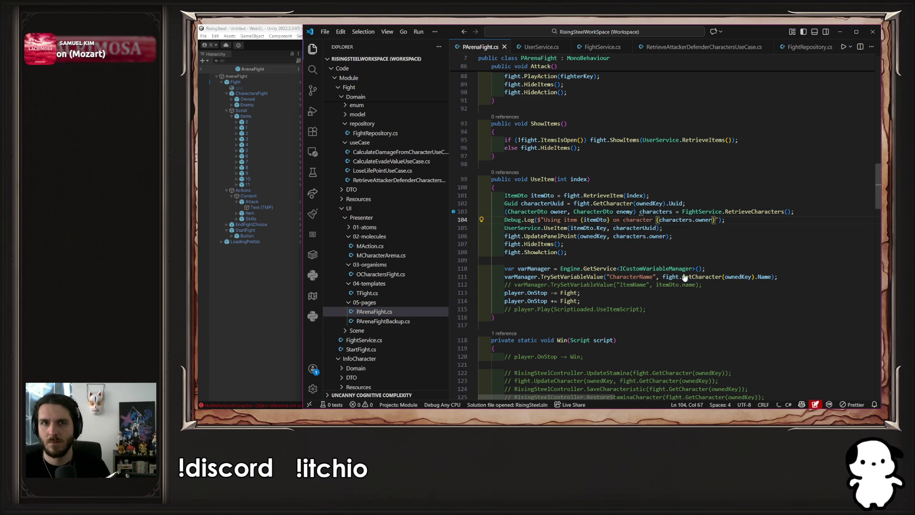
Clear the Console, restart Play mode, start a new game, and launch the arena fight.
click(214, 300)
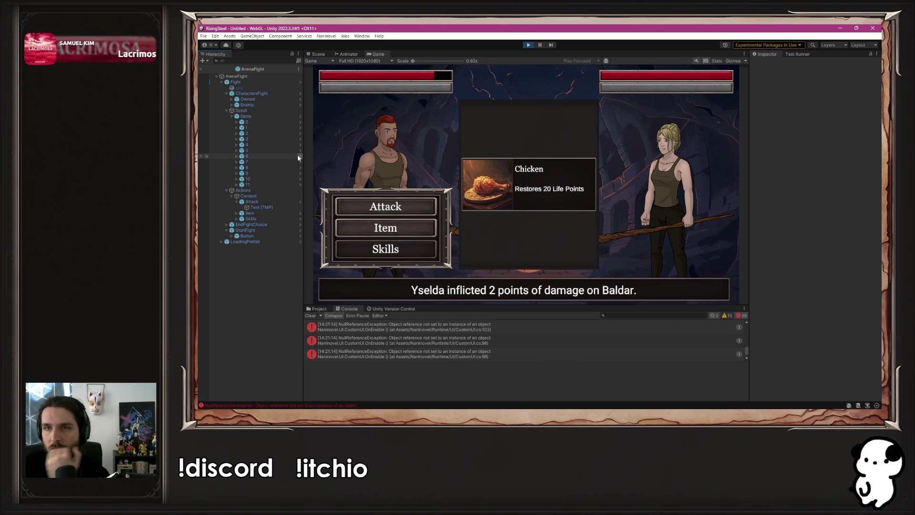
click(310, 315)
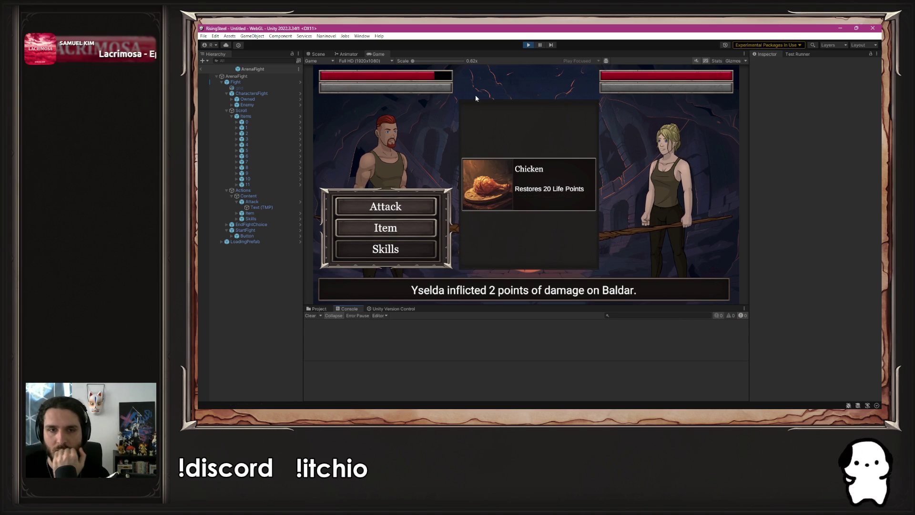
click(530, 45)
click(531, 43)
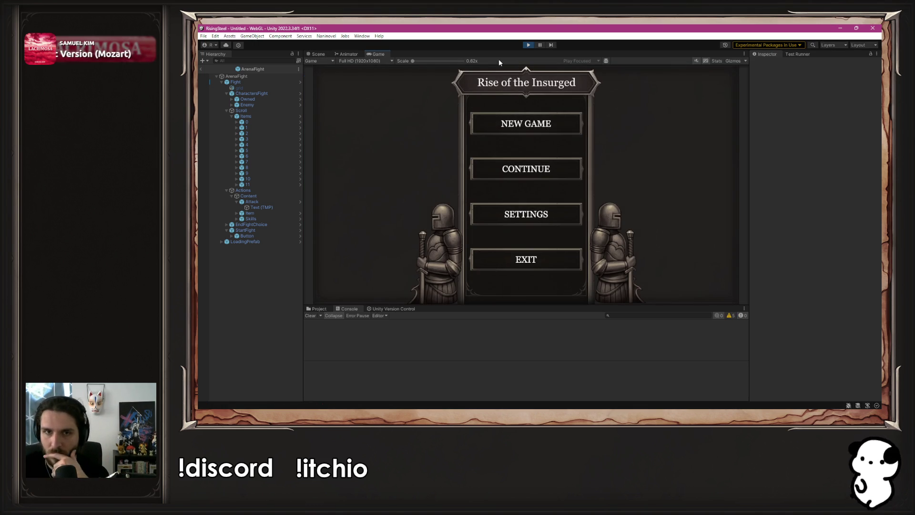
click(485, 124)
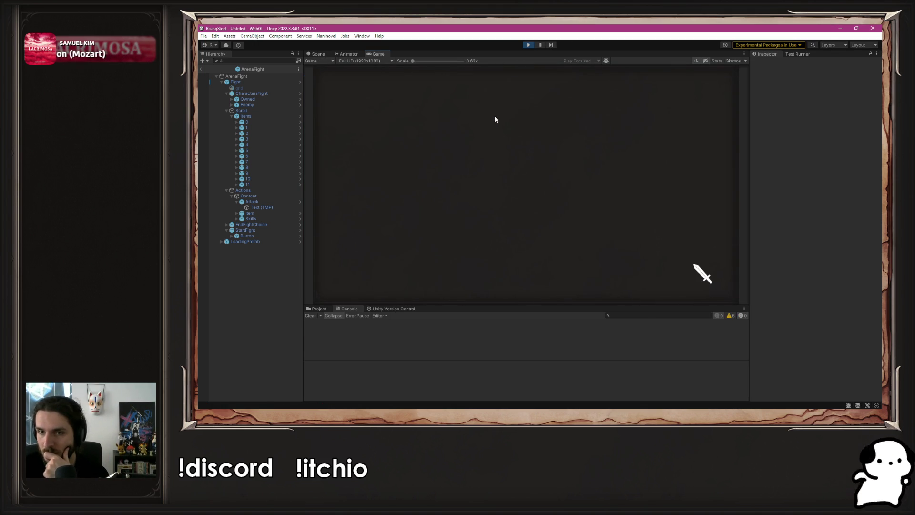
click(505, 186)
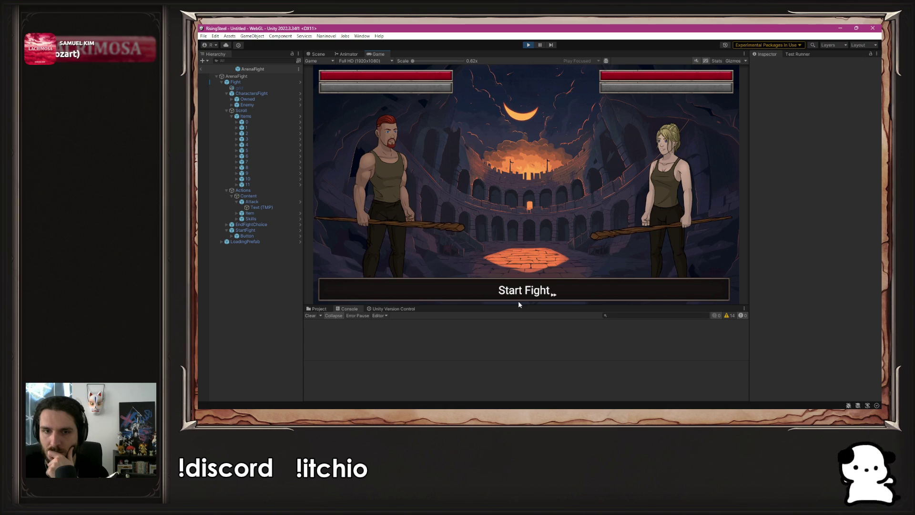
click(519, 304)
Attack, use the Chicken item, and jump to the code behind the item-use log.
click(401, 206)
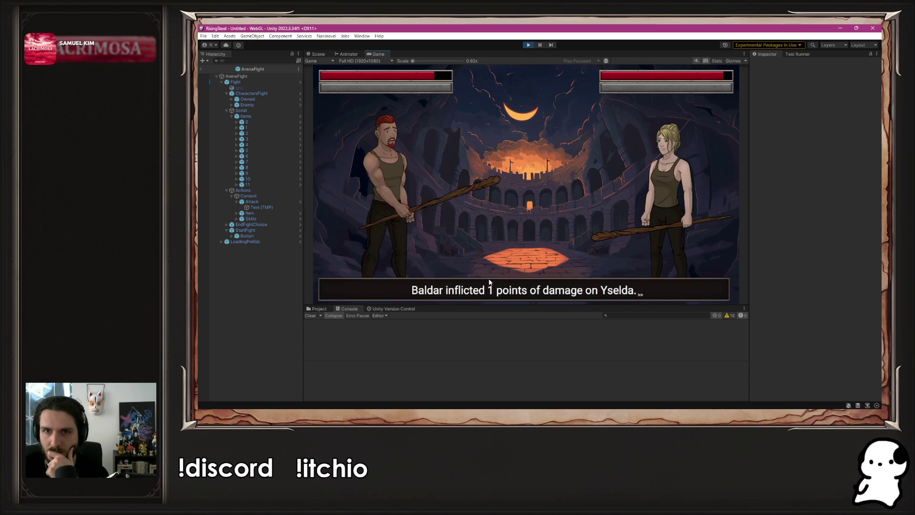
click(490, 282)
click(419, 228)
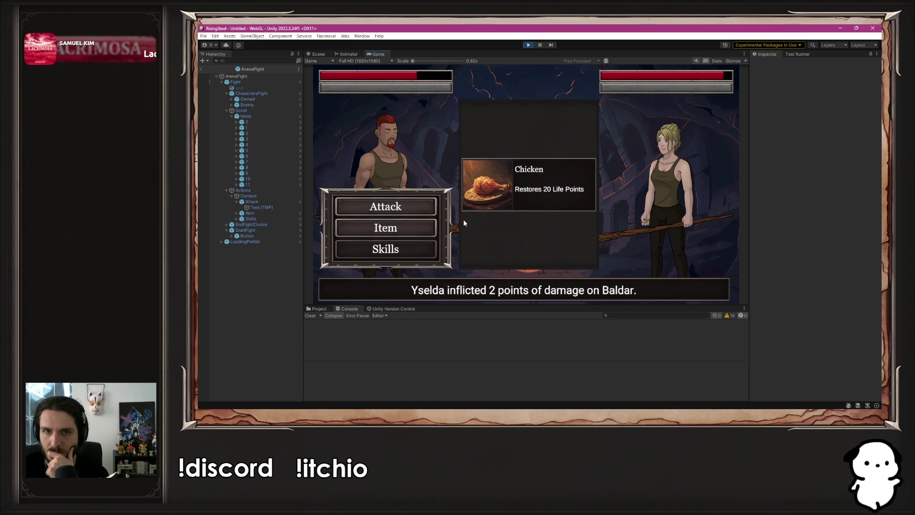
click(551, 172)
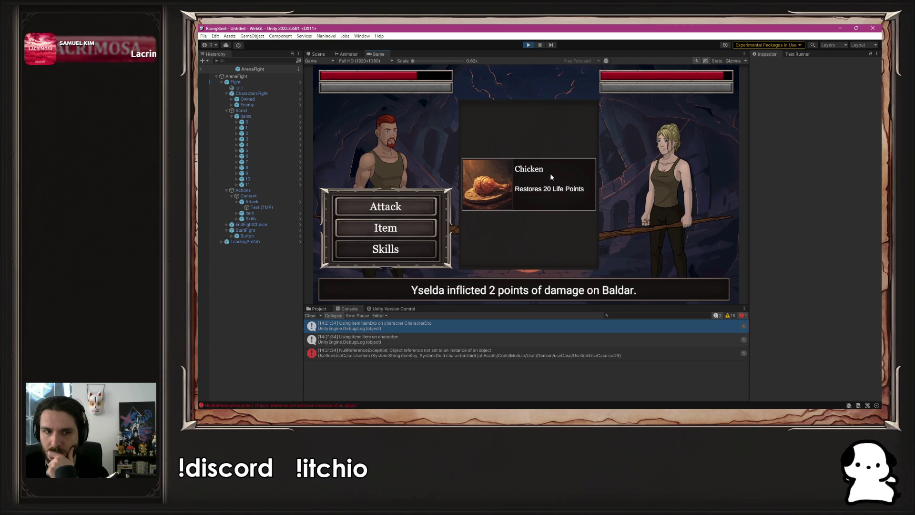
double_click(471, 329)
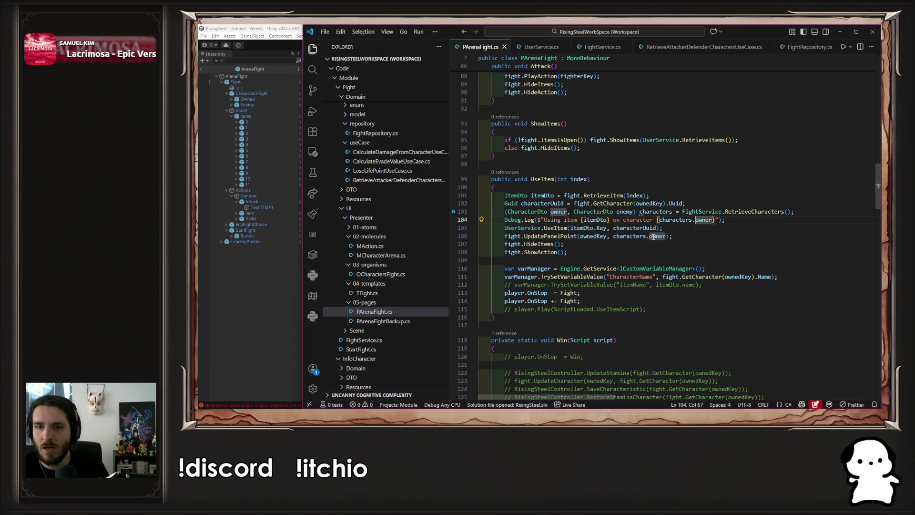
Move the Debug.Log line above the CharacterDto characters line in UseItem.
double_click(653, 236)
double_click(655, 228)
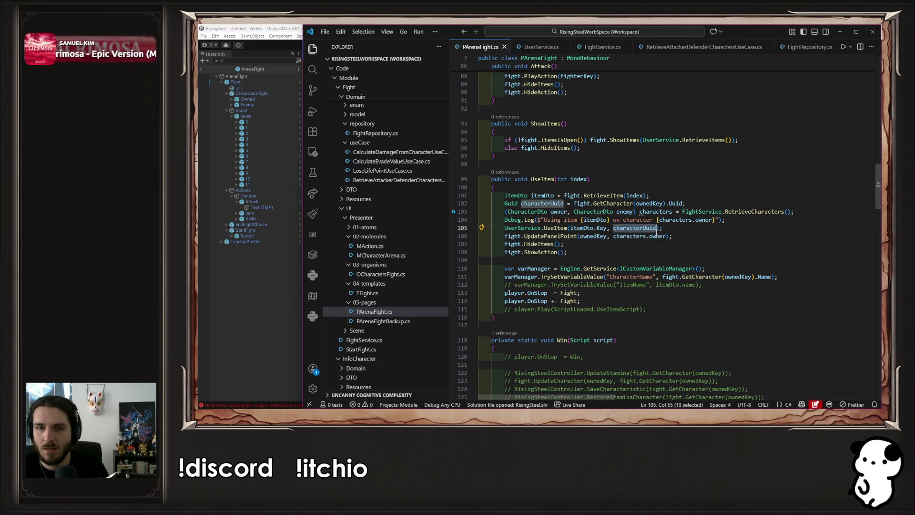
click(694, 248)
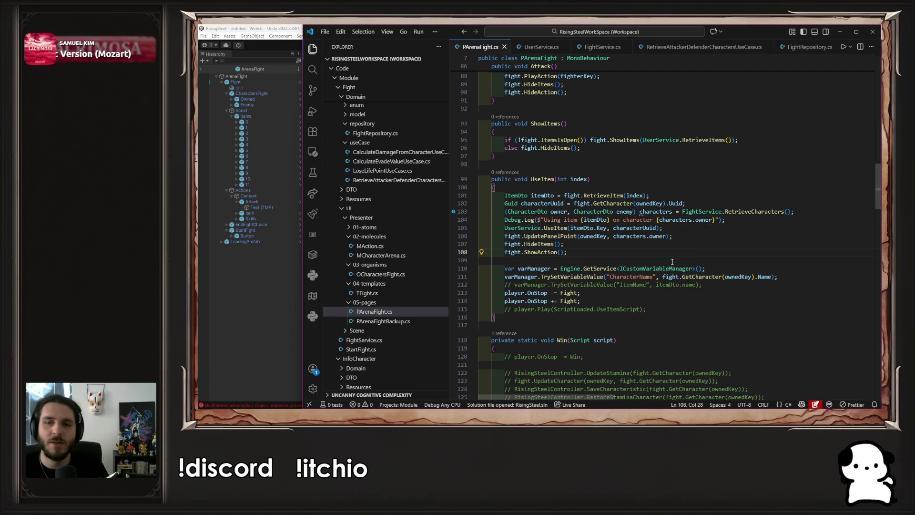
key(ctrl+u)
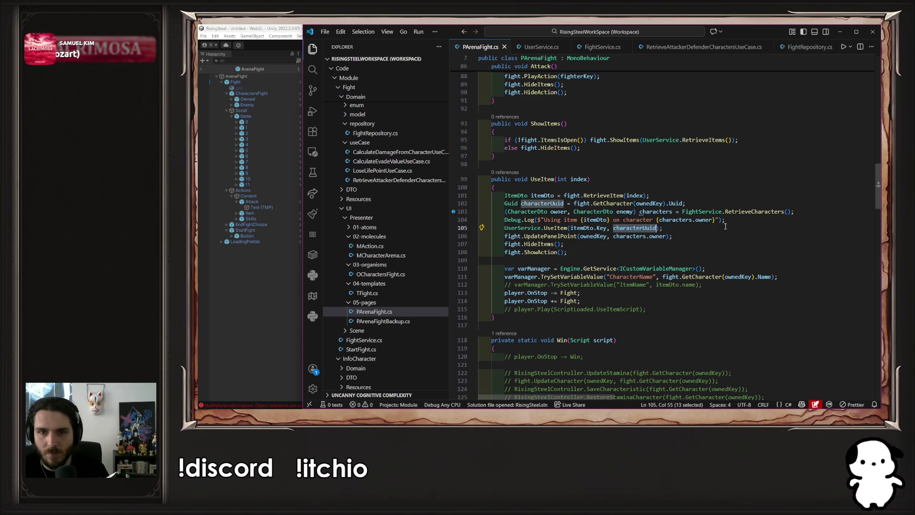
click(686, 228)
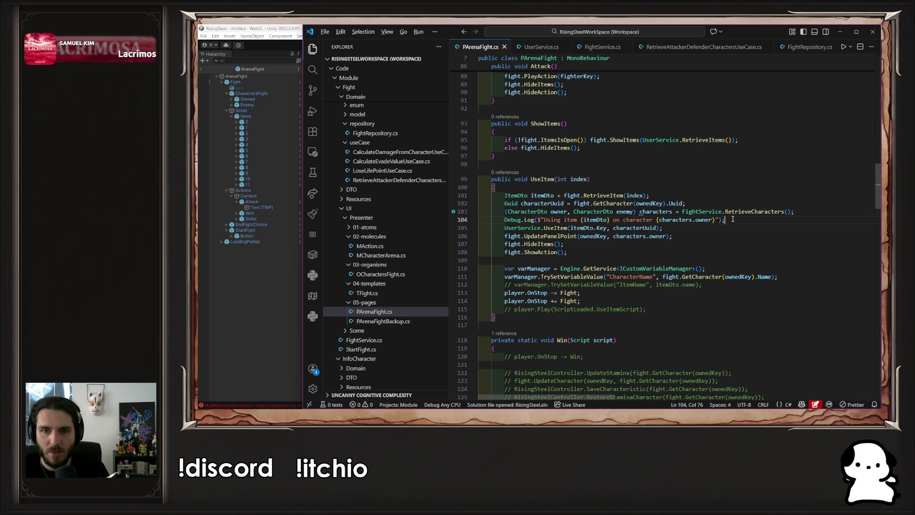
key(alt+Up)
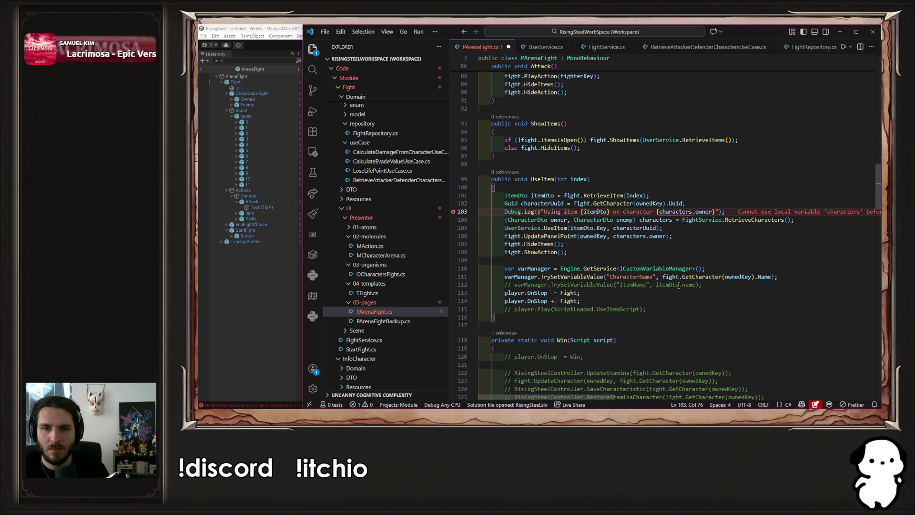
Reduce the log message to just {characterUuid}, save PArenaFight.cs, and return to Unity.
double_click(544, 204)
drag(713, 212, 544, 213)
text(characterUuid)
key(ctrl+s)
key(BackSpace)
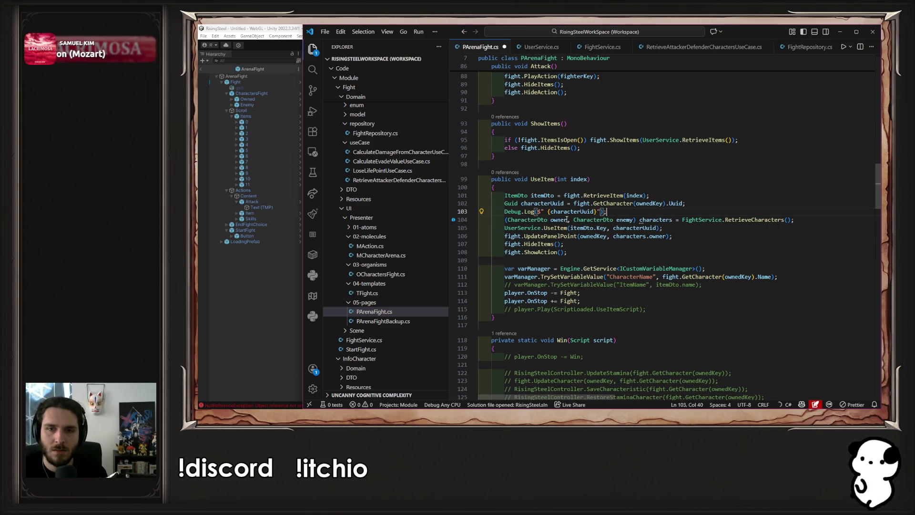
click(548, 212)
key(BackSpace)
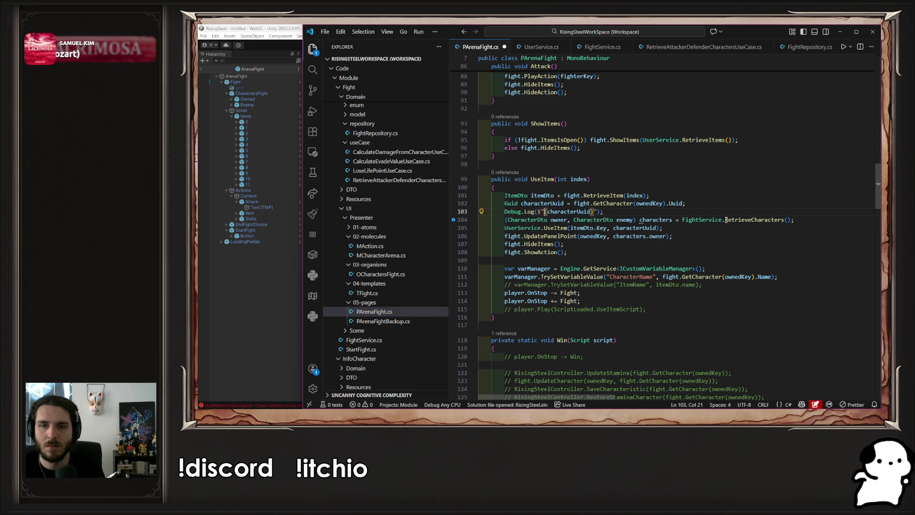
key(ctrl+s)
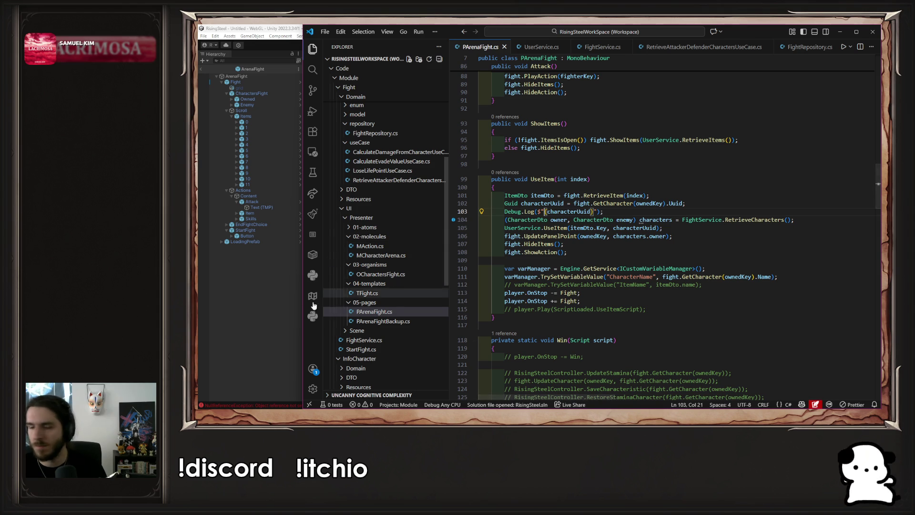
click(268, 308)
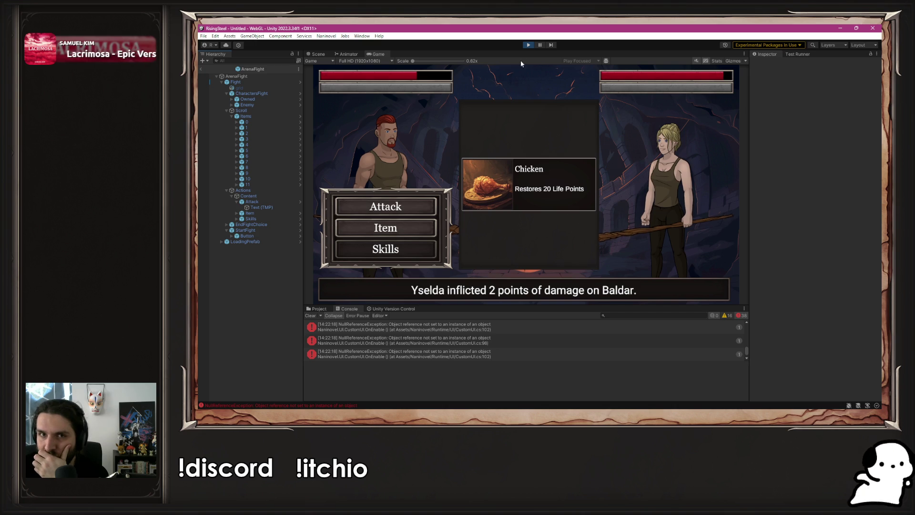
Restart Play mode, start a new game, launch the arena fight, and use the Chicken item.
click(527, 45)
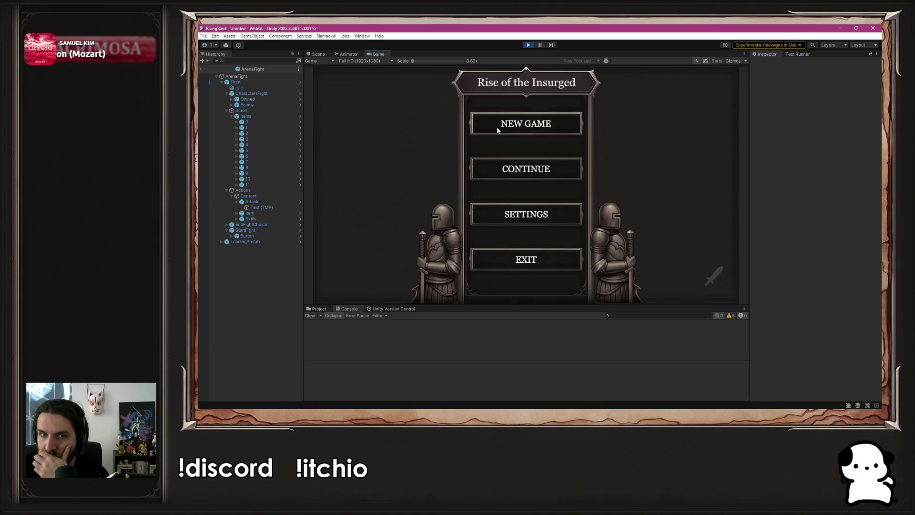
click(496, 127)
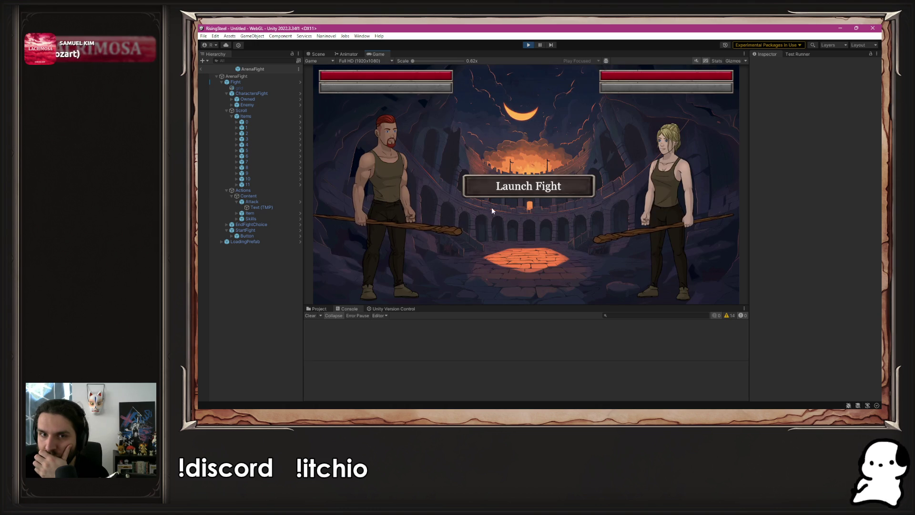
click(499, 299)
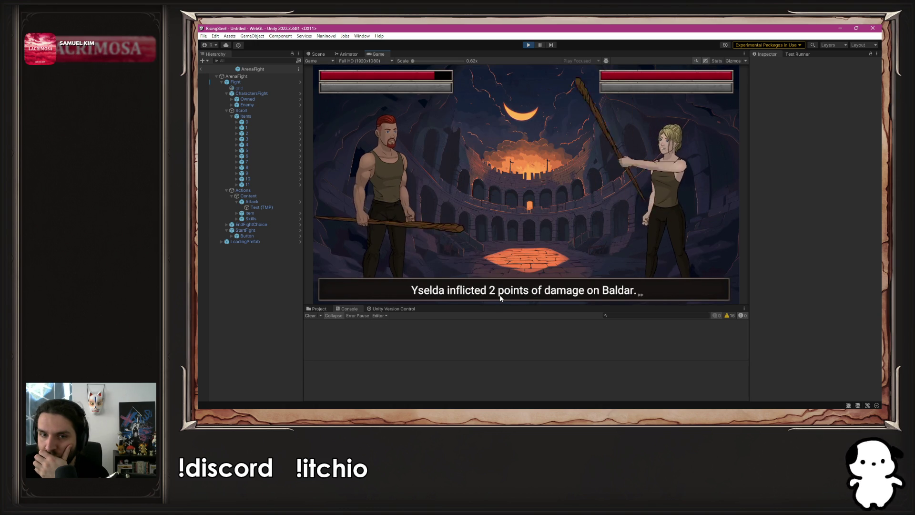
click(419, 211)
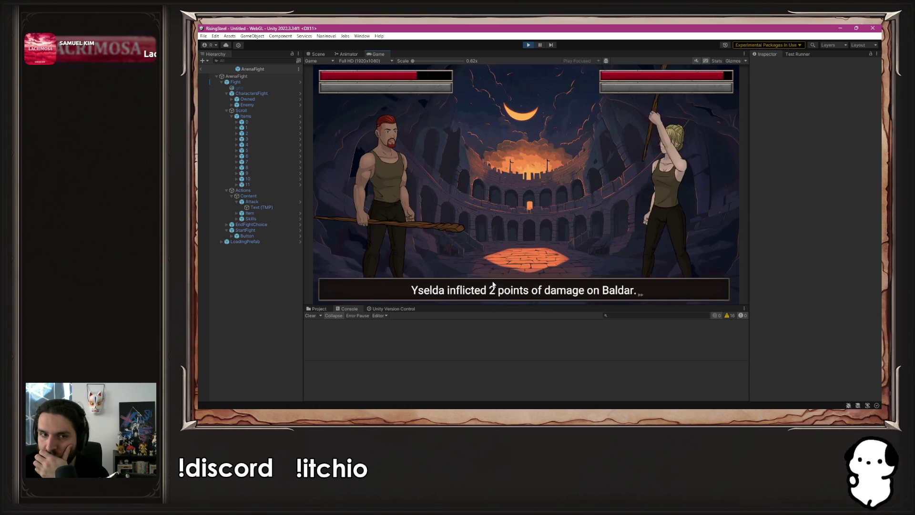
click(424, 231)
click(494, 184)
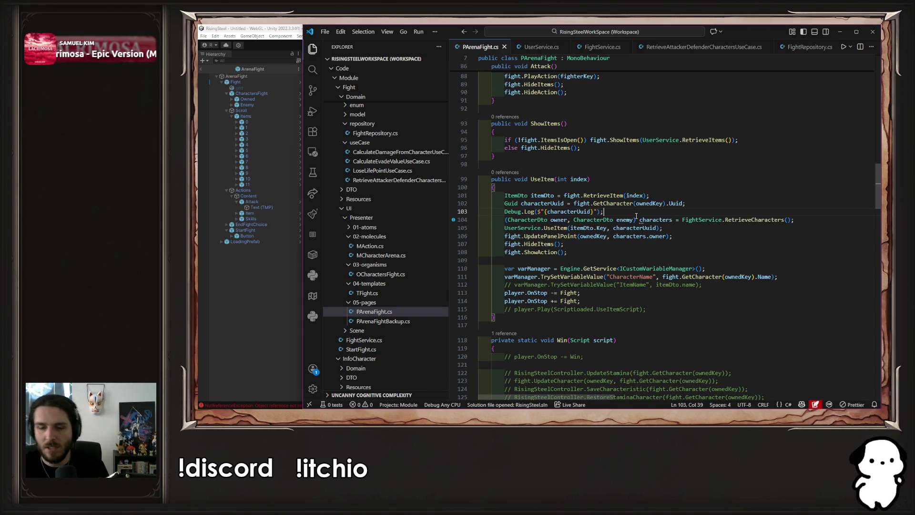
Delete the debug log line, close the extra code window, and select the logged character GUID in the Console.
key(shift+Home)
key(BackSpace)
key(BackSpace)
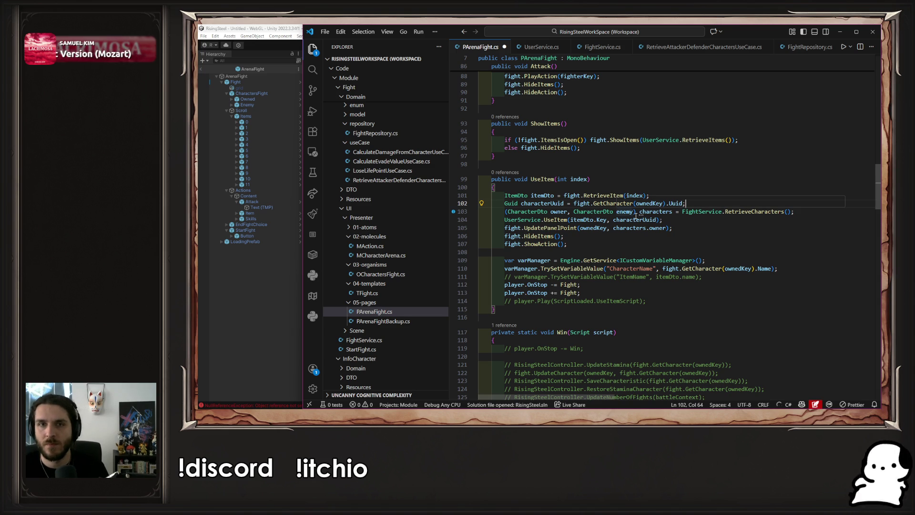
click(276, 263)
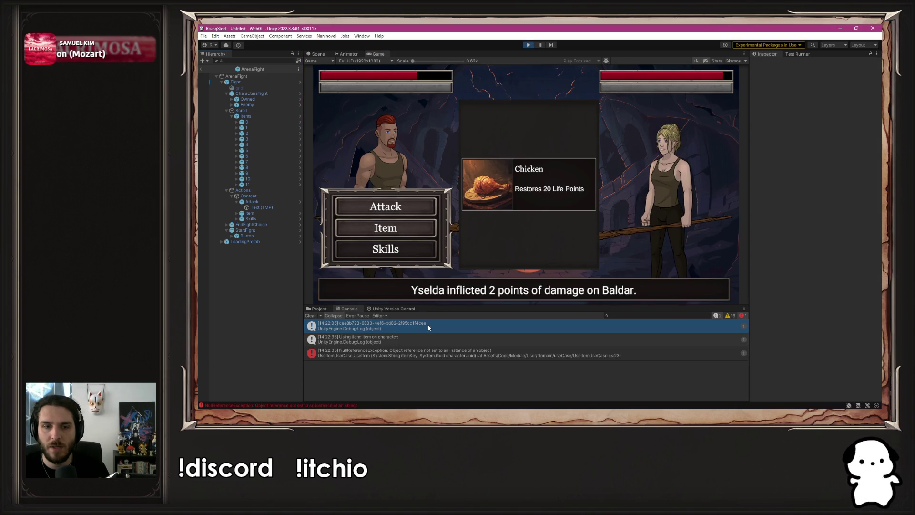
click(428, 327)
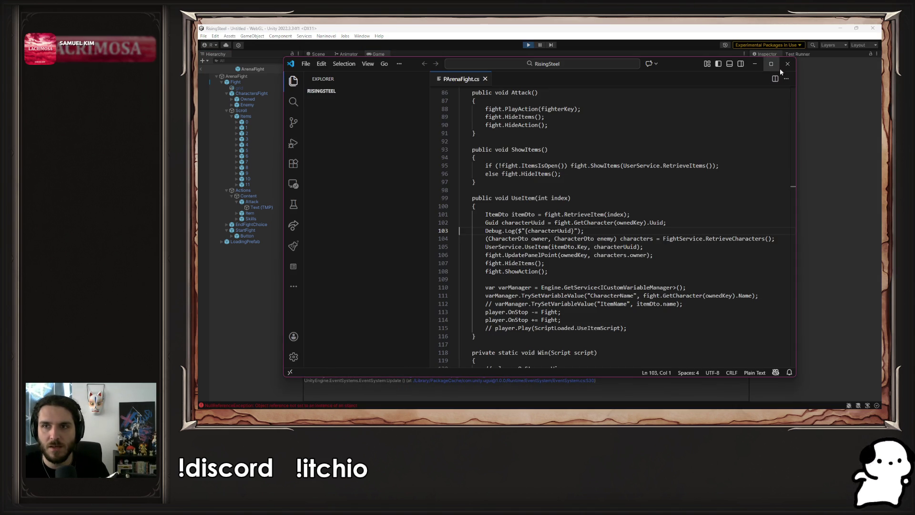
click(788, 64)
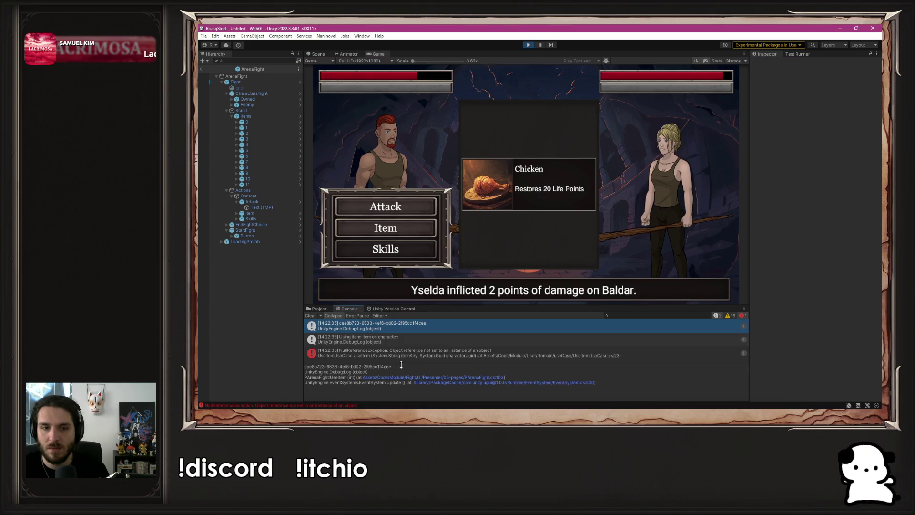
drag(398, 365, 303, 365)
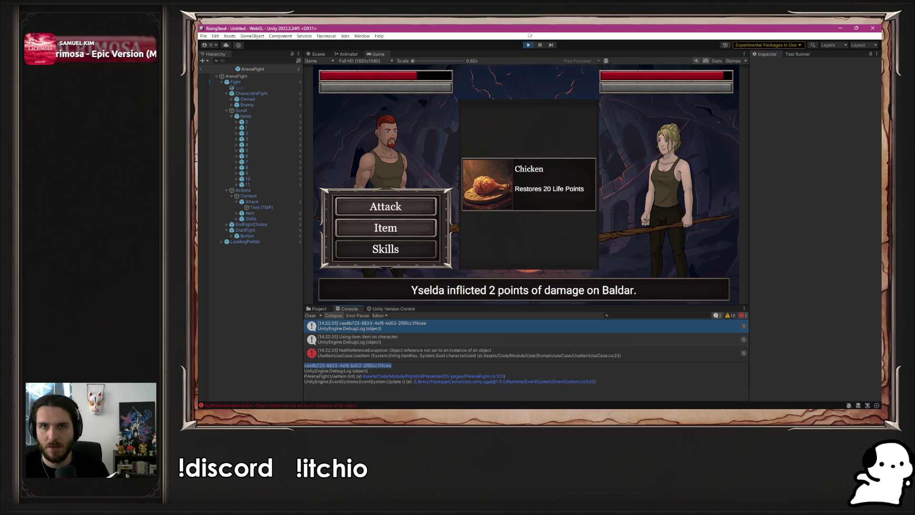
Stop Play mode and search the VS Code workspace for the copied GUID.
key(ctrl+p)
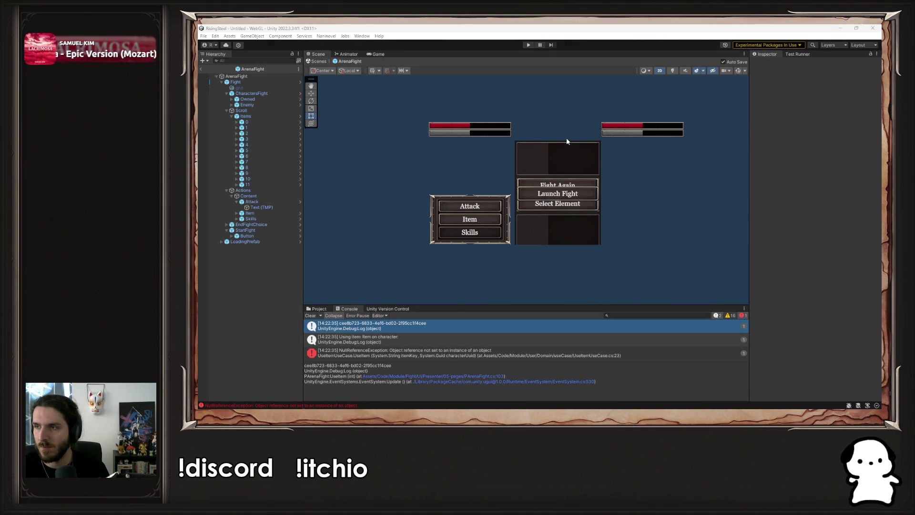
key(alt+Tab)
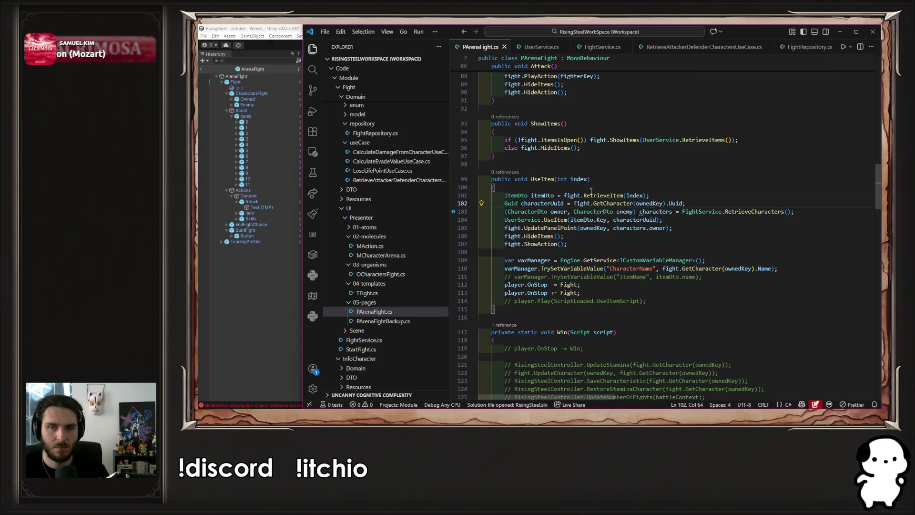
key(ctrl+shift+f)
text(cee8b723-6833-4ef6-bd02-2f95cc1f4cee)
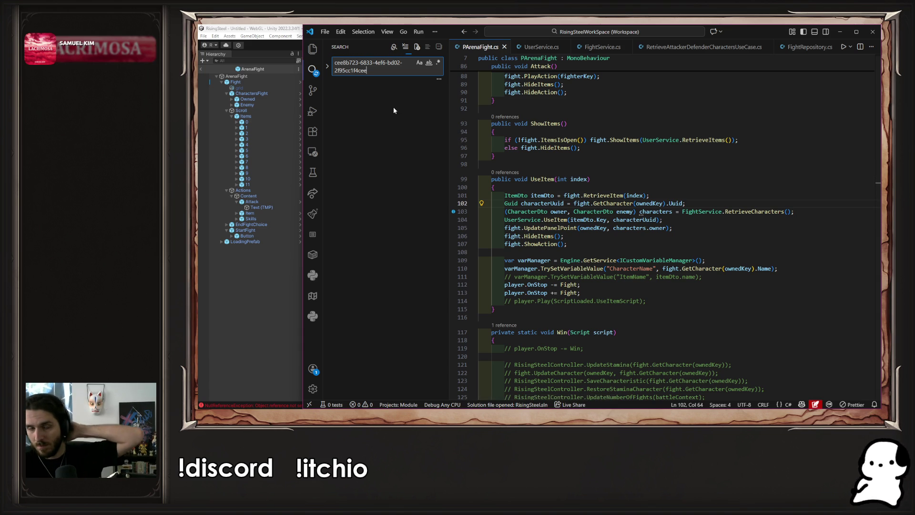
Open the GUID match in PnjData.cs to confirm it is Baldar, then close the file.
click(406, 117)
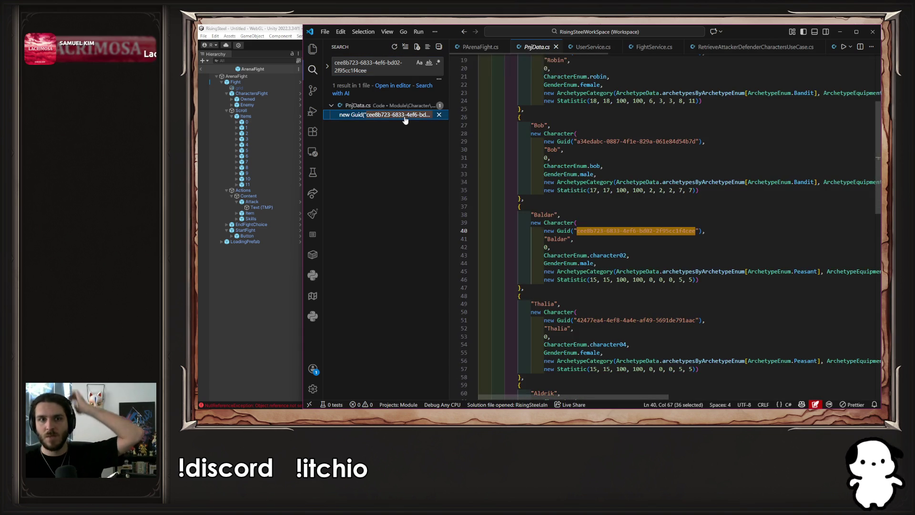
click(834, 238)
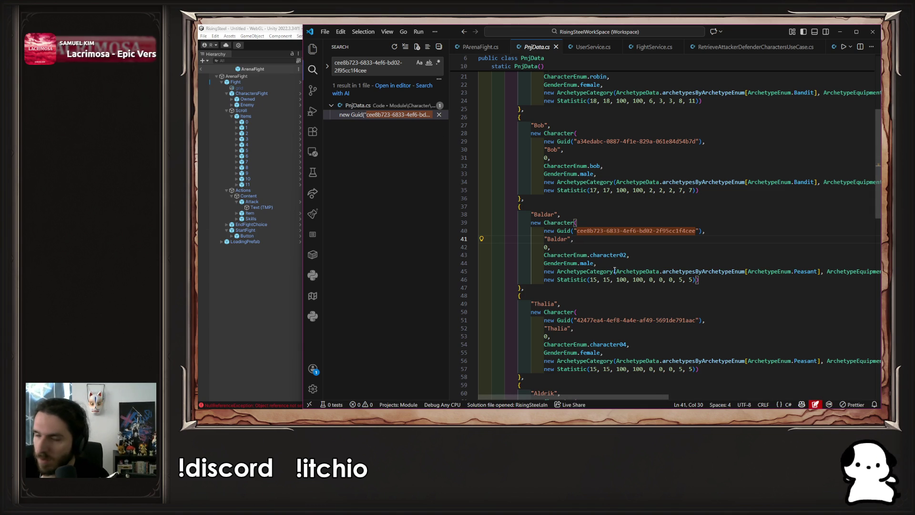
key(ctrl+w)
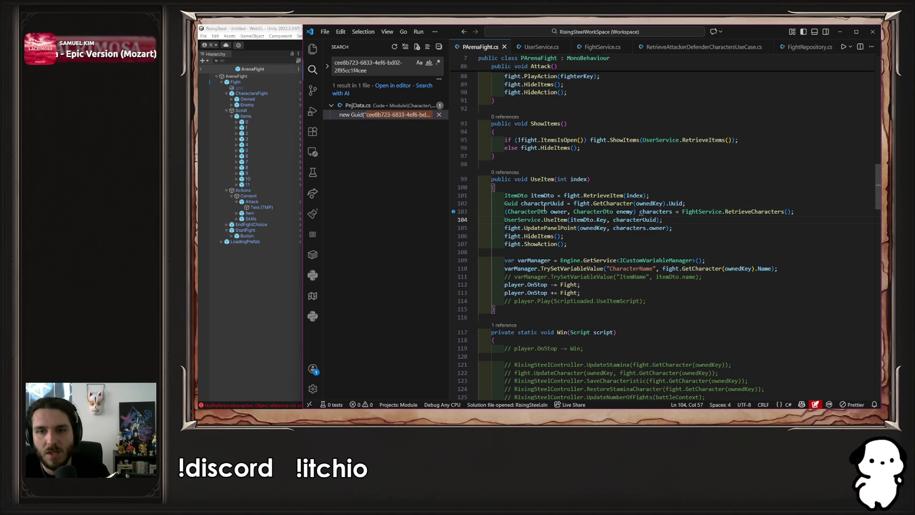
Follow UseItem through its use case to RetrieveUserCharacter in CharacterRepository.cs.
ctrl+click(555, 219)
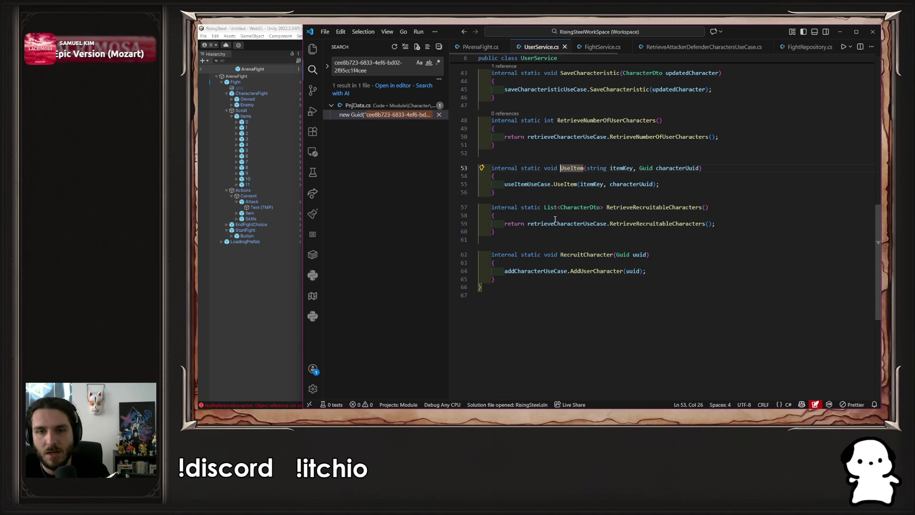
ctrl+click(564, 184)
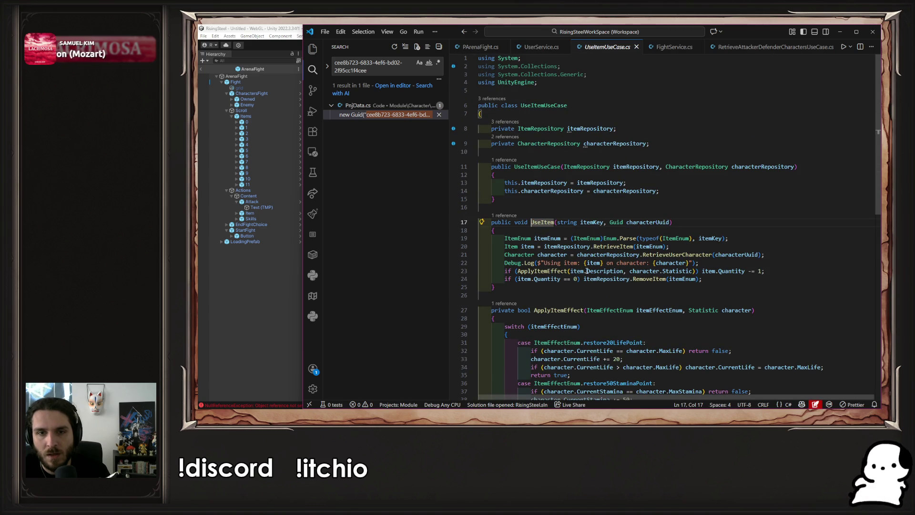
click(614, 255)
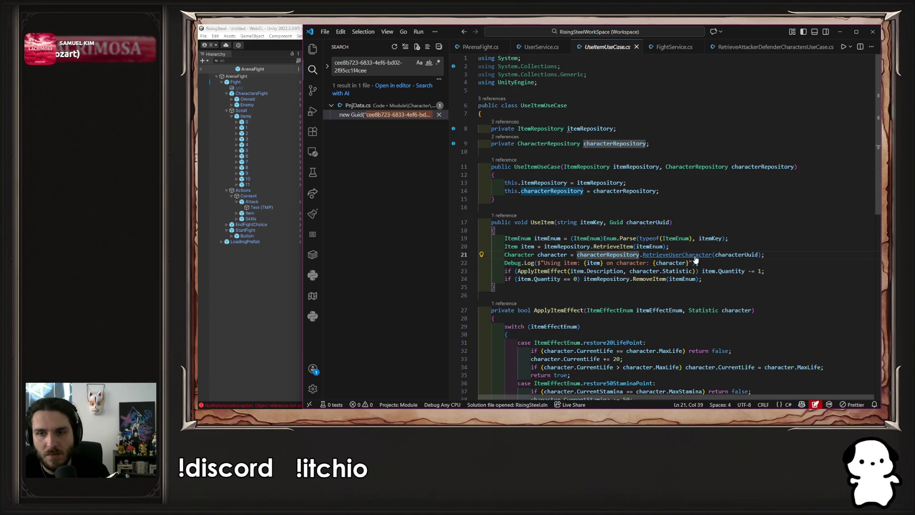
ctrl+click(695, 255)
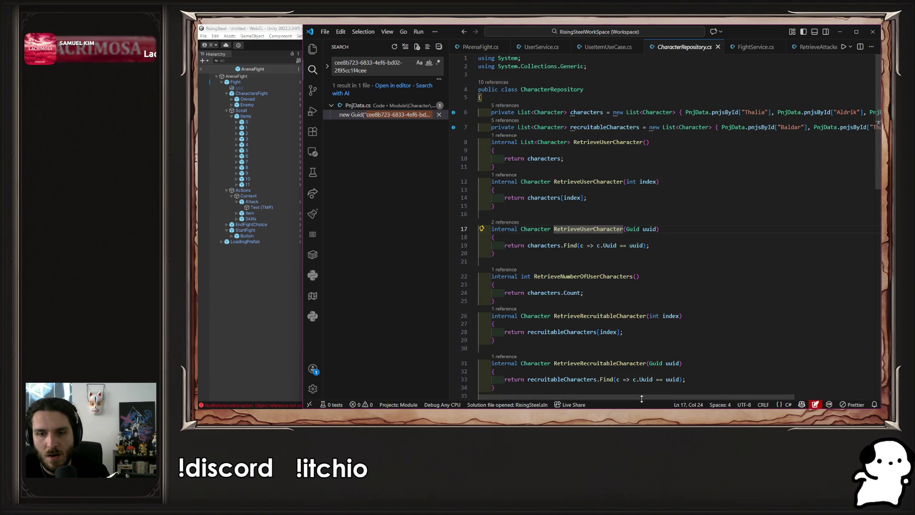
Inspect the uuid parameter and the user's characters list (Thalia, Aldrik, Yselda), selecting Aldrik.
mouse_move(641, 400)
mouse_down()
mouse_move(713, 387)
mouse_move(643, 386)
mouse_up()
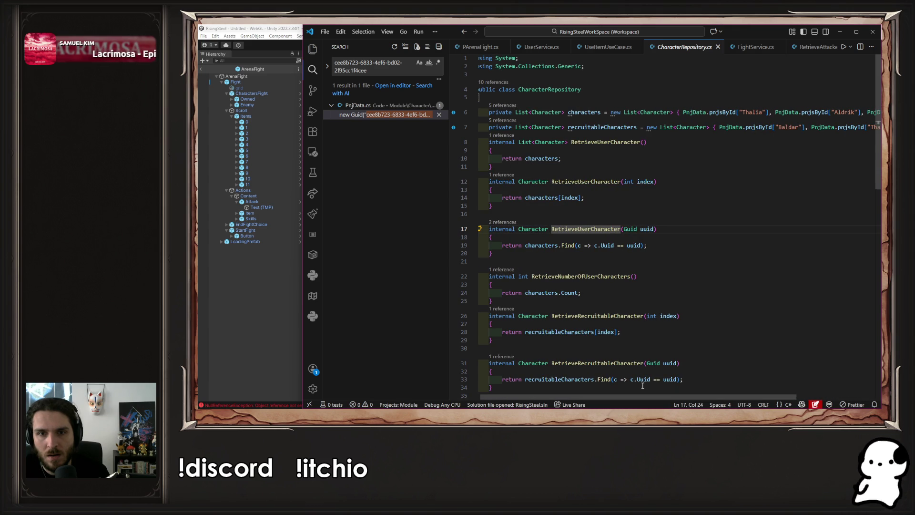
click(646, 229)
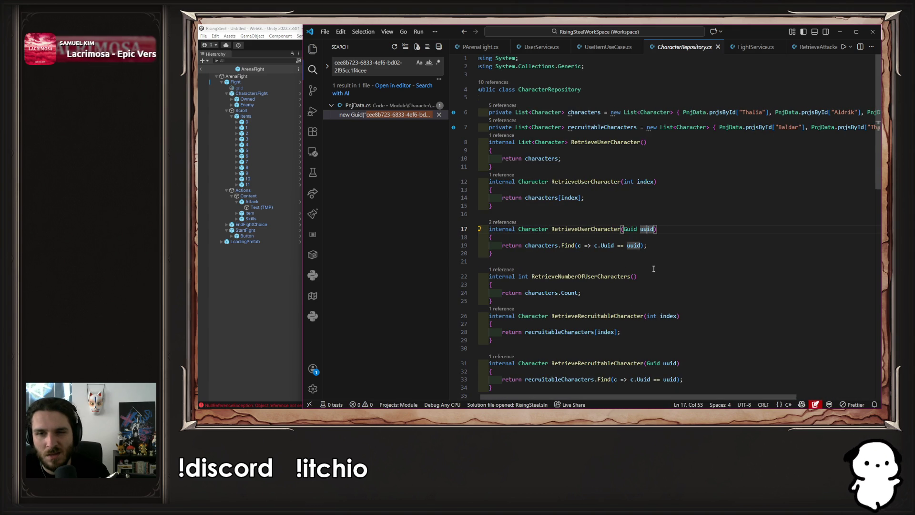
double_click(541, 245)
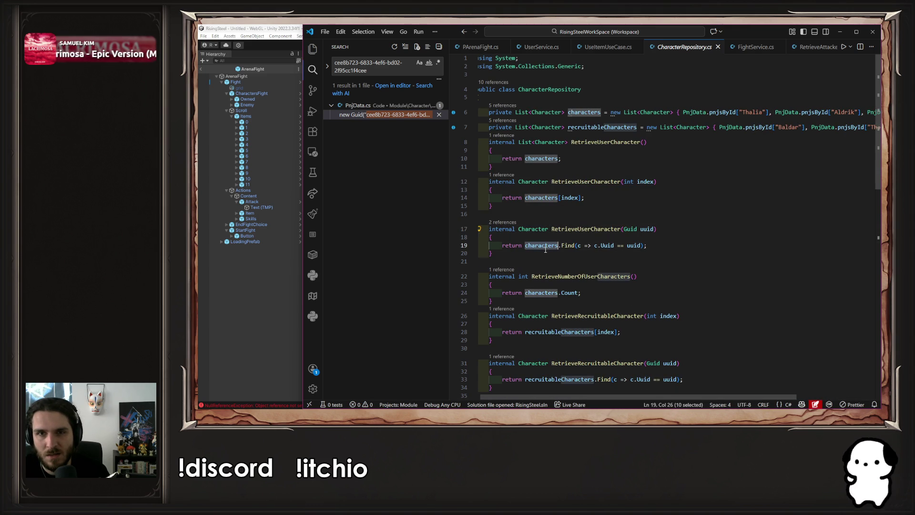
mouse_move(646, 396)
mouse_down()
mouse_move(754, 391)
mouse_move(708, 280)
mouse_up()
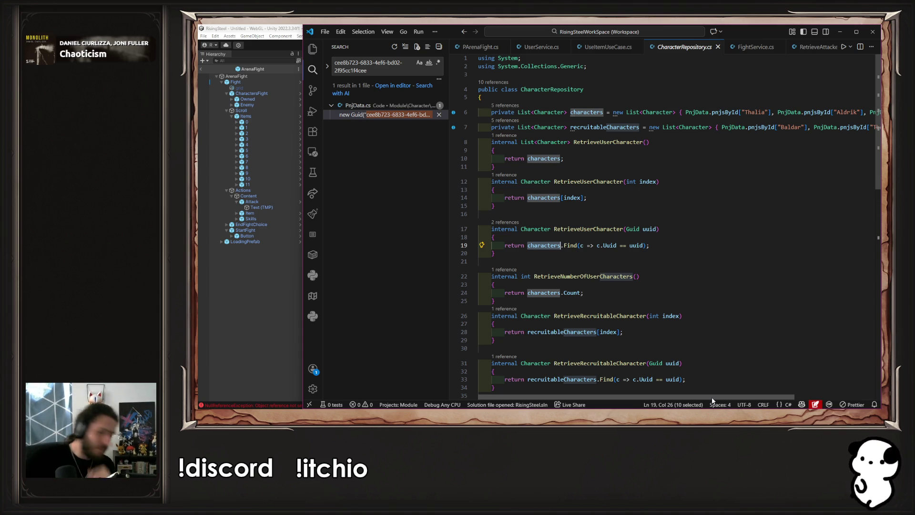
drag(711, 396, 815, 398)
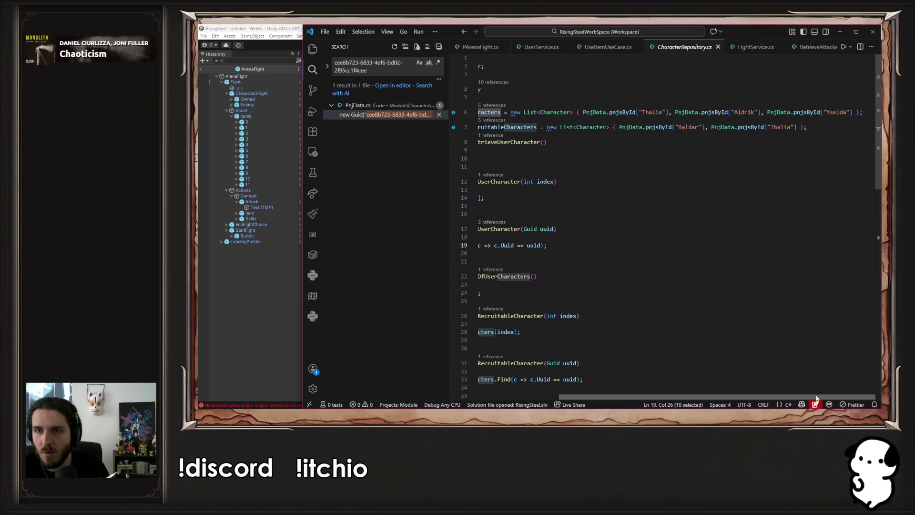
double_click(744, 111)
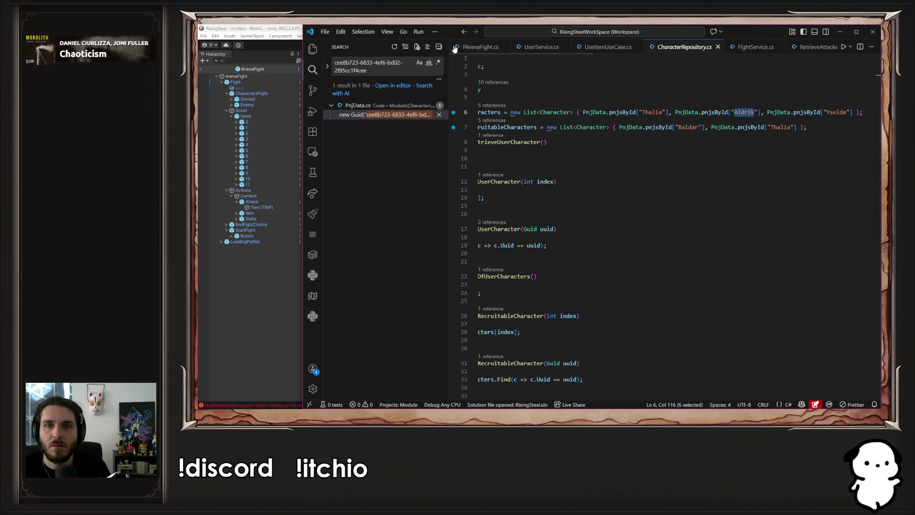
scroll(553, 48, down, 3)
scroll(552, 48, down, 5)
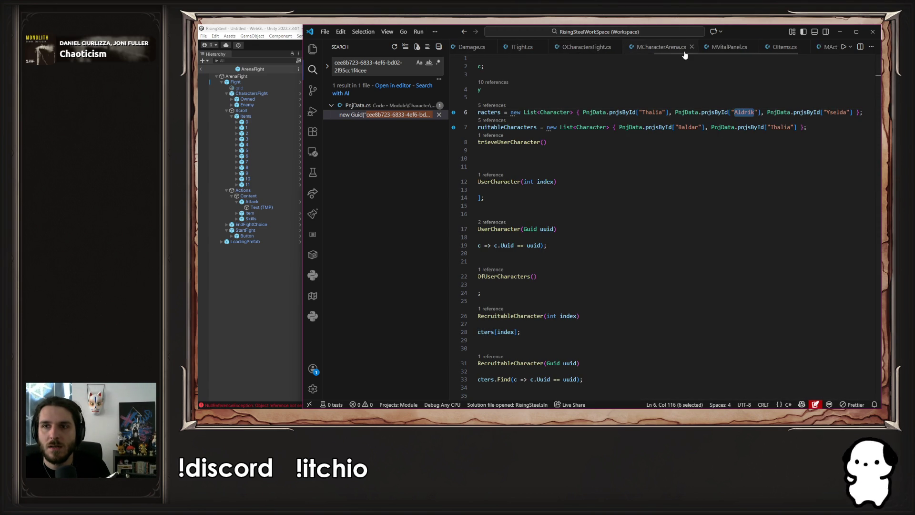
scroll(655, 51, up, 2)
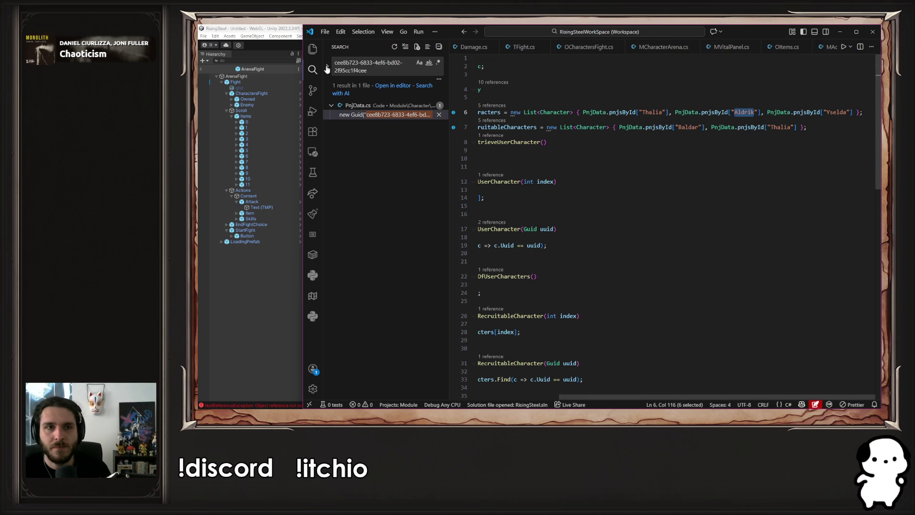
Bring the workspace file tree back into the Explorer sidebar.
key(ctrl+shift+e)
scroll(360, 143, up, 5)
scroll(360, 143, up, 3)
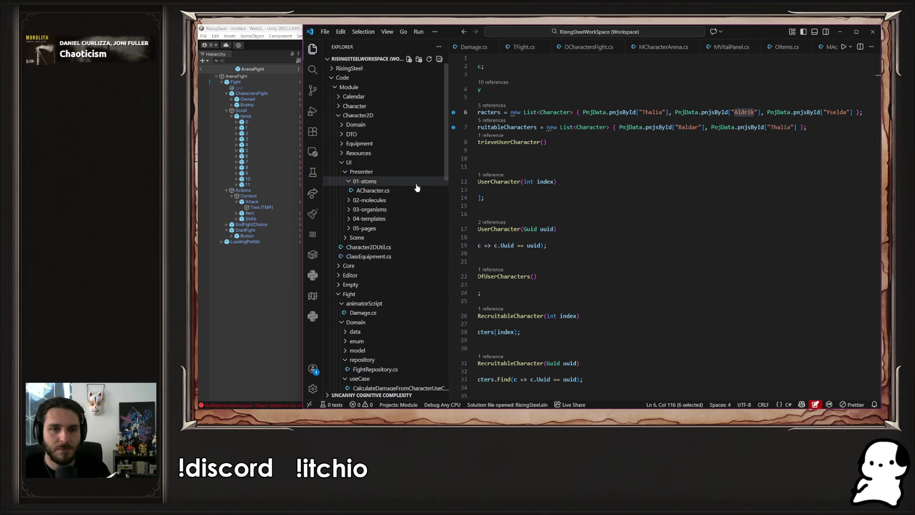
Collapse the Character2D folders and open FightRepository.cs from the Fight folder.
click(406, 162)
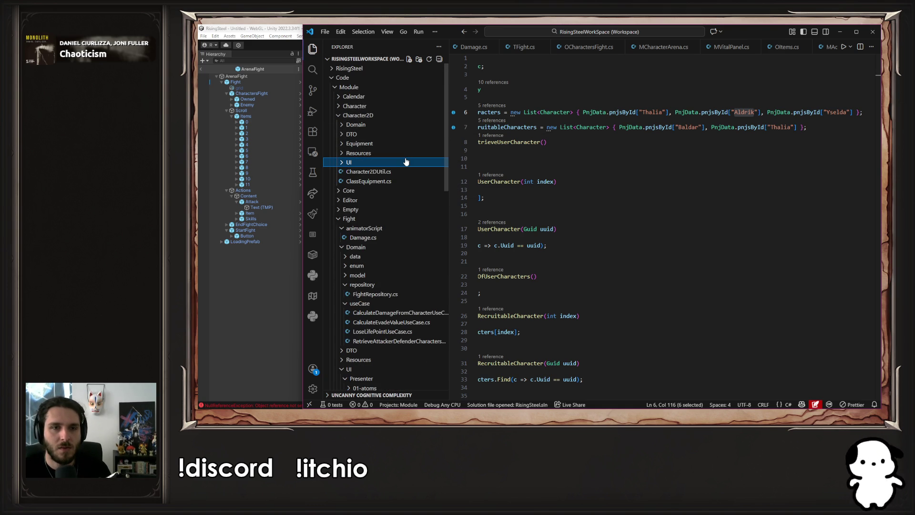
click(394, 116)
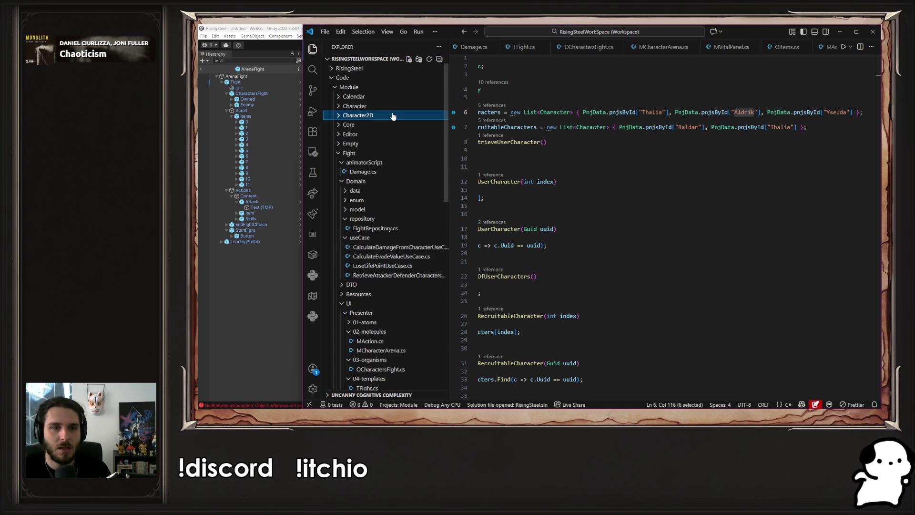
click(398, 153)
click(401, 162)
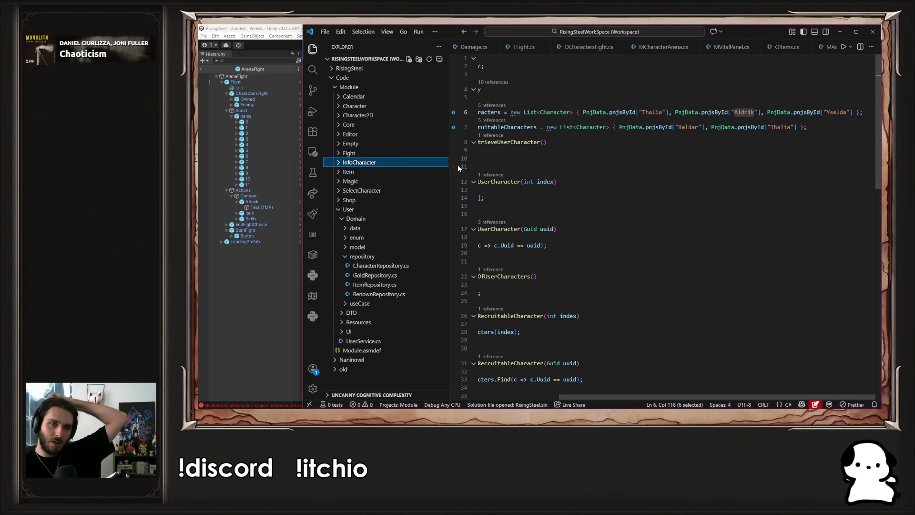
click(417, 153)
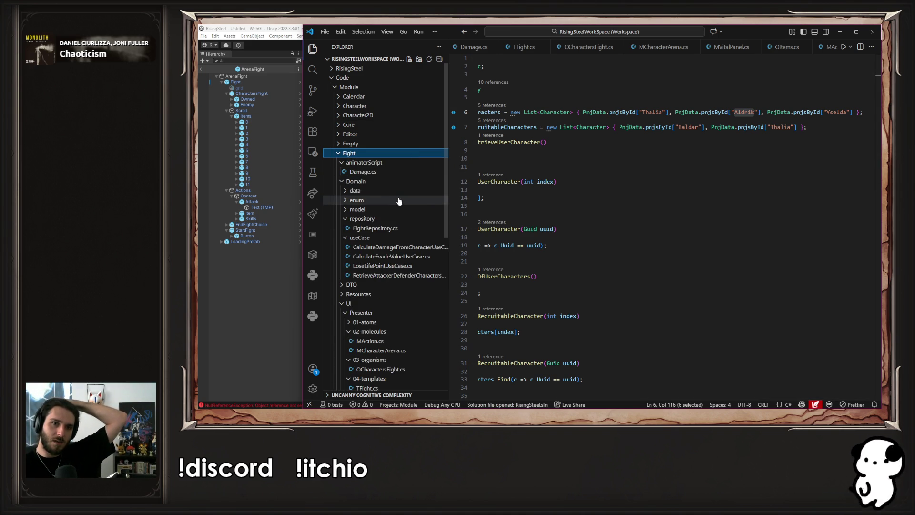
click(397, 228)
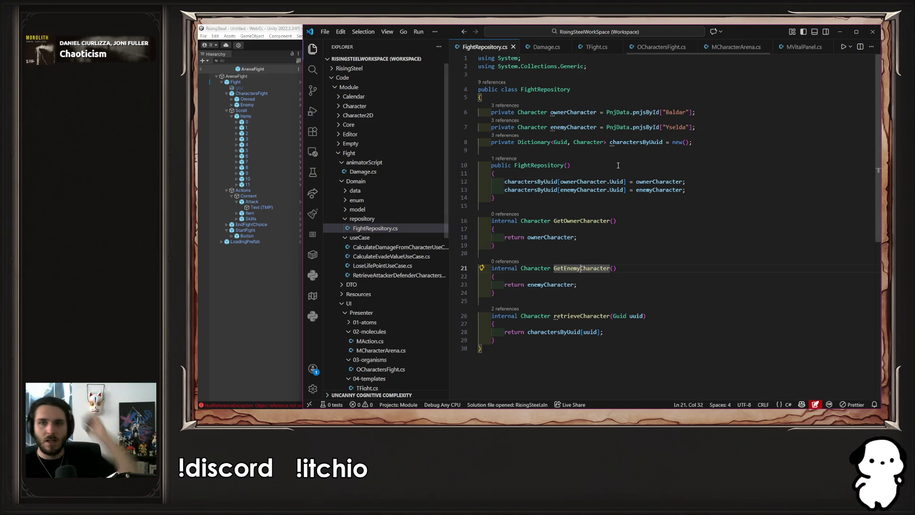
Replace the owner character Baldar with Aldrik and go back to Unity to recompile.
double_click(676, 112)
text(Aldrik)
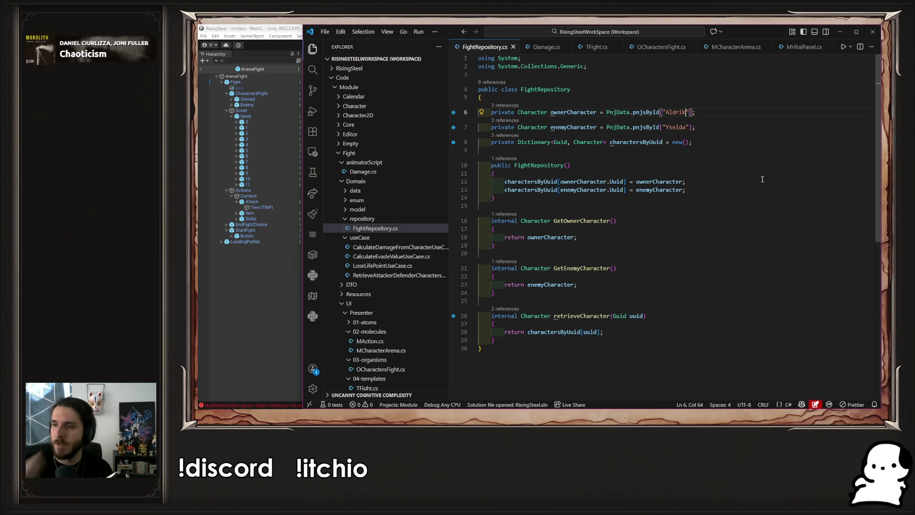
click(276, 282)
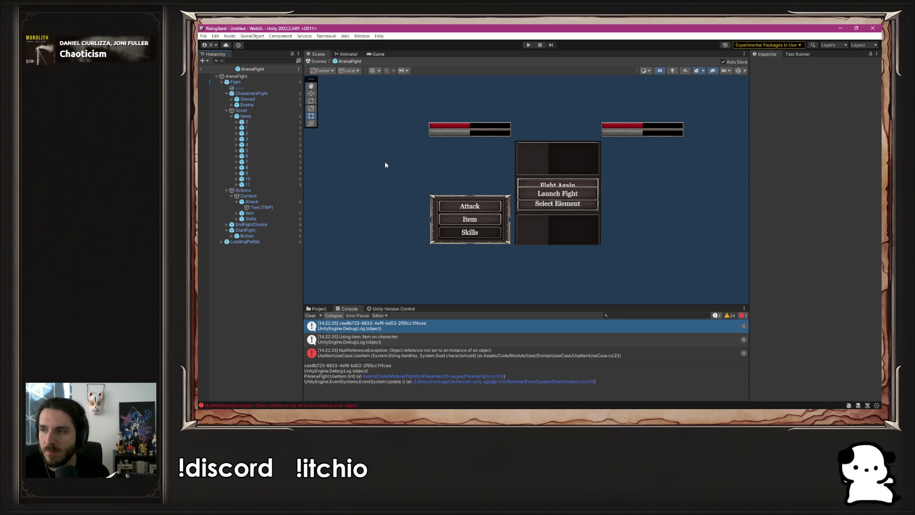
Enter Play mode, start a new game, launch the arena fight and attack.
click(528, 45)
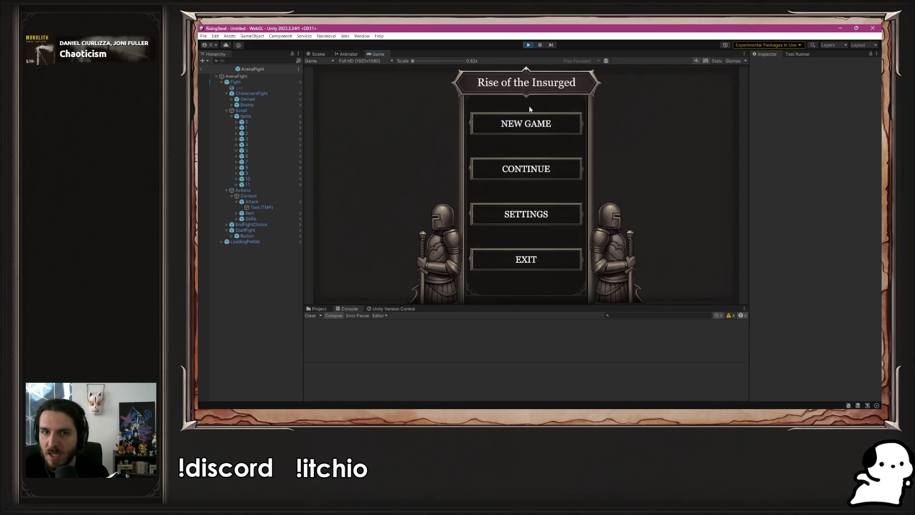
click(521, 123)
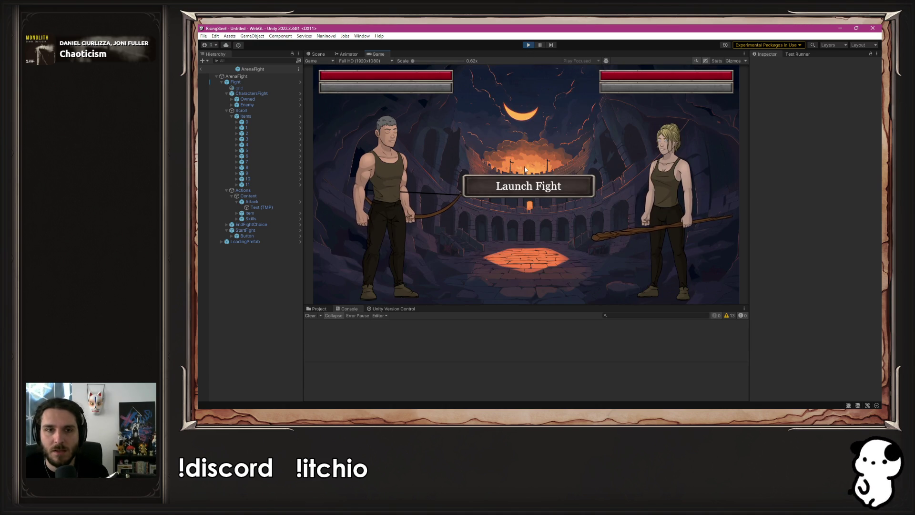
click(523, 189)
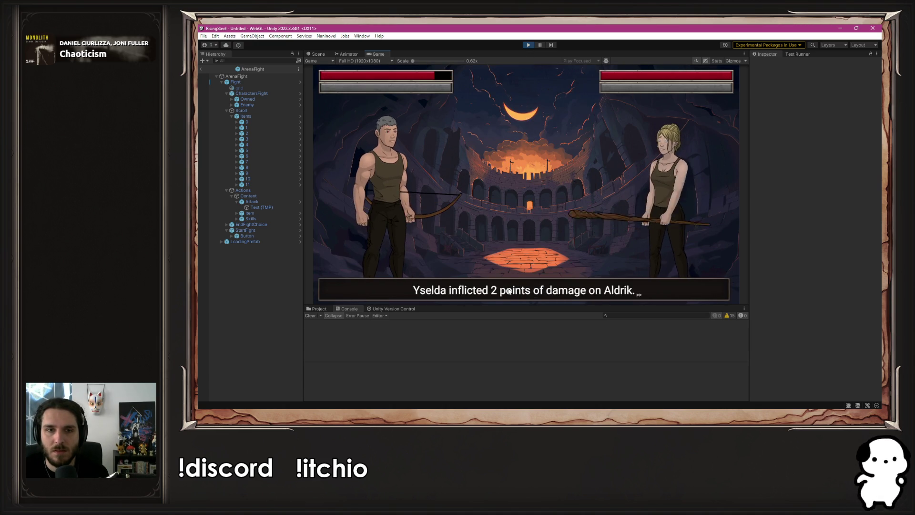
key(Return)
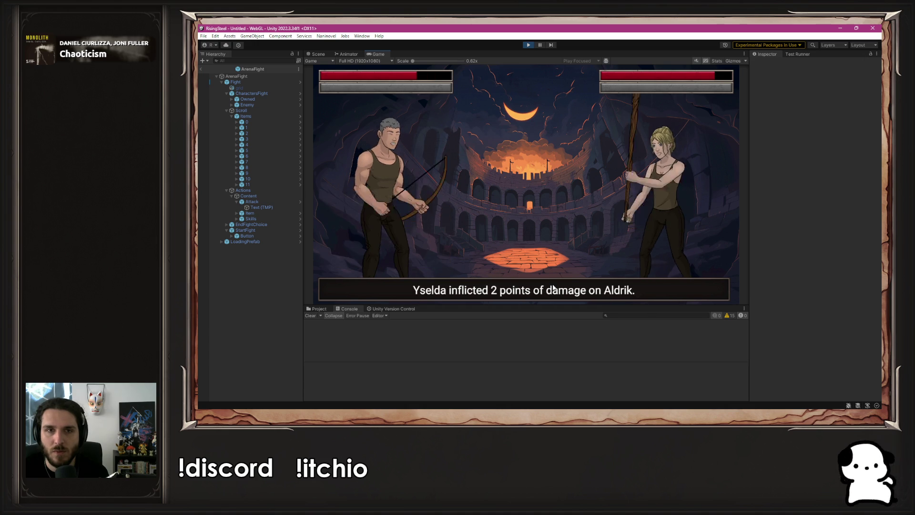
Use an item and open the 'Using item' log line in UseItemUseCase.cs.
click(553, 288)
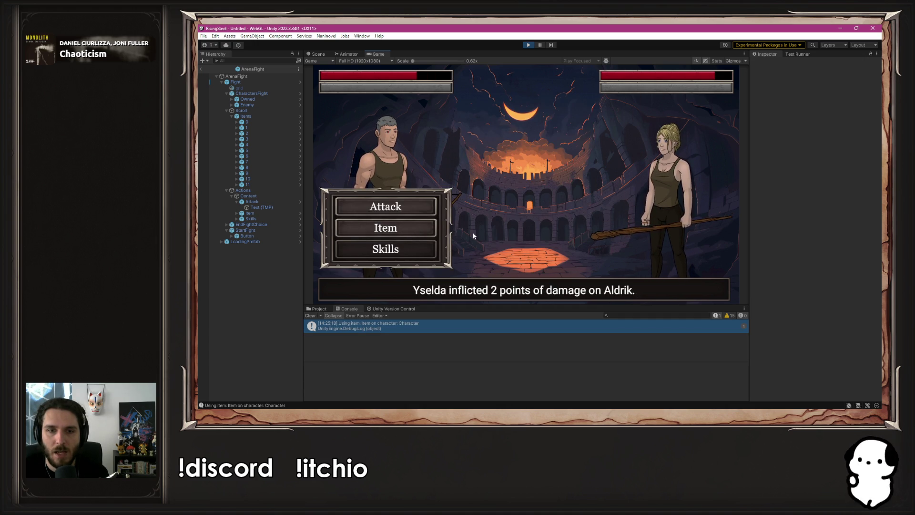
click(444, 321)
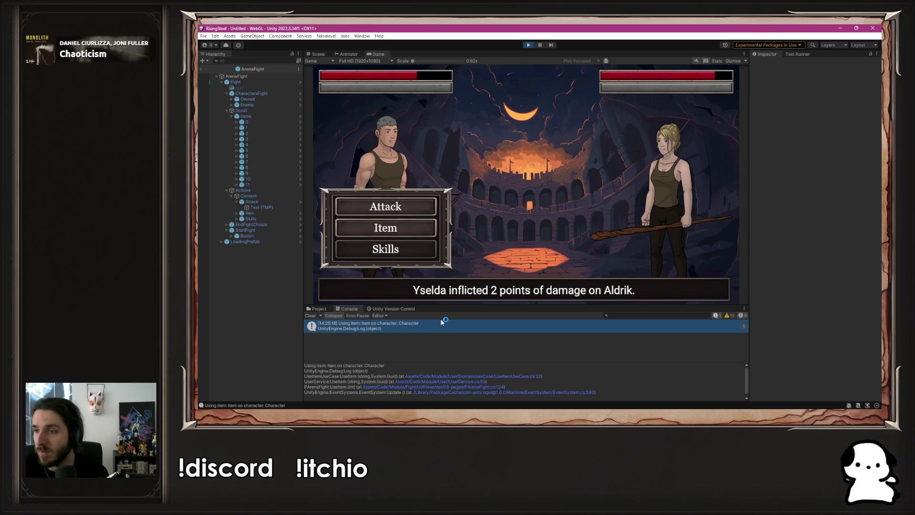
double_click(441, 322)
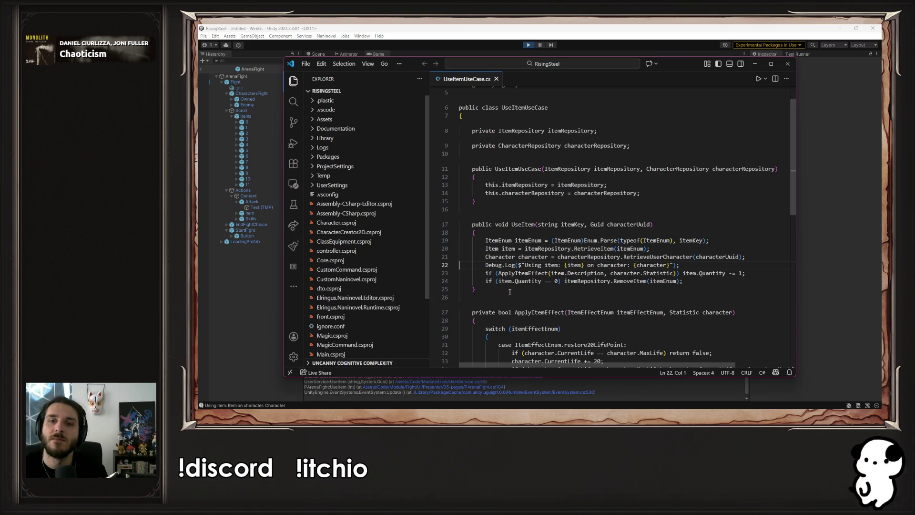
Delete the Debug.Log line in UseItem of UseItemUseCase.cs and let Unity recompile.
click(726, 267)
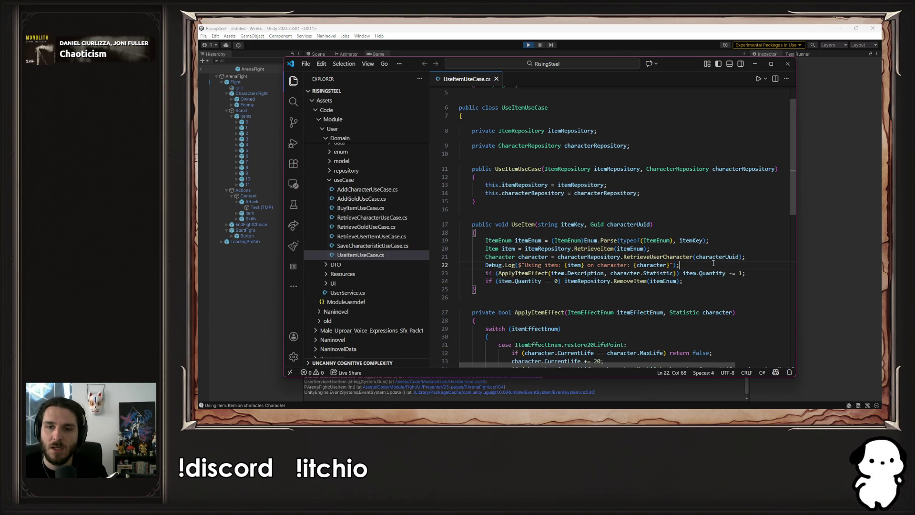
key(shift+Home)
key(BackSpace)
key(BackSpace)
key(BackSpace)
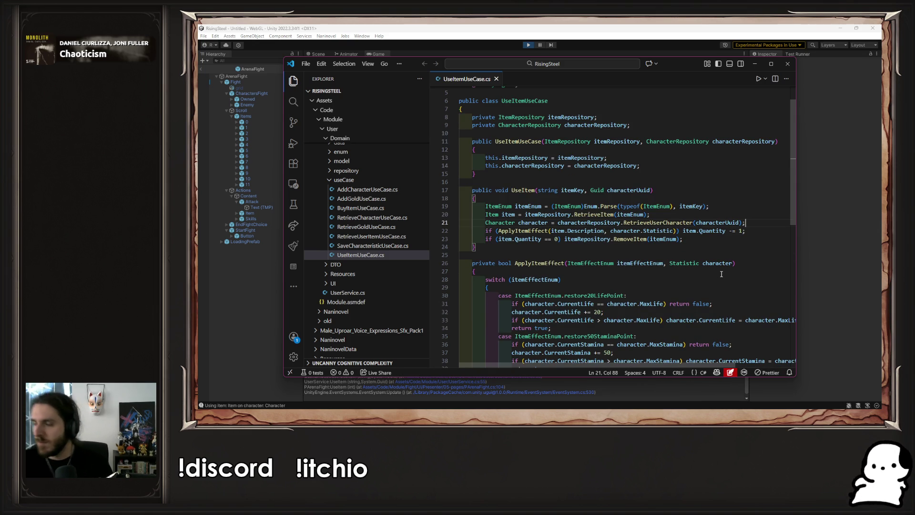
click(256, 294)
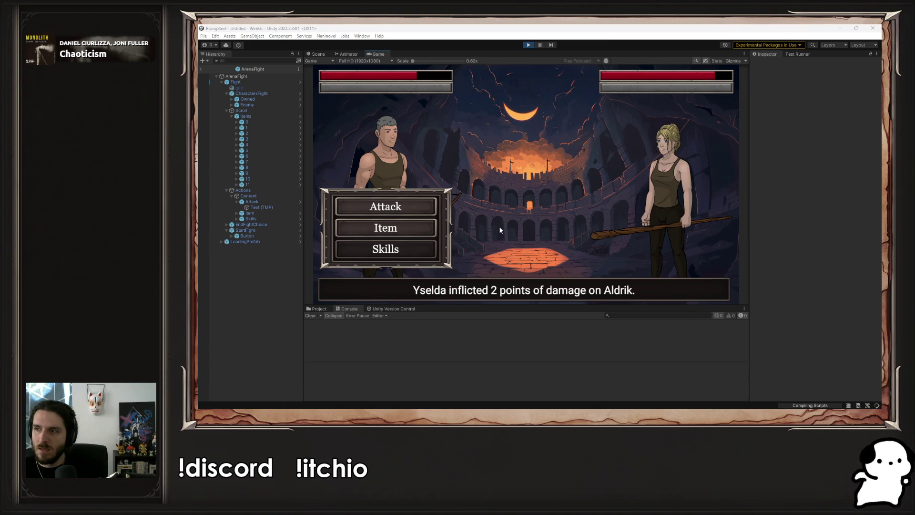
key(alt+Tab)
scroll(384, 238, up, 10)
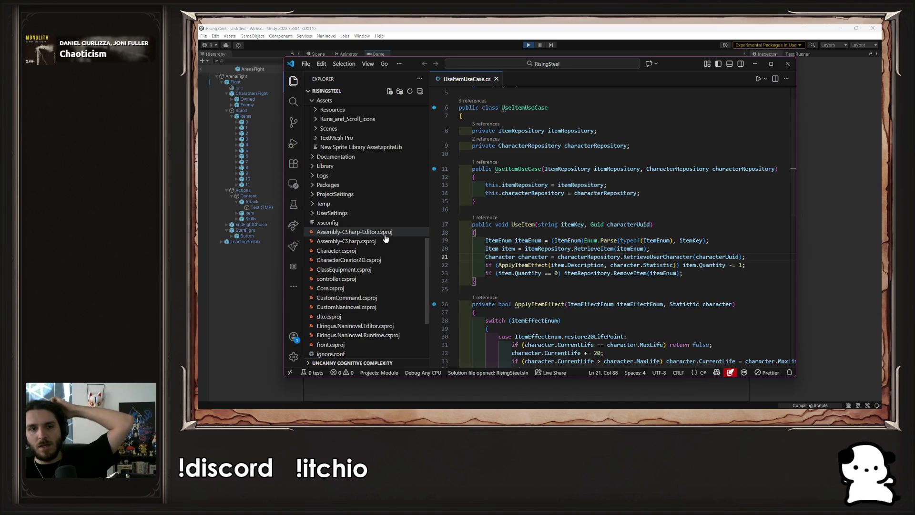
scroll(385, 239, down, 5)
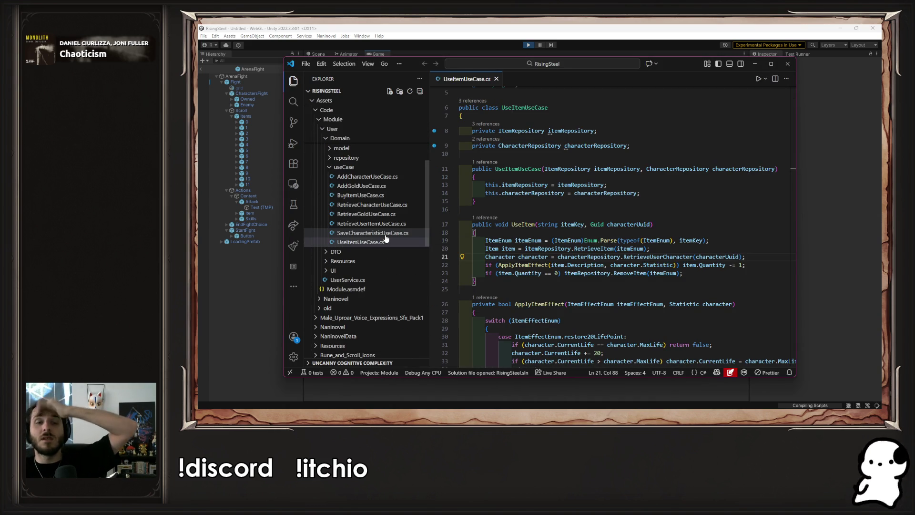
scroll(329, 267, up, 5)
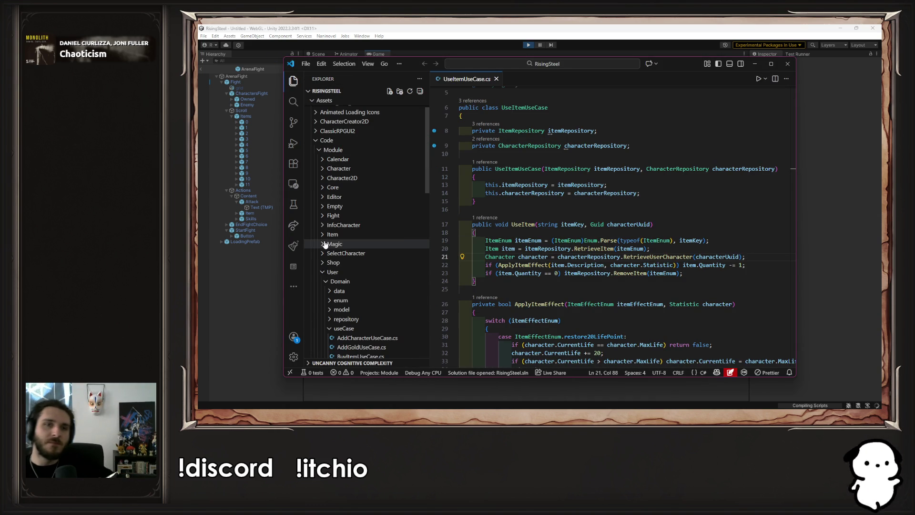
Expand Fight > UI > Presenter > 05-pages and open PArenaFight.cs.
click(321, 272)
click(329, 216)
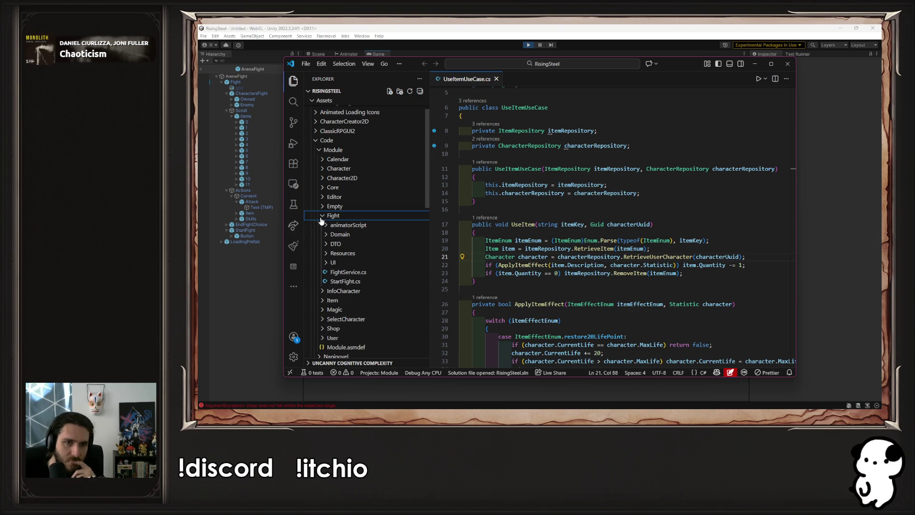
click(327, 263)
click(355, 281)
click(354, 281)
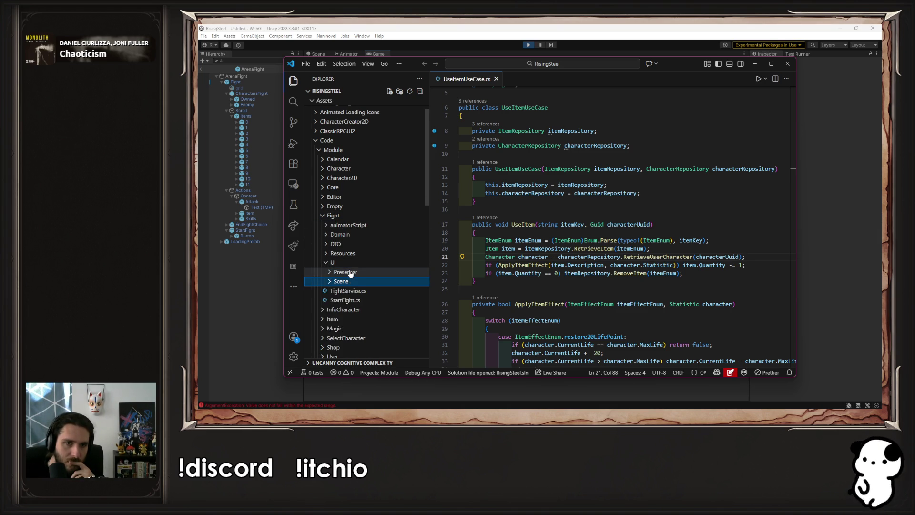
click(350, 273)
click(363, 319)
scroll(389, 285, down, 1)
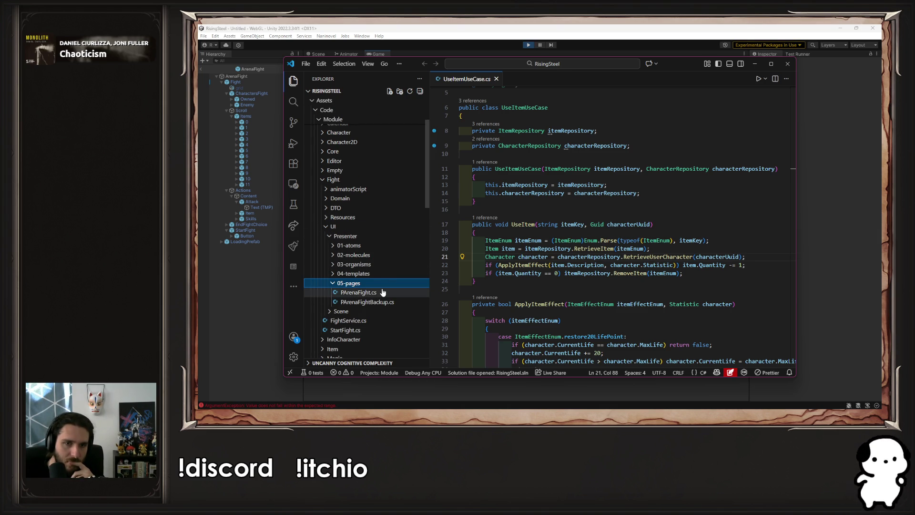
click(382, 292)
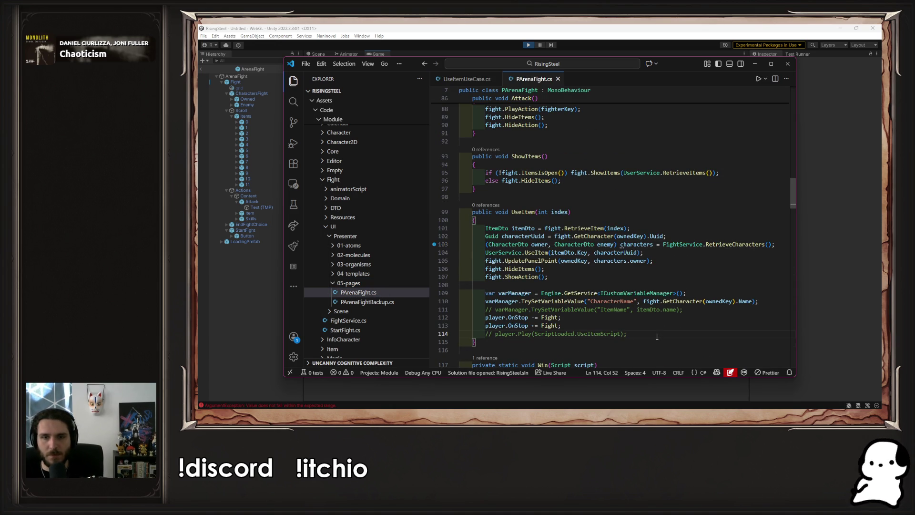
Uncomment line 114's player.Play(ScriptLoaded.UseItemScript), comparing against PArenaFightBackup.cs.
key(ctrl+slash)
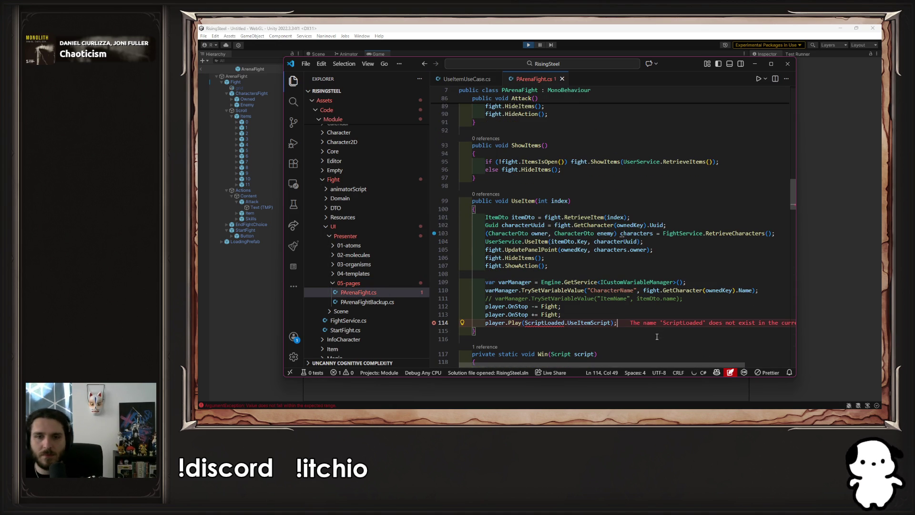
scroll(657, 337, up, 20)
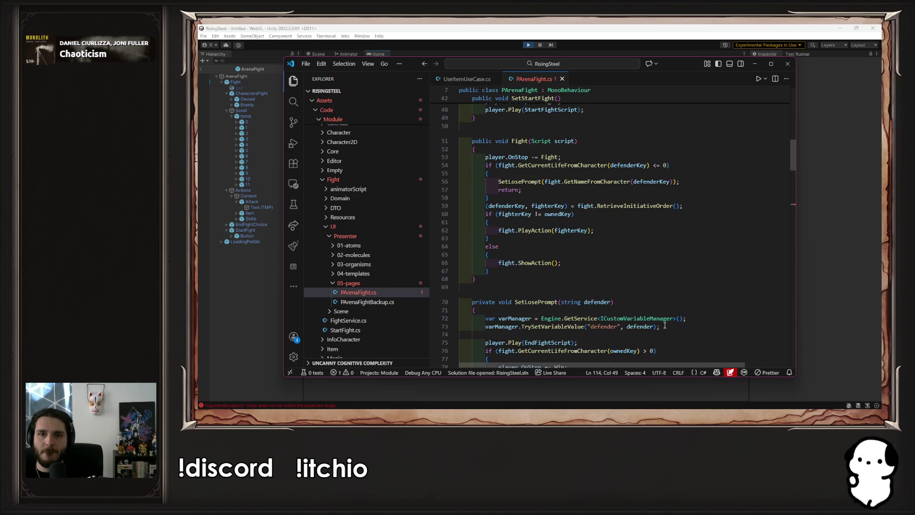
scroll(660, 297, down, 20)
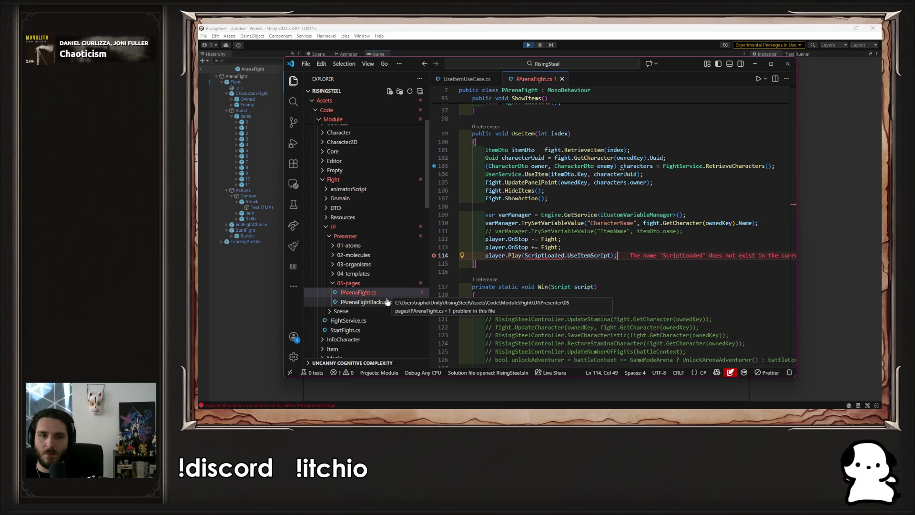
click(407, 302)
scroll(579, 271, down, 10)
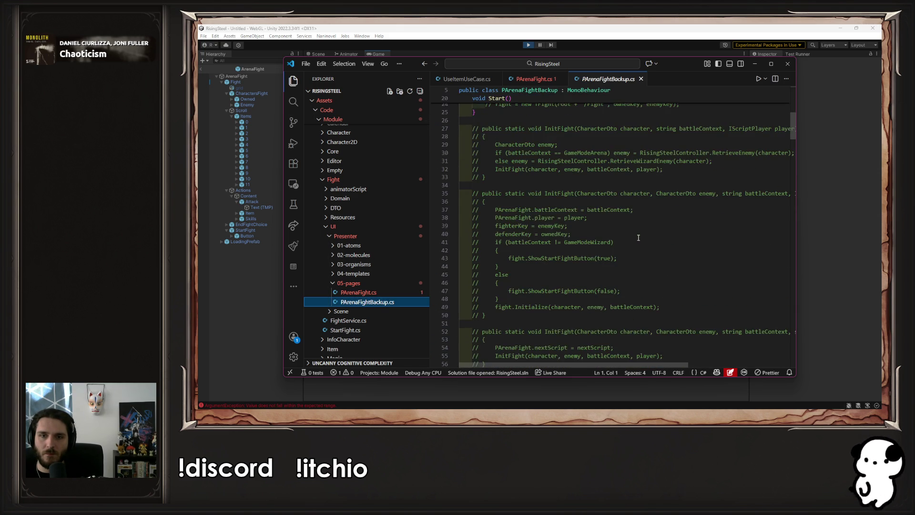
click(359, 292)
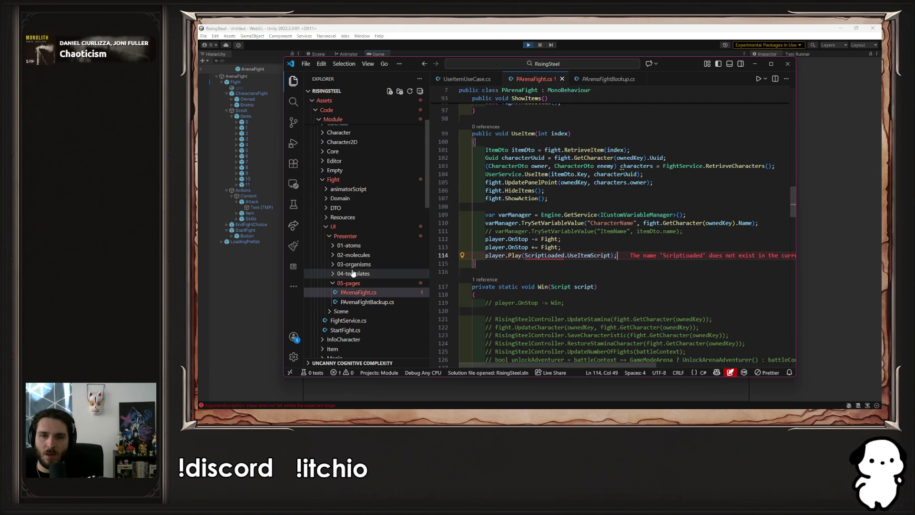
scroll(360, 248, down, 15)
scroll(360, 248, up, 10)
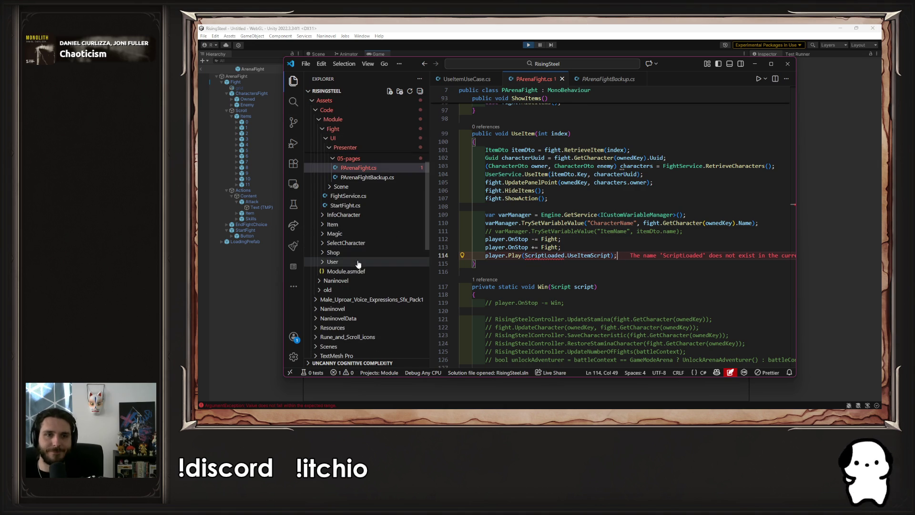
Expand old > Naninovel > Script > Log and old > Front, then open ScriptLoaded.cs.
click(361, 290)
scroll(369, 267, down, 2)
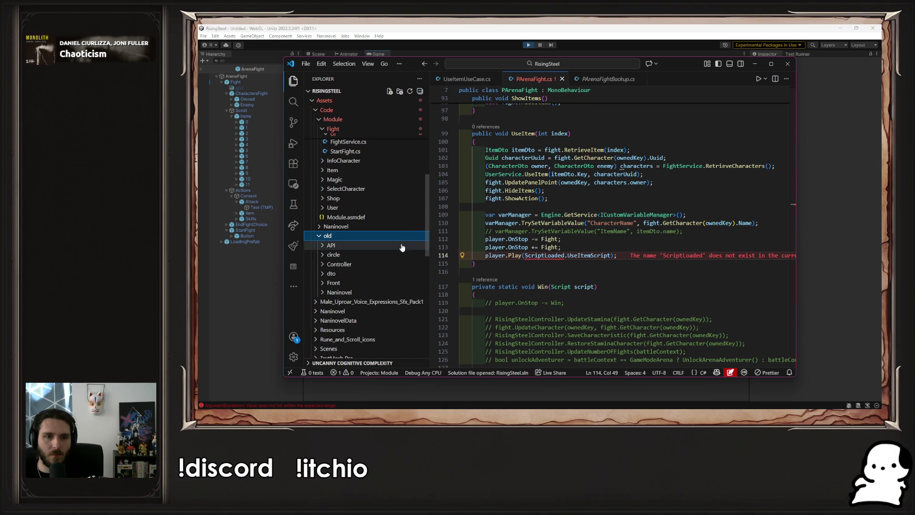
click(368, 292)
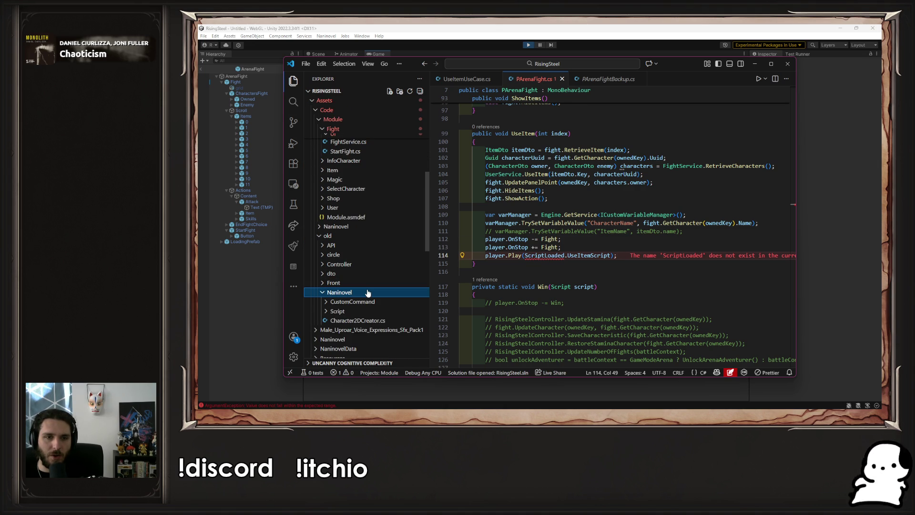
click(386, 311)
scroll(394, 304, down, 2)
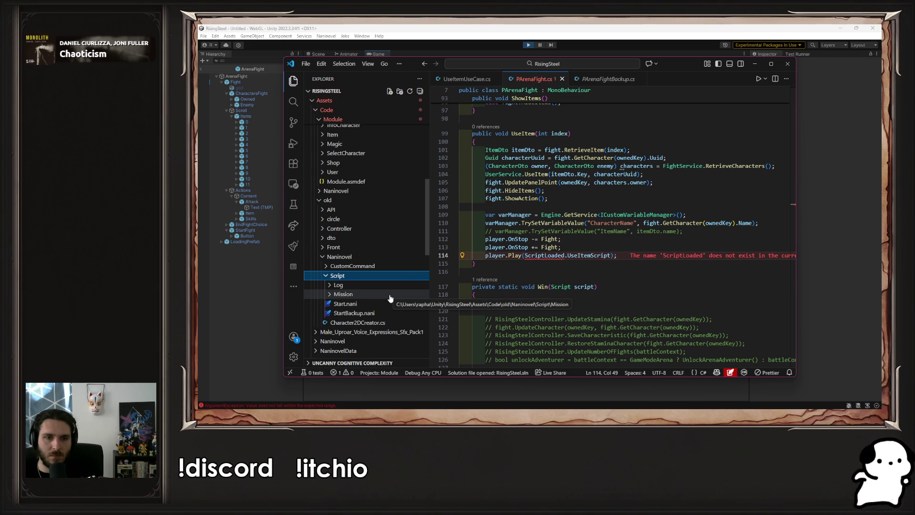
click(378, 276)
click(380, 276)
click(378, 286)
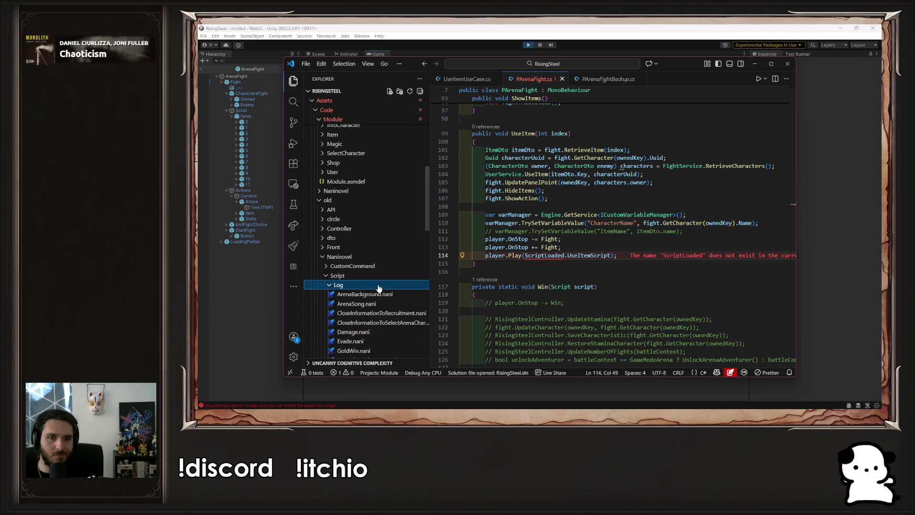
click(364, 238)
click(365, 238)
click(368, 247)
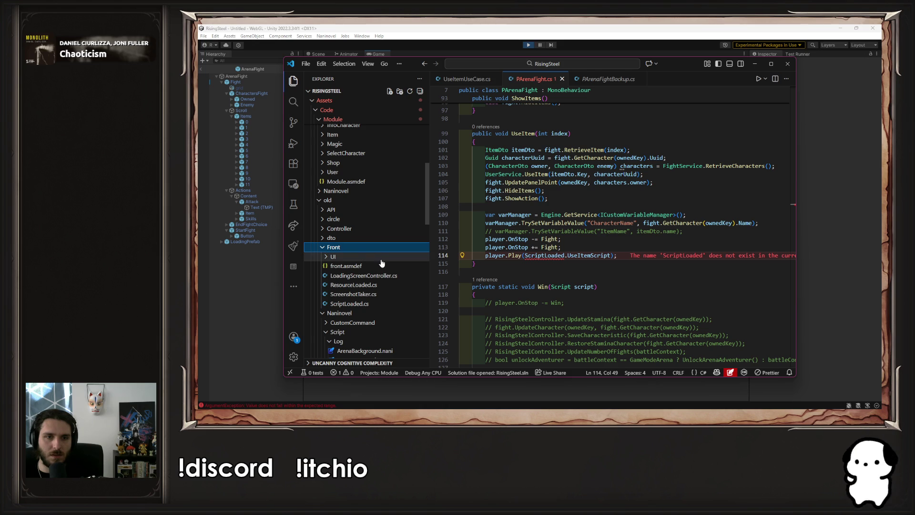
click(386, 303)
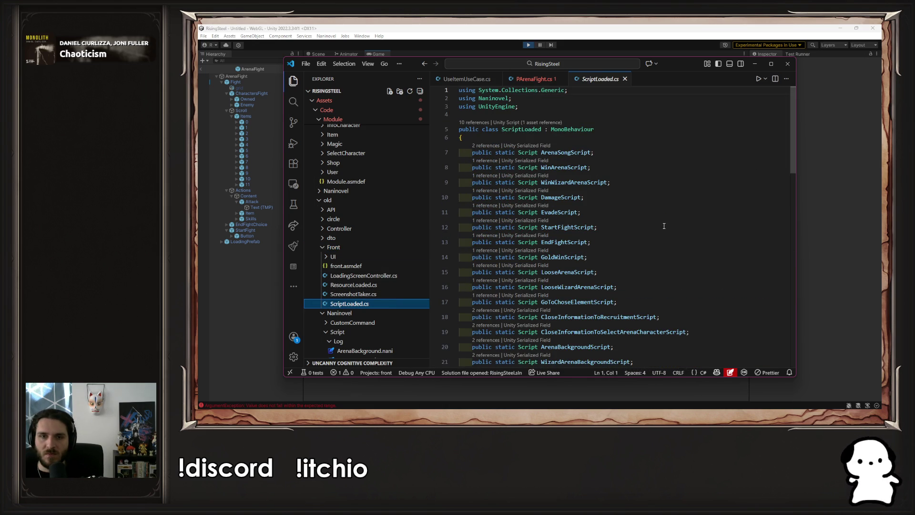
Copy the UseItemScript declaration from ScriptLoaded.cs.
click(535, 81)
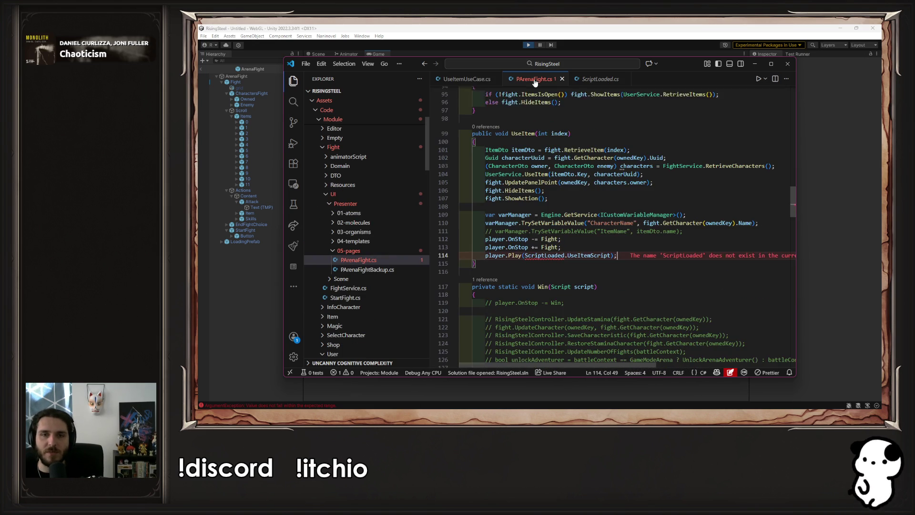
scroll(562, 96, down, 2)
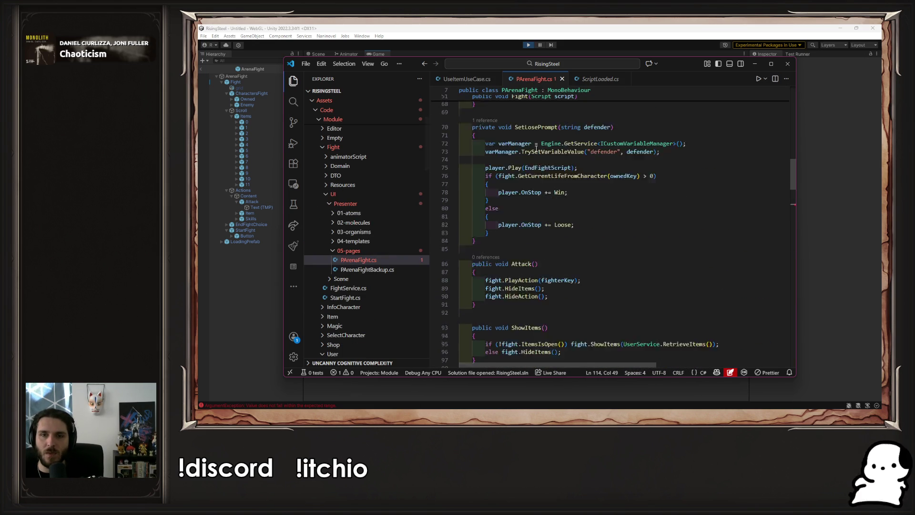
click(589, 78)
scroll(637, 207, down, 5)
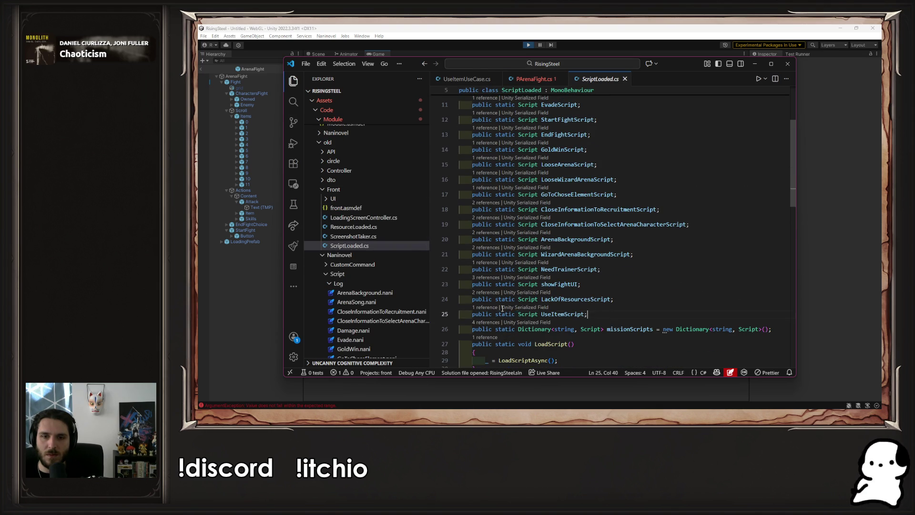
shift+click(475, 316)
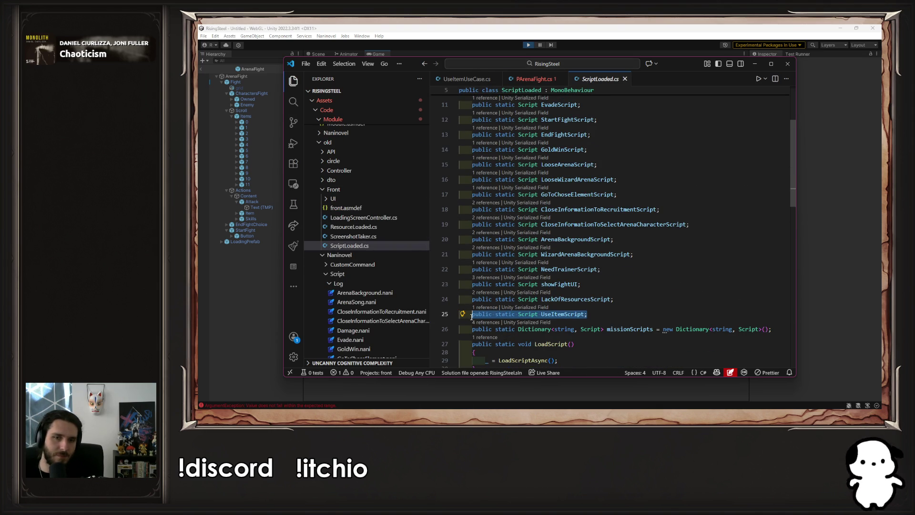
Paste it after DamageScript in PArenaFight.cs as a private Script UseItemScript field.
click(533, 79)
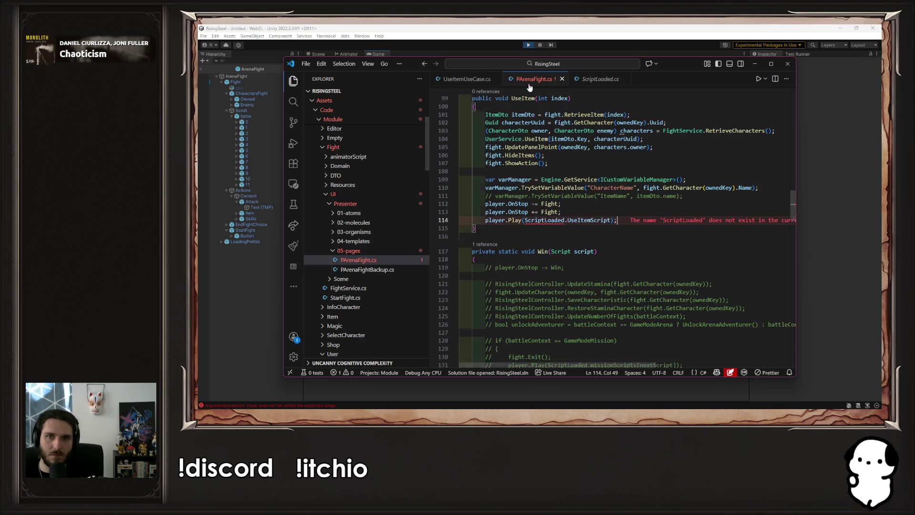
scroll(595, 205, up, 15)
scroll(600, 209, down, 2)
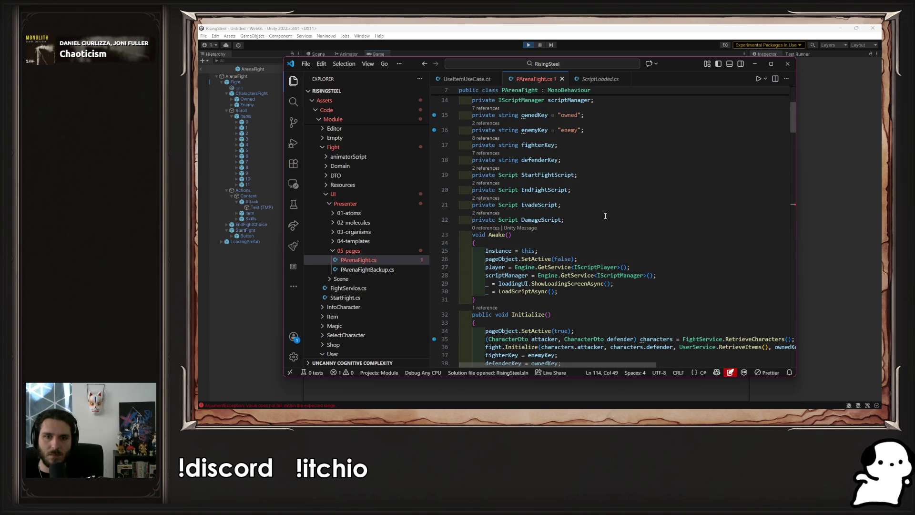
key(Return)
text(public static Script UseItemScript;)
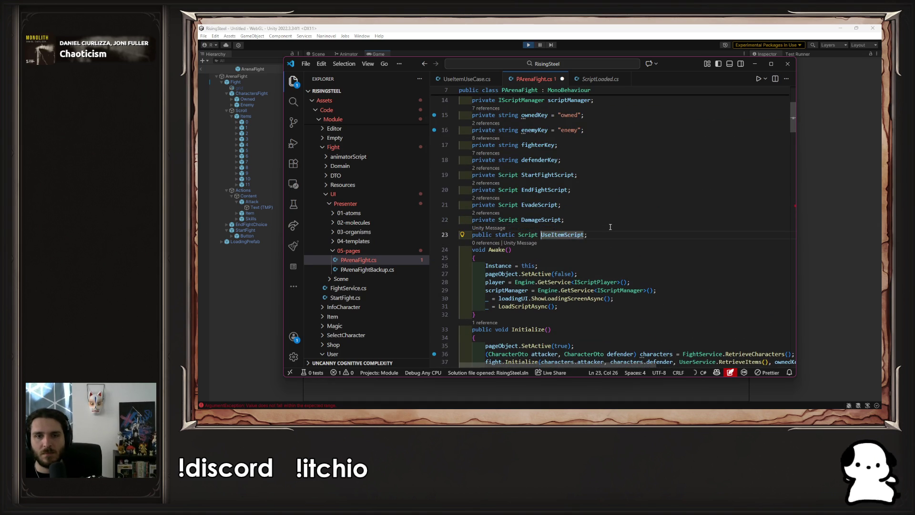
key(ctrl+shift+Right)
key(ctrl+shift+Right)
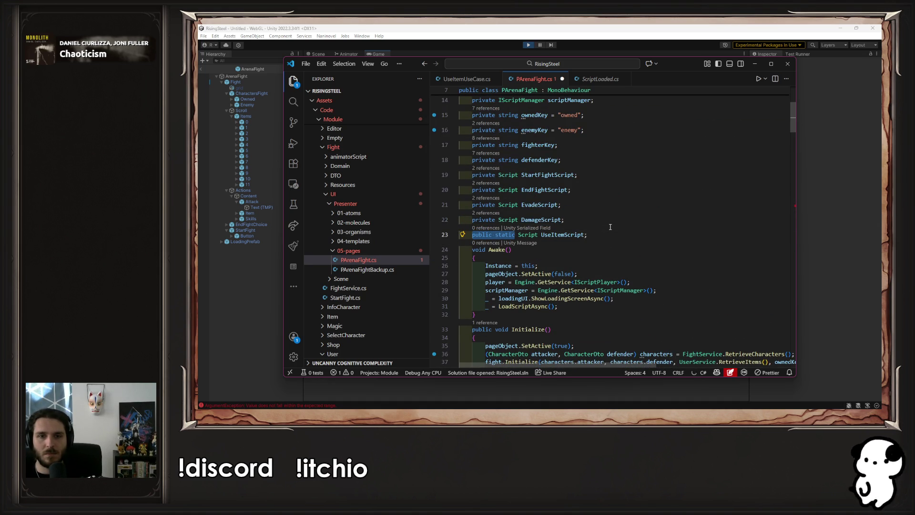
text(pri)
key(Tab)
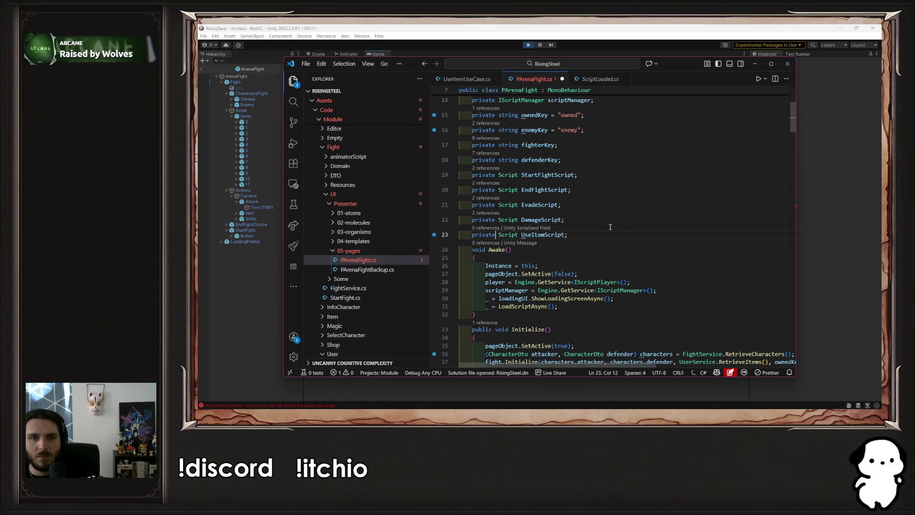
key(ctrl+Right)
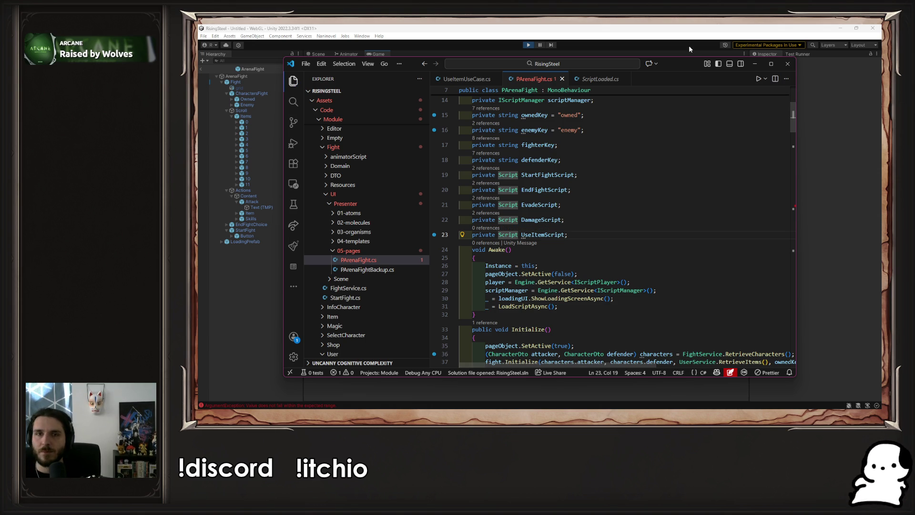
Locate and select the line in ScriptLoaded.cs that loads UseItemScript.
click(600, 79)
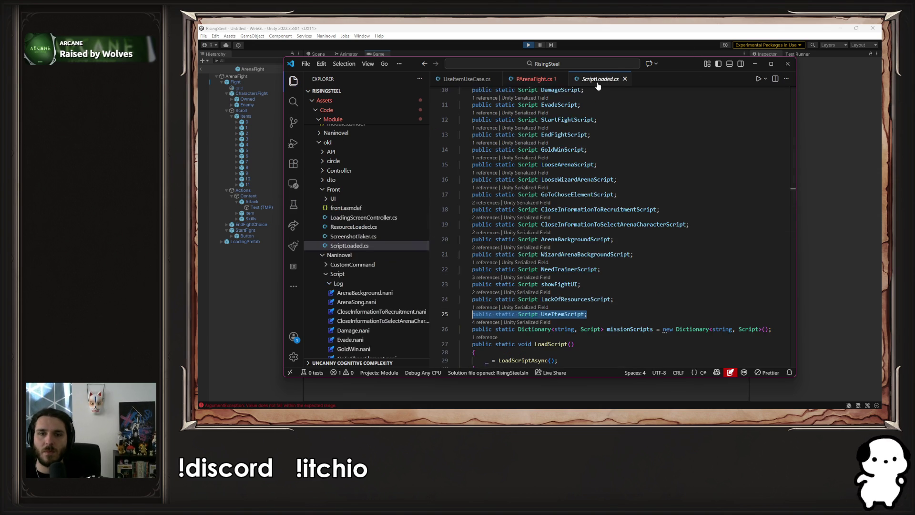
double_click(565, 312)
scroll(592, 285, down, 5)
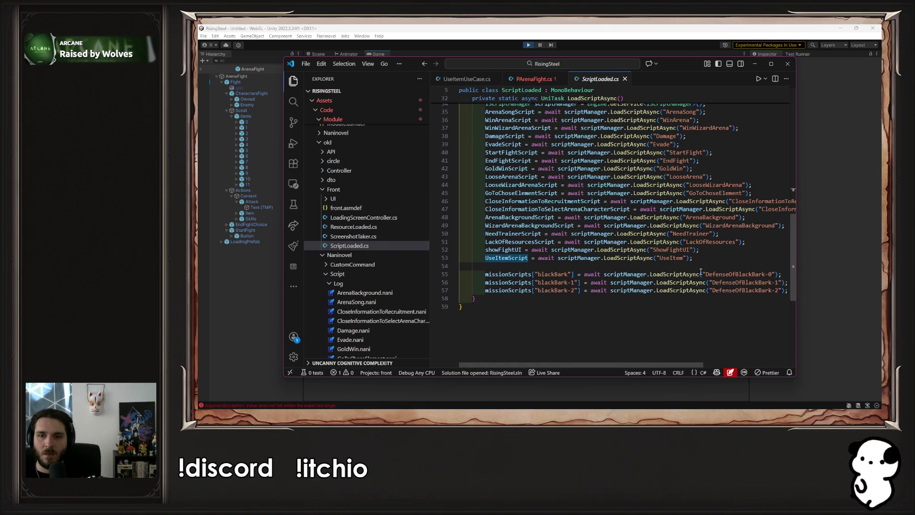
click(708, 252)
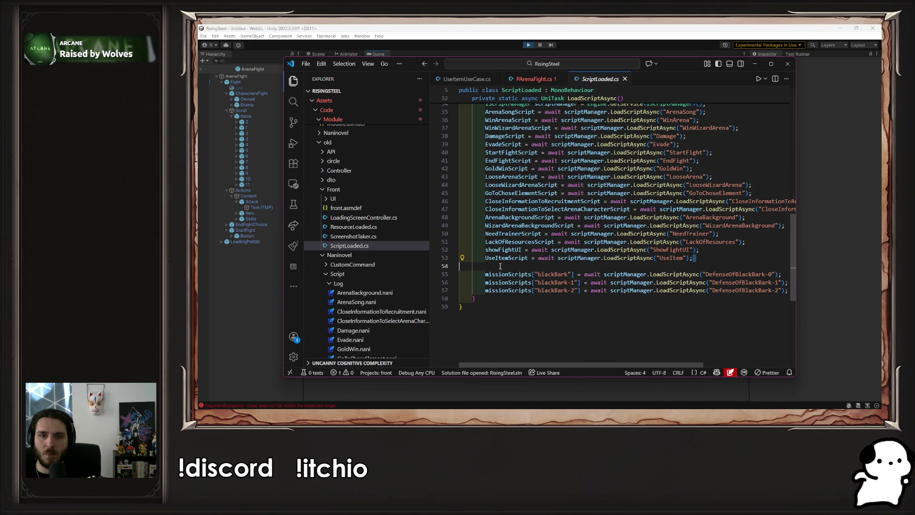
shift+click(485, 258)
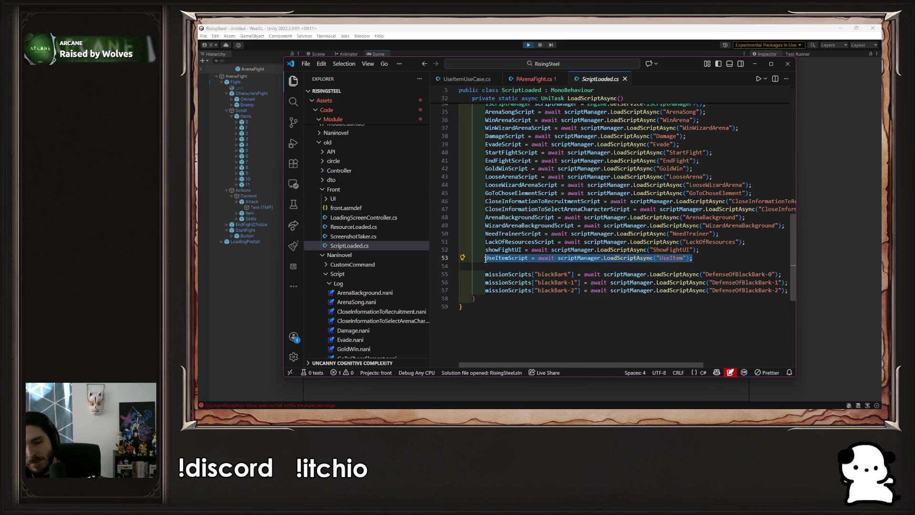
click(533, 78)
Add the UseItemScript loading line at the end of LoadScriptAsync.
scroll(543, 189, down, 10)
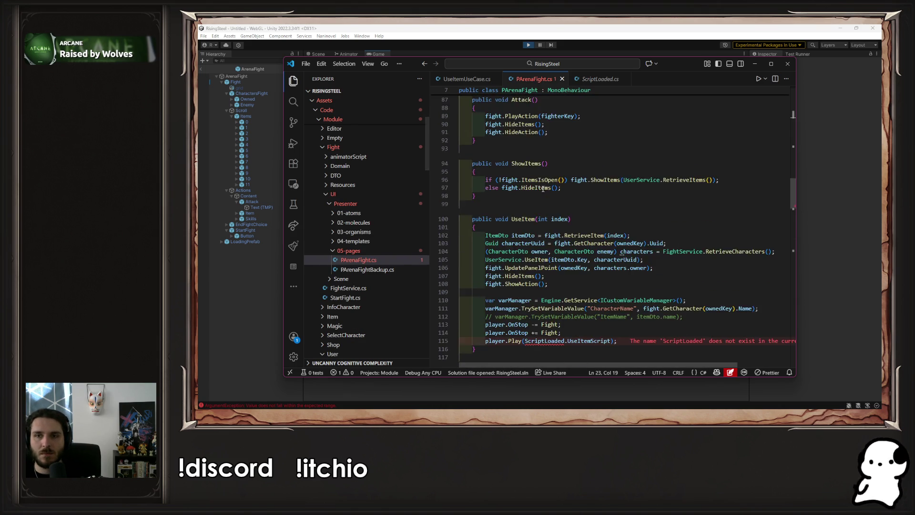
scroll(542, 189, down, 15)
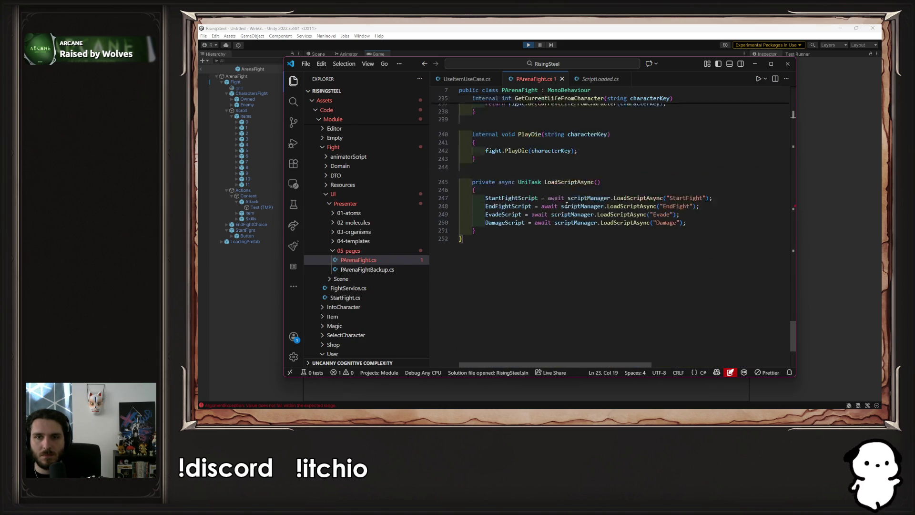
click(718, 235)
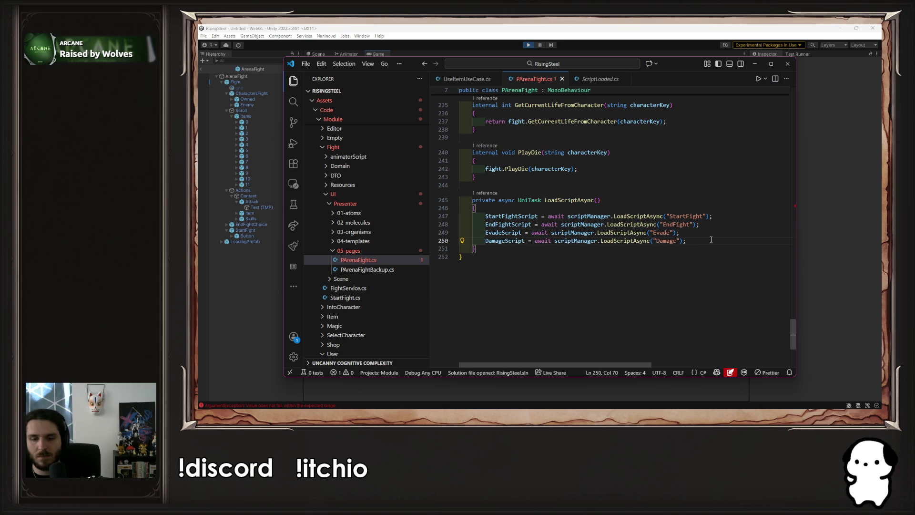
key(Return)
key(Tab)
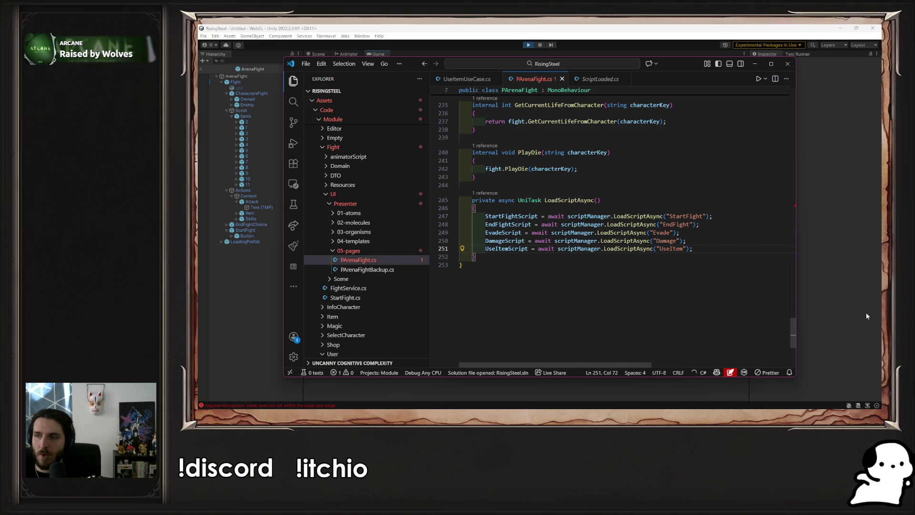
drag(792, 333, 793, 101)
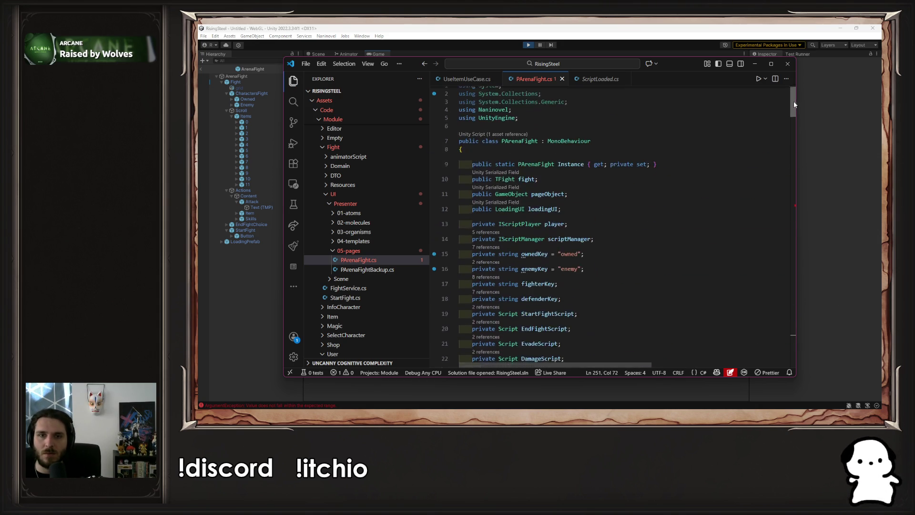
scroll(564, 247, down, 5)
Drop the ScriptLoaded. prefix so player.Play uses the local UseItemScript.
click(557, 251)
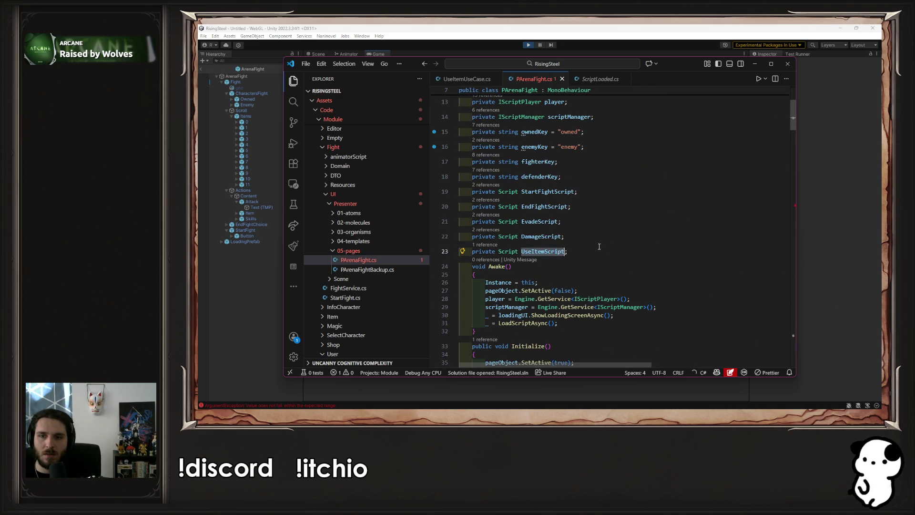
scroll(596, 238, down, 20)
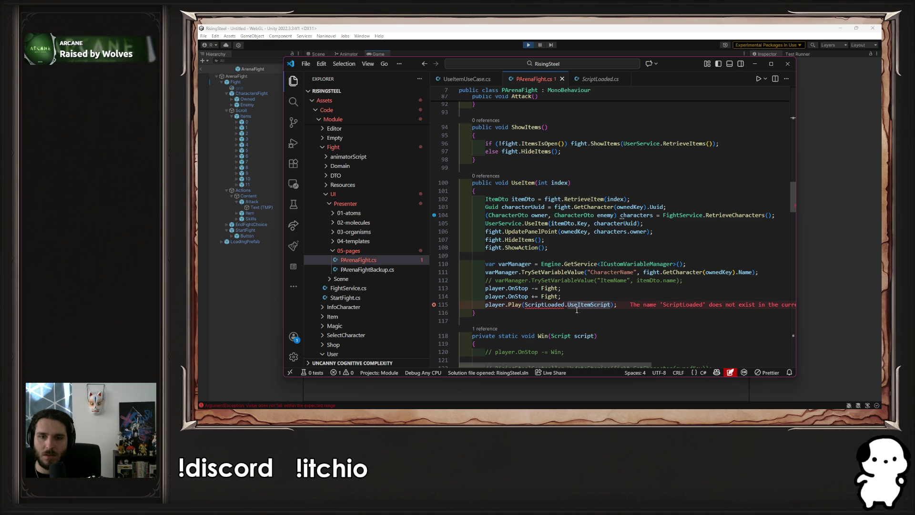
click(577, 309)
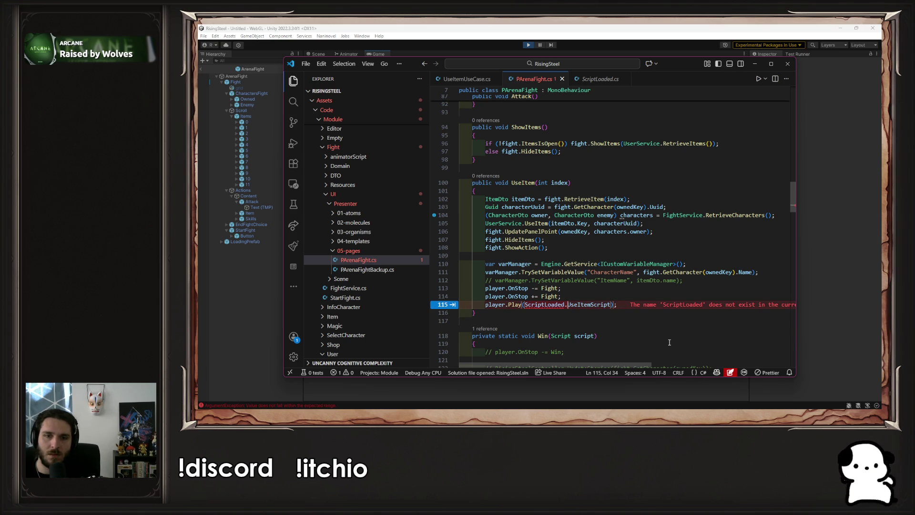
key(BackSpace)
key(BackSpace)
key(BackSpace)
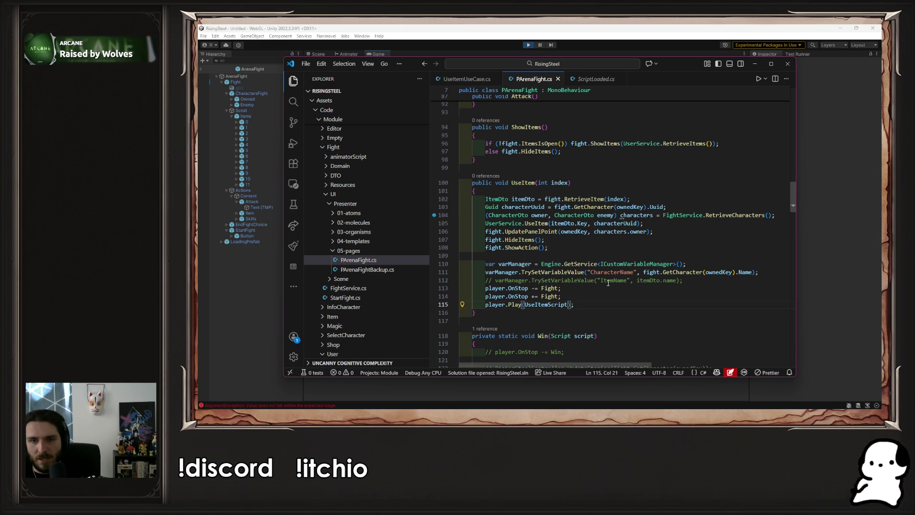
Uncomment the ItemName line, change itemDto.name to itemDto.Name, and return to Unity.
click(603, 280)
key(ctrl+slash)
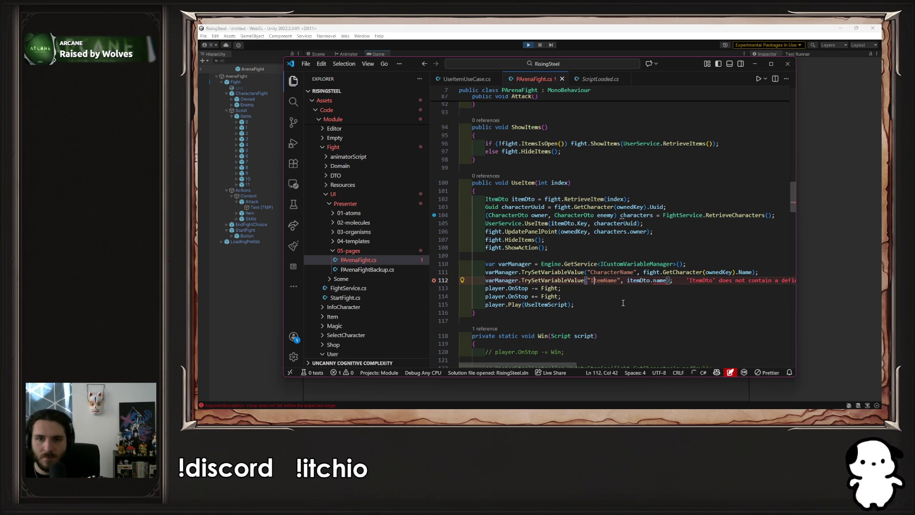
click(655, 280)
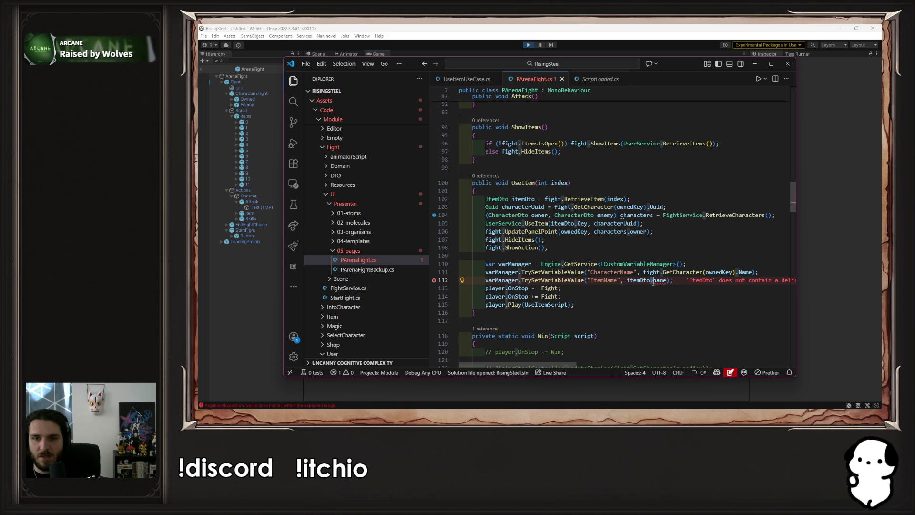
key(Delete)
text(N)
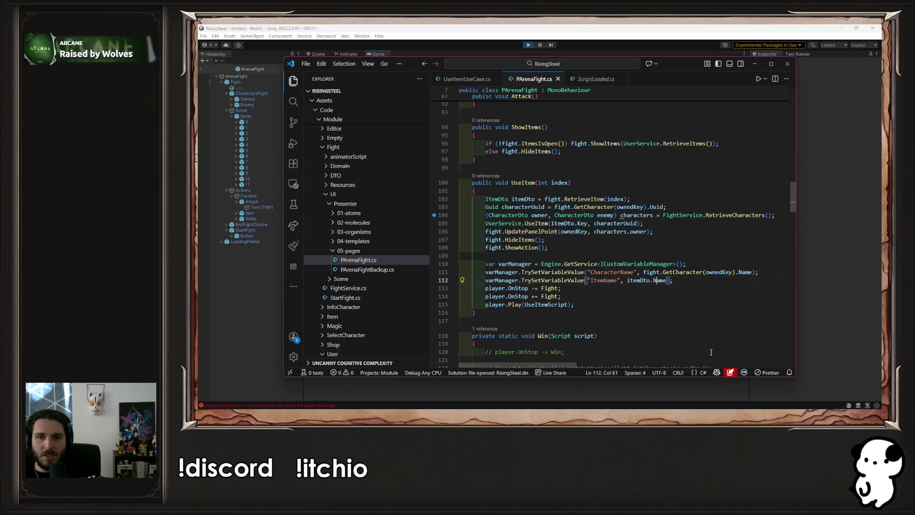
click(813, 271)
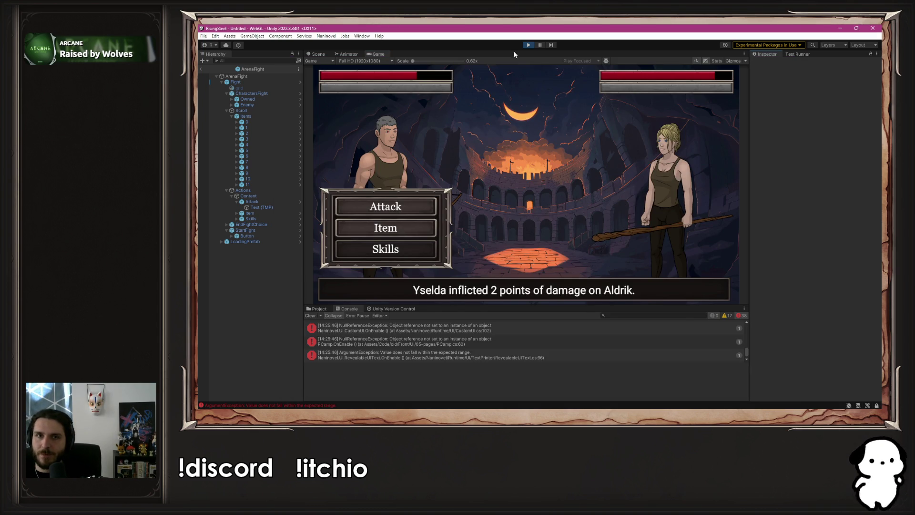
Restart play mode and begin the arena fight up to the first enemy attack.
click(524, 44)
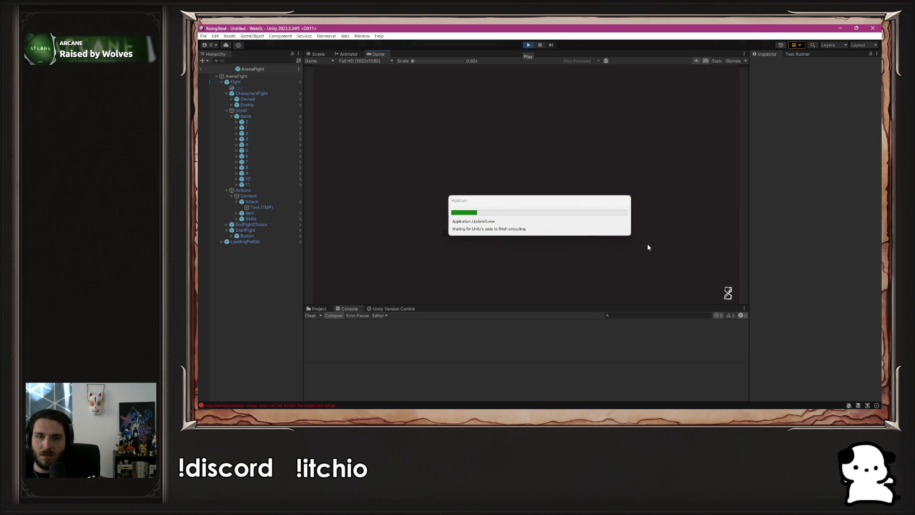
click(513, 125)
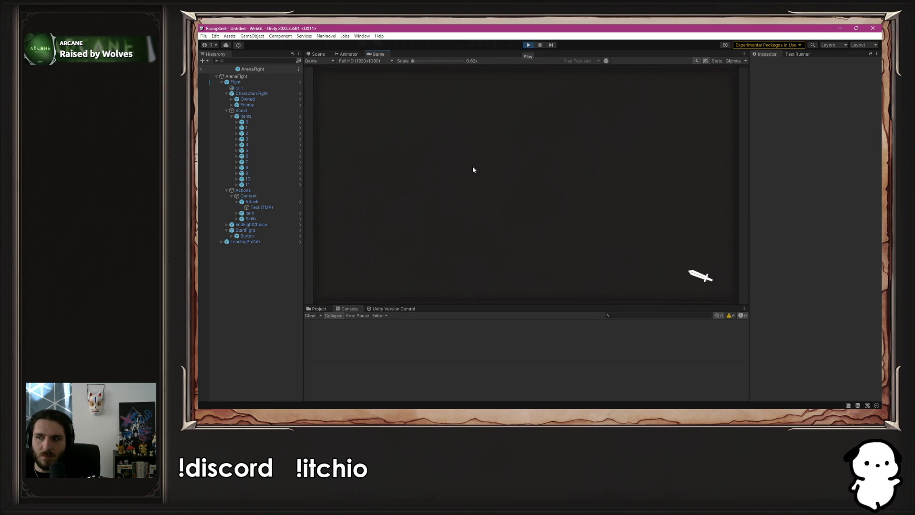
click(482, 186)
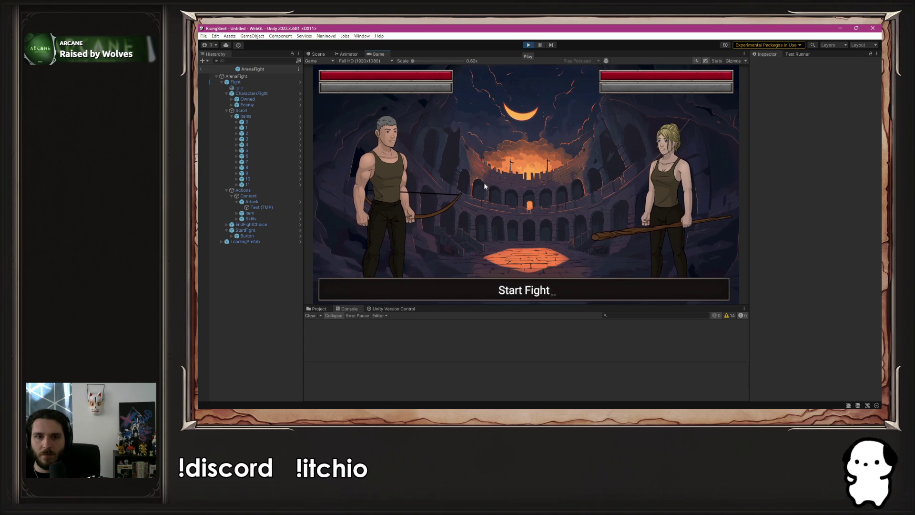
click(539, 283)
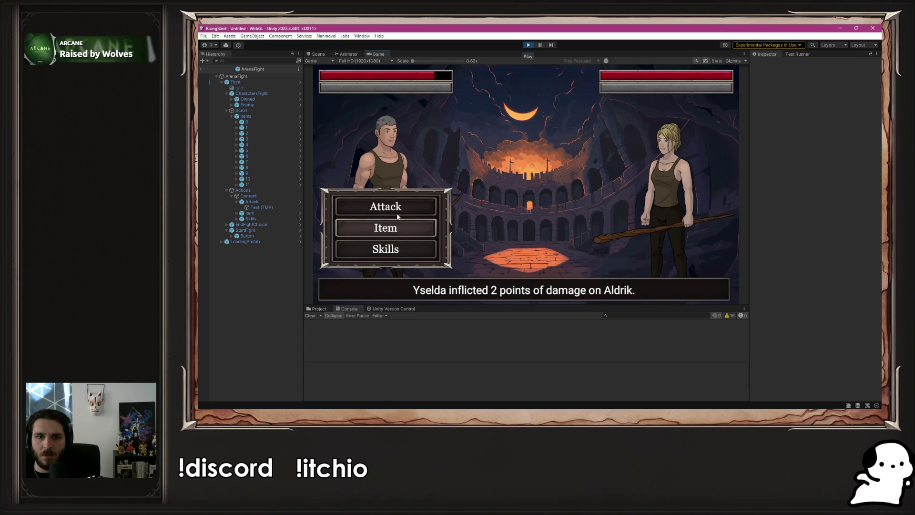
Use the Chicken item twice during the battle, then stop play mode.
click(405, 228)
click(512, 215)
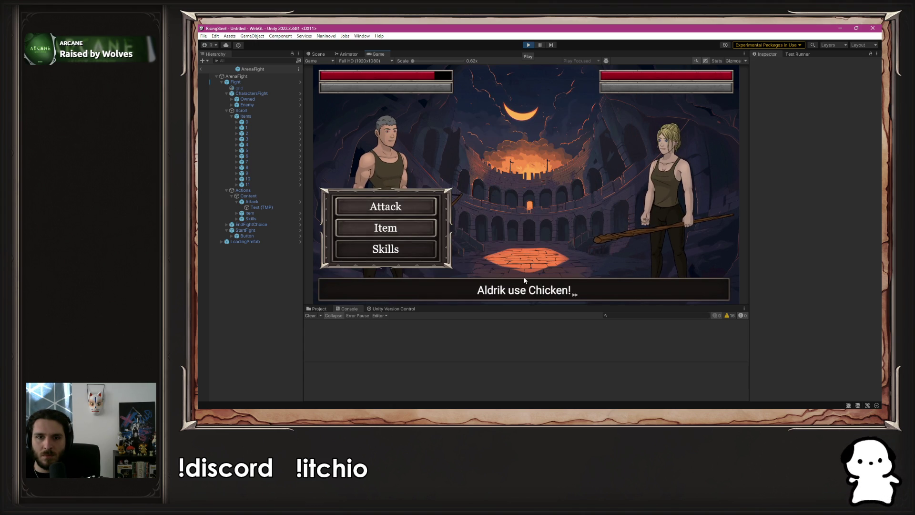
click(526, 289)
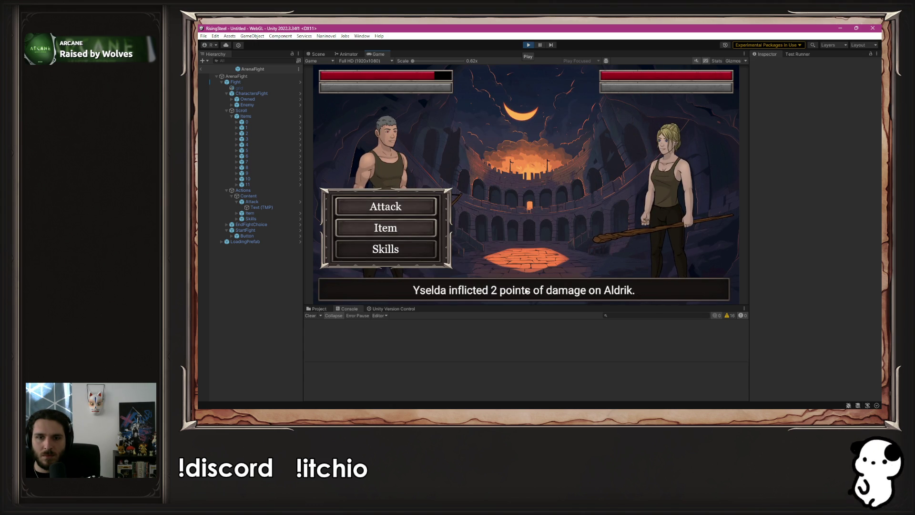
click(402, 226)
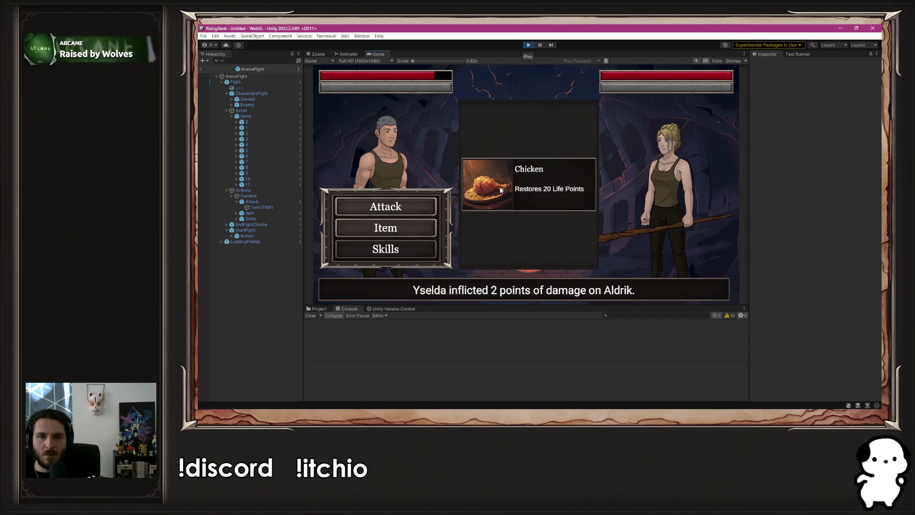
click(499, 187)
click(517, 155)
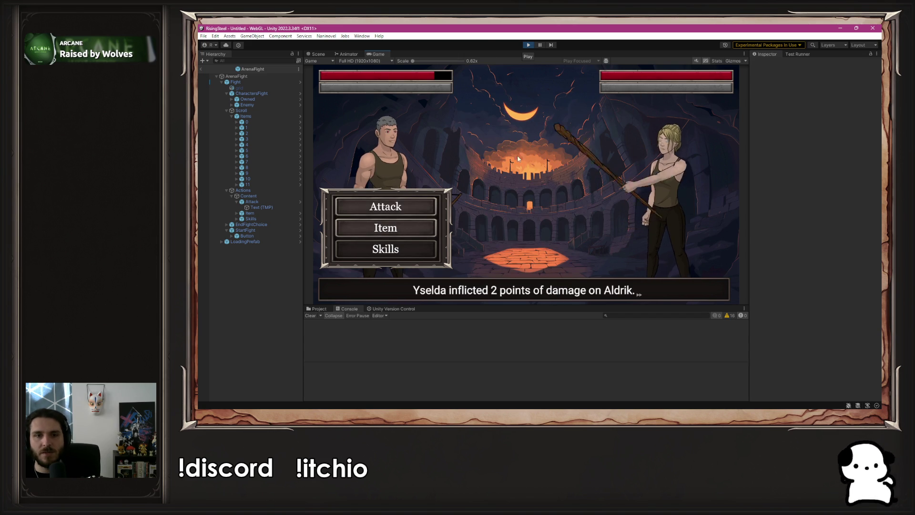
click(528, 44)
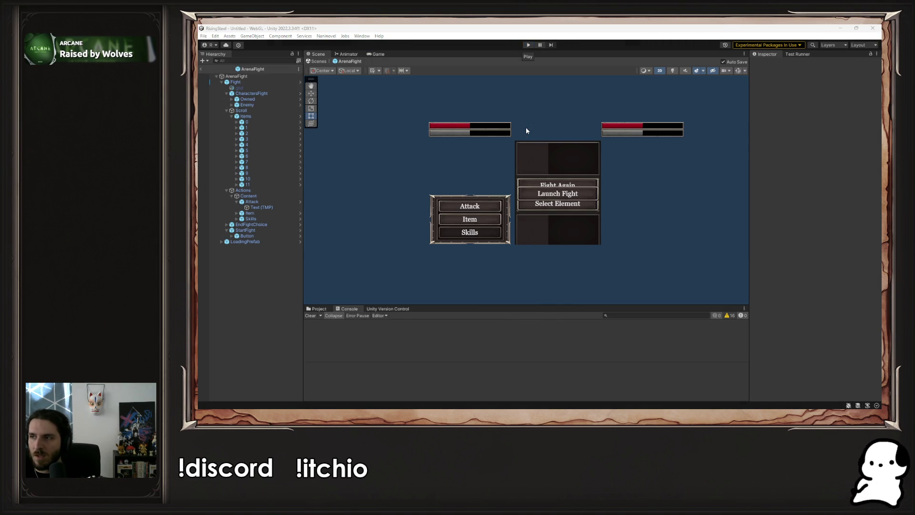
Locate the ShowAction call after HideItems in UseItem in PArenaFight.cs.
key(alt+Tab)
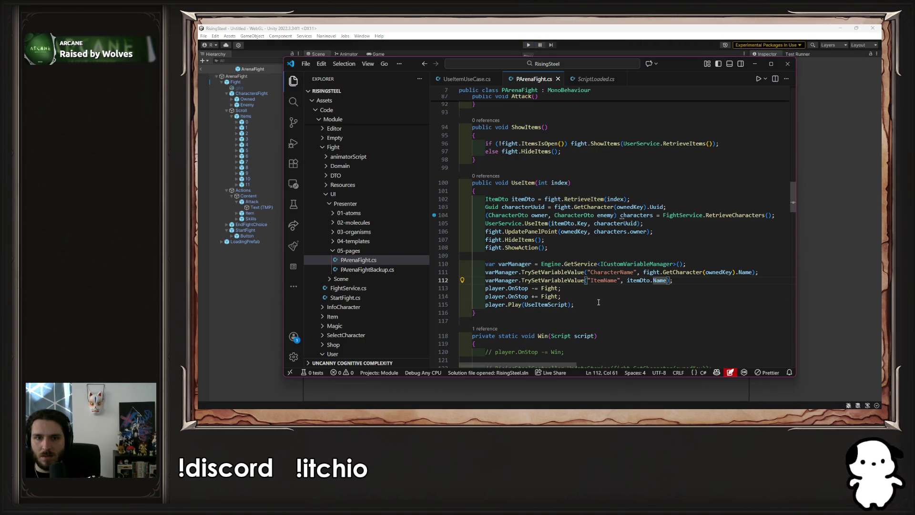
click(598, 302)
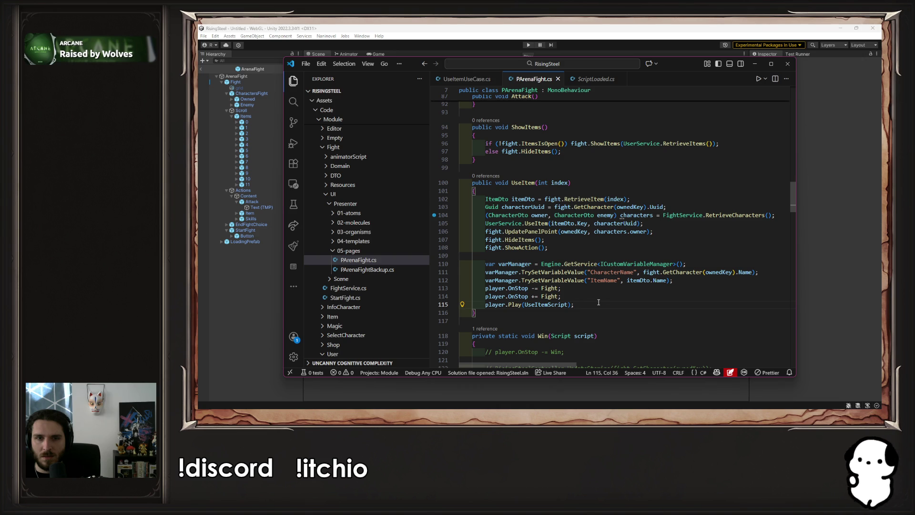
click(522, 248)
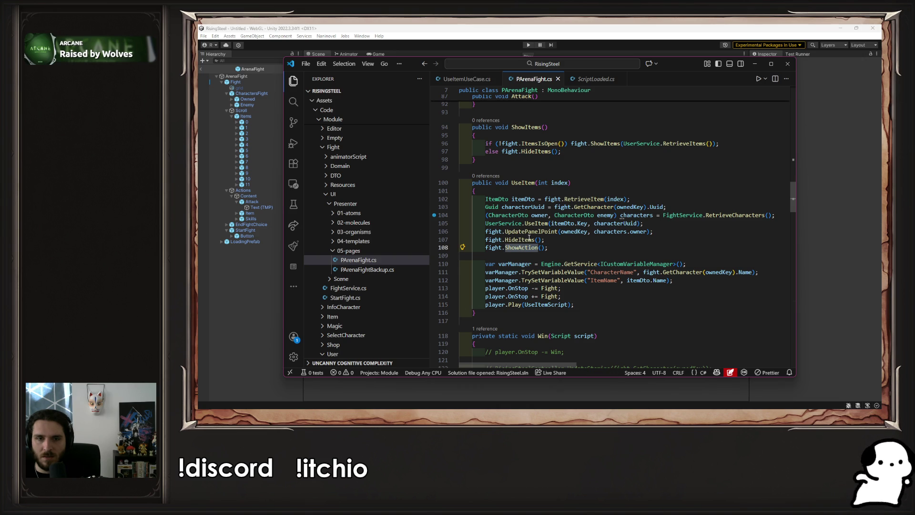
key(Up)
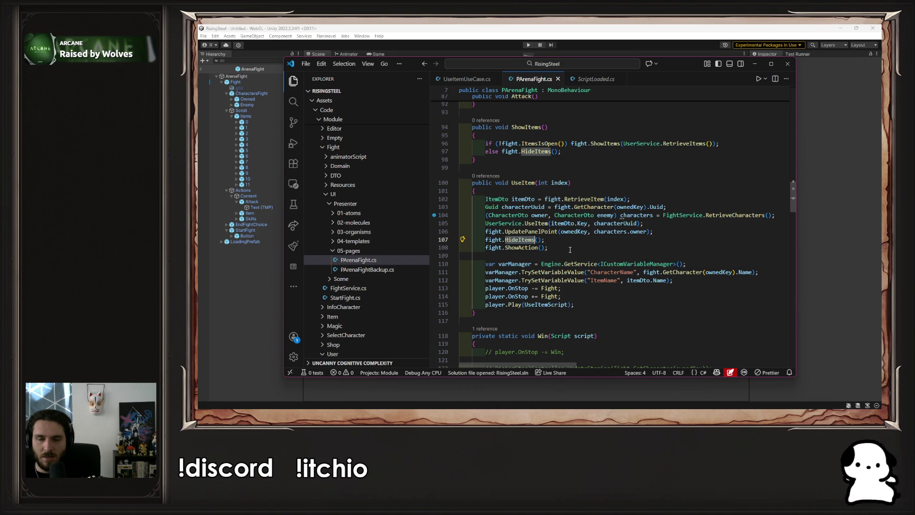
key(Down)
scroll(592, 270, up, 2)
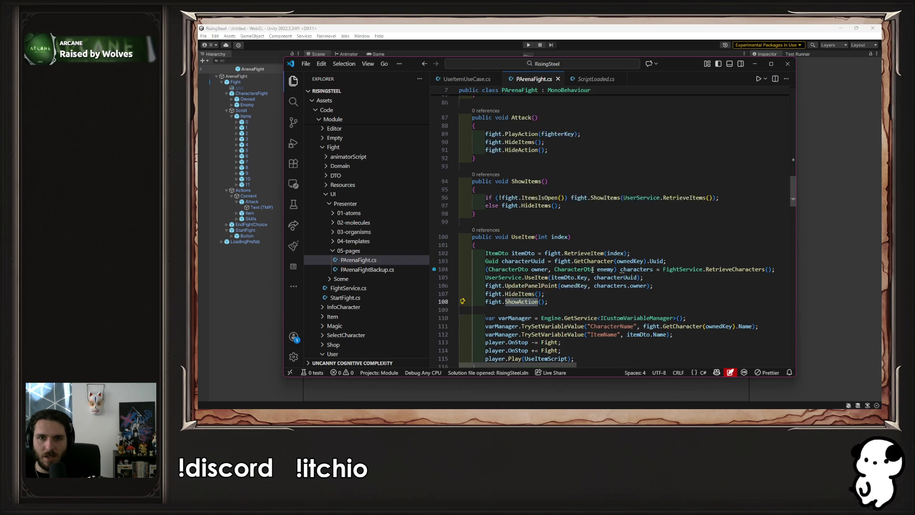
scroll(592, 270, up, 1)
Replace ShowAction on line 108 with HideAction copied from line 91, then return to Unity.
double_click(522, 168)
key(ctrl+c)
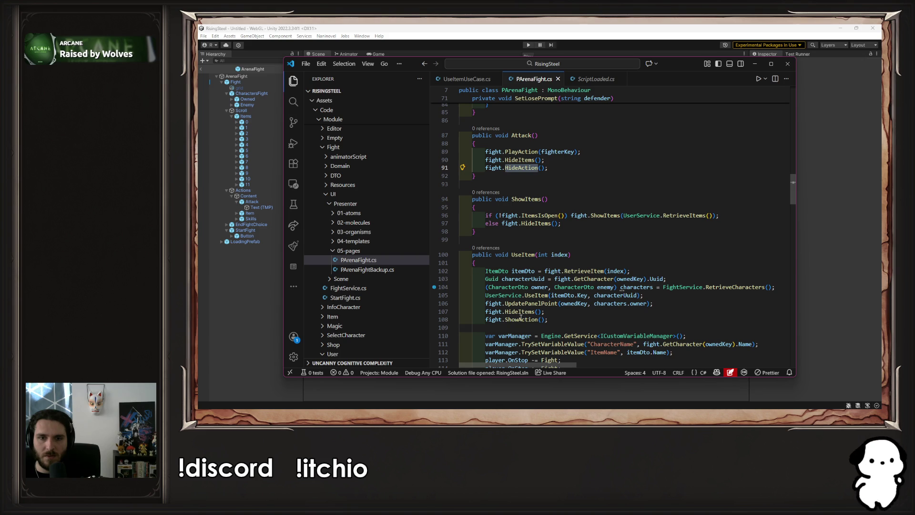
double_click(521, 320)
key(ctrl+v)
scroll(605, 316, down, 2)
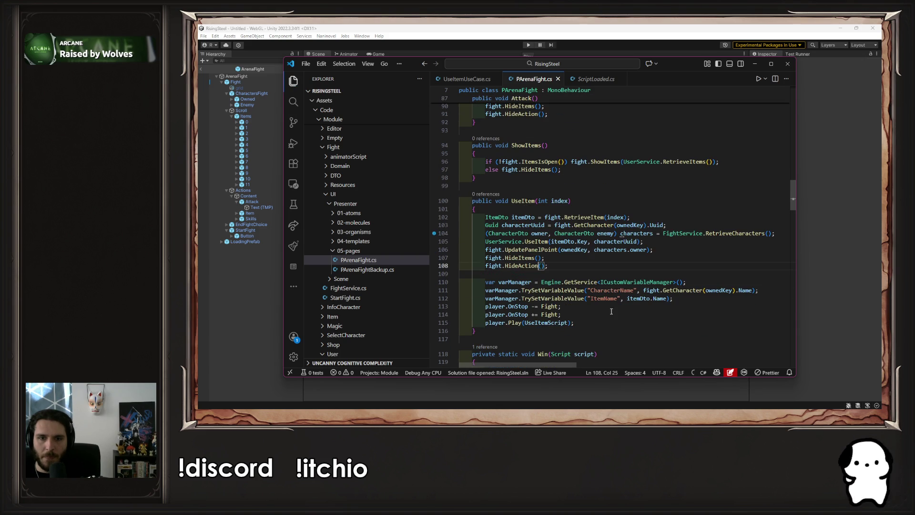
click(281, 288)
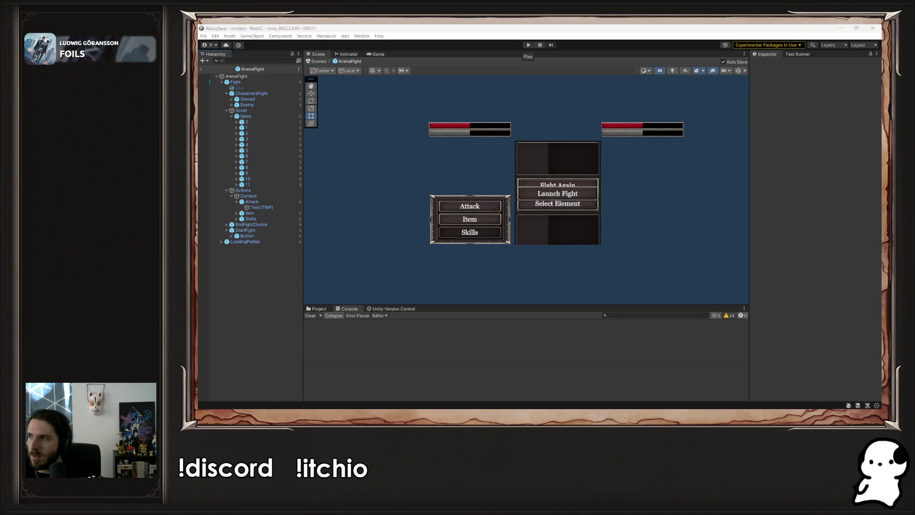
Play a new game, use the Chicken item at the first enemy attack, then stop play mode.
click(528, 45)
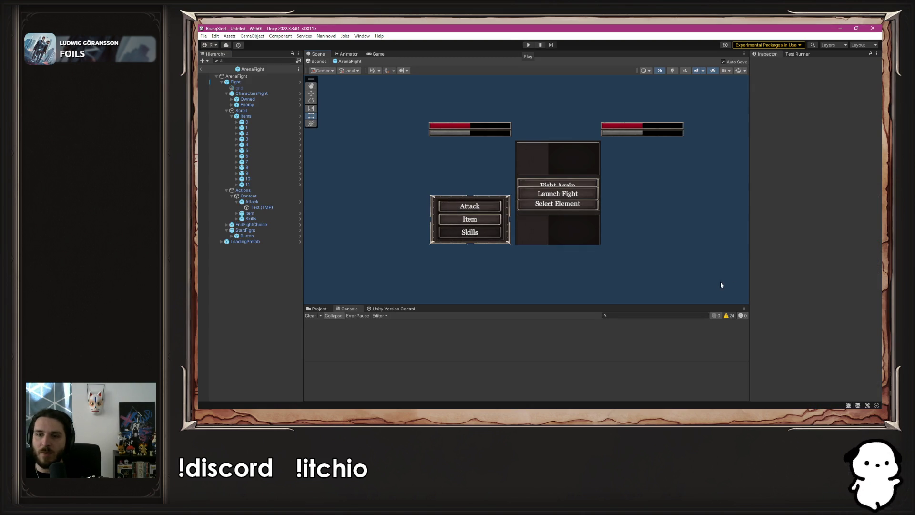
click(528, 45)
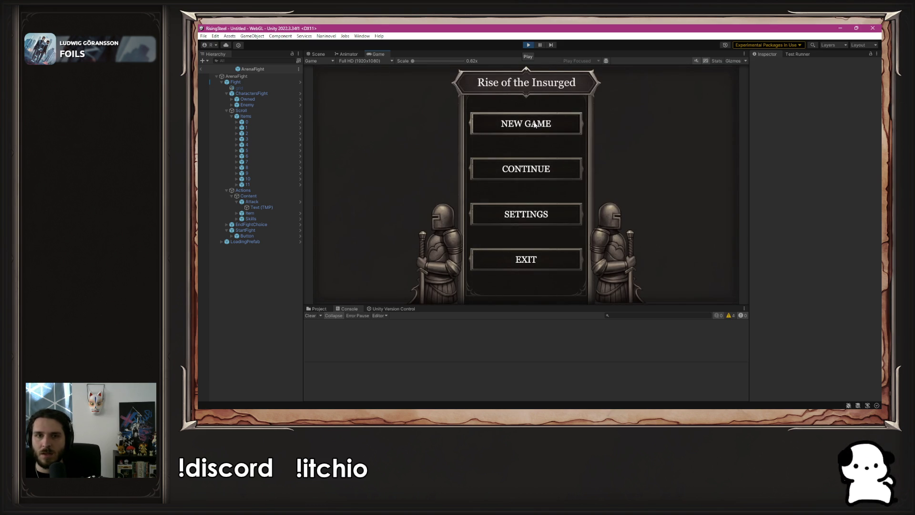
click(534, 124)
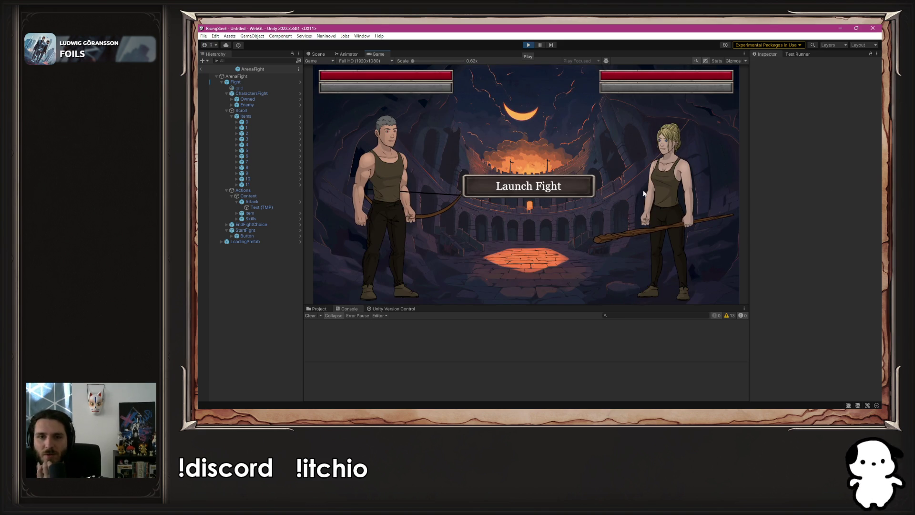
click(568, 290)
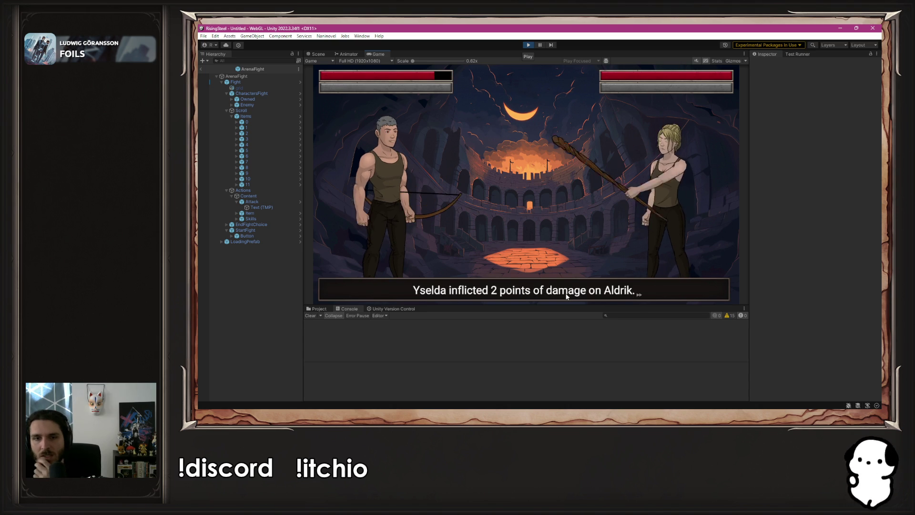
click(433, 227)
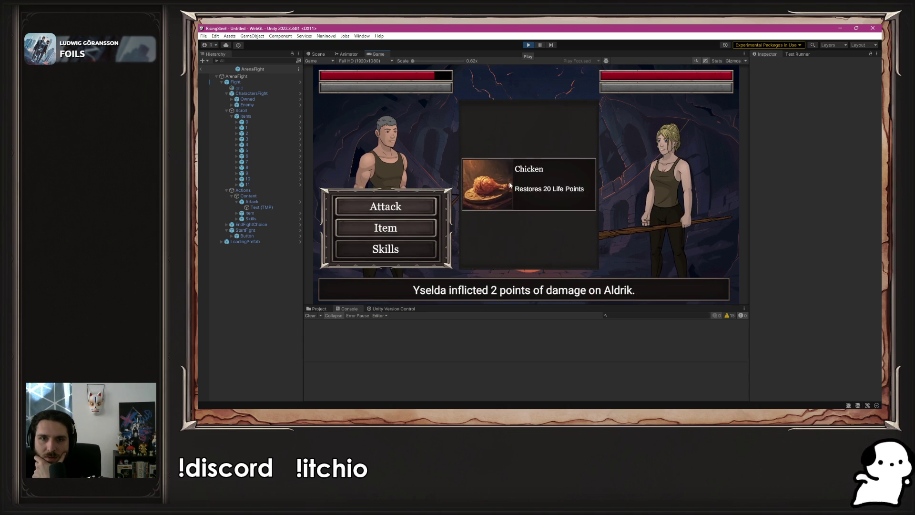
click(509, 182)
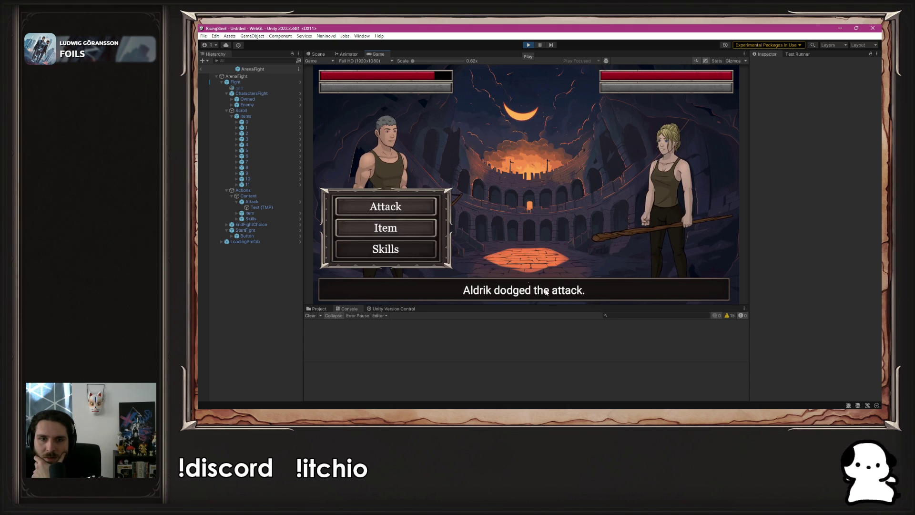
click(419, 205)
click(471, 205)
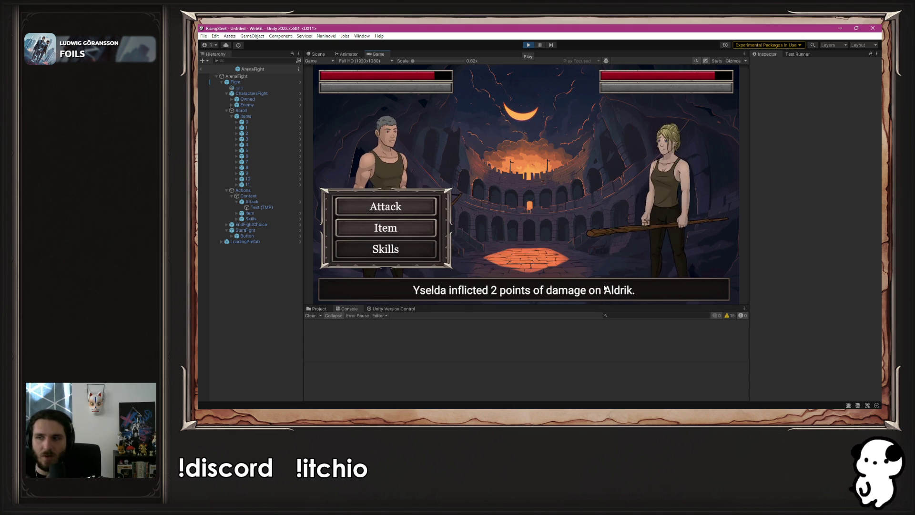
click(528, 45)
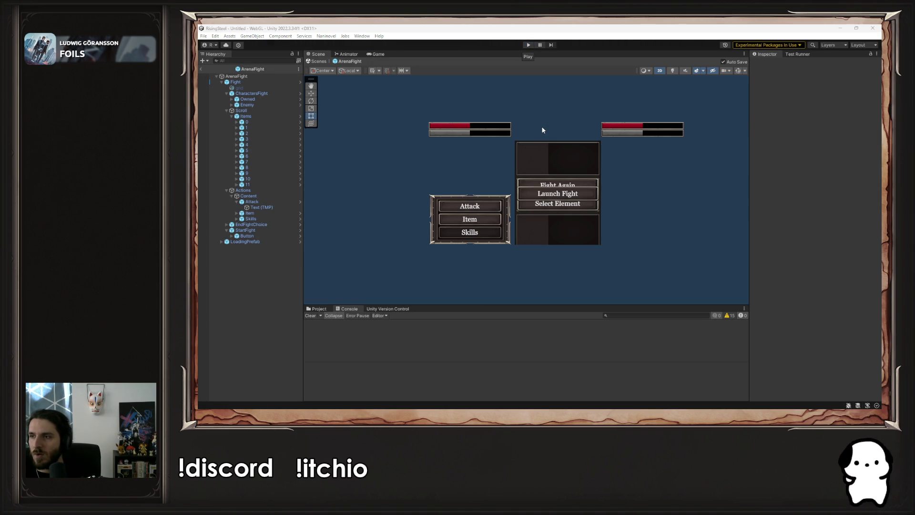
Inspect UpdatePanelPoint, ownedKey, owner and characterUuid in UseItem, then switch to the Steam page.
key(alt+Tab)
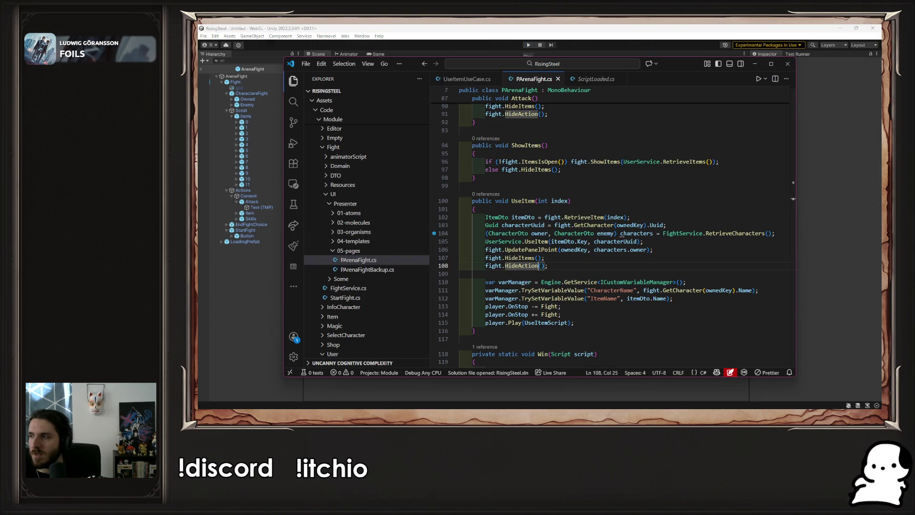
click(555, 263)
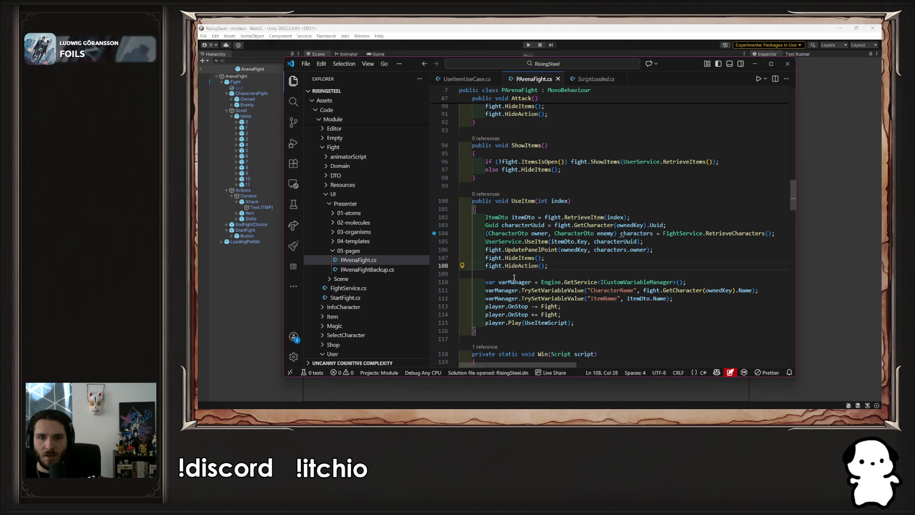
click(506, 249)
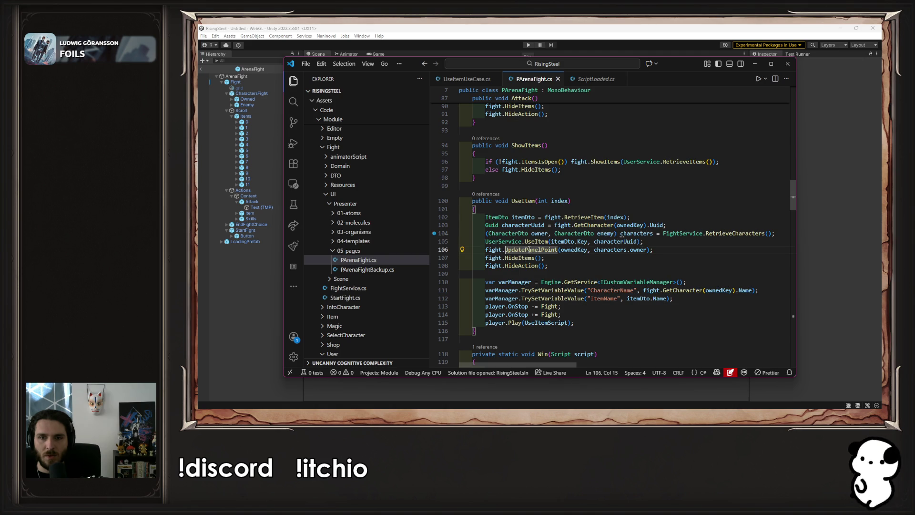
click(569, 250)
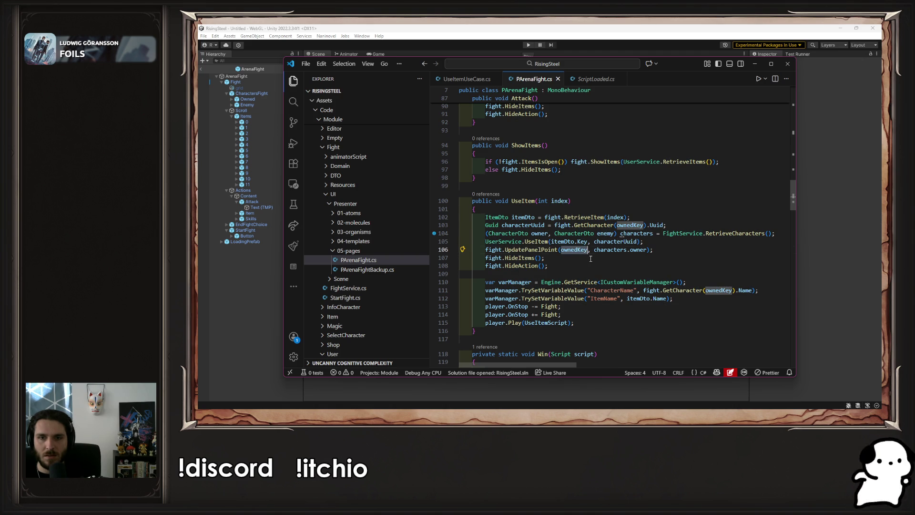
click(640, 250)
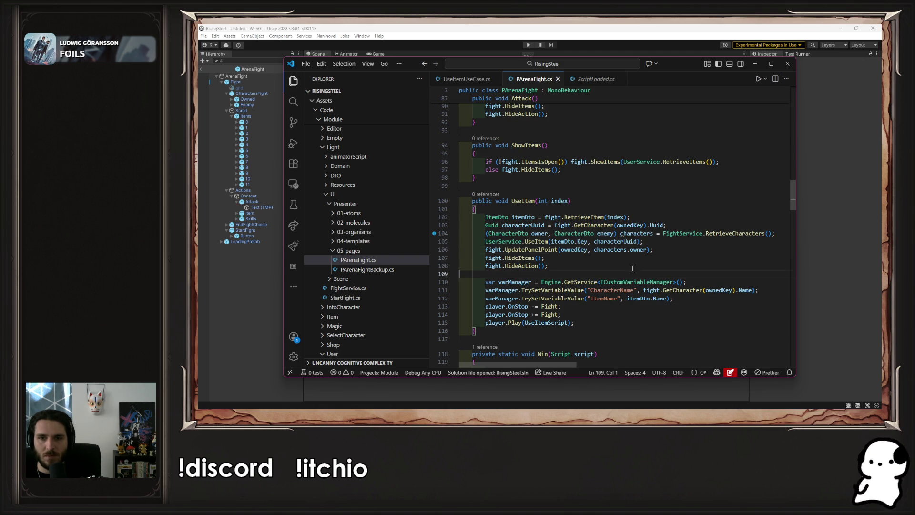
click(610, 242)
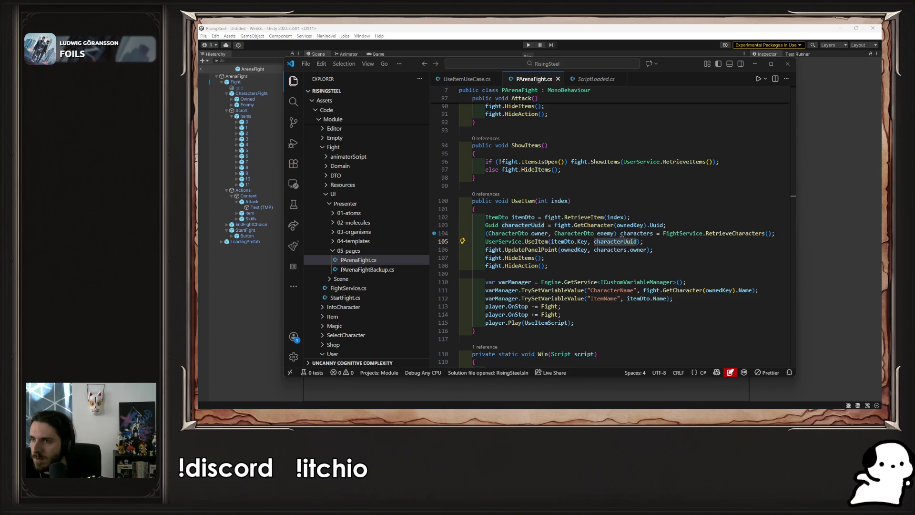
key(alt+Tab)
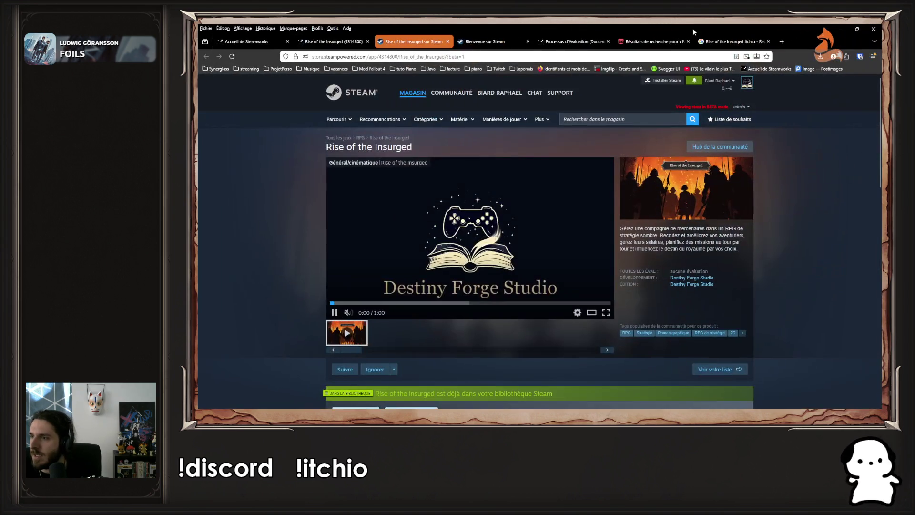
Pause the Rise of the Insurged trailer and scroll down and back up the store page.
click(335, 312)
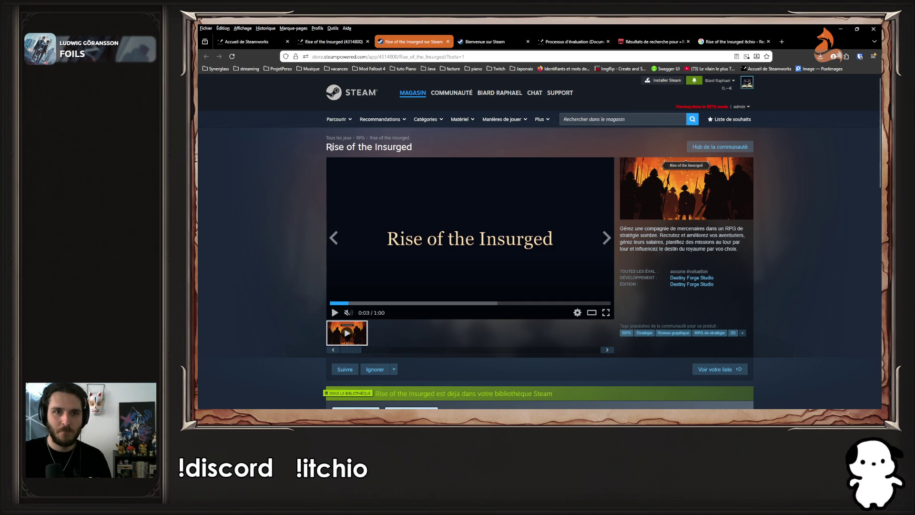
scroll(348, 212, down, 3)
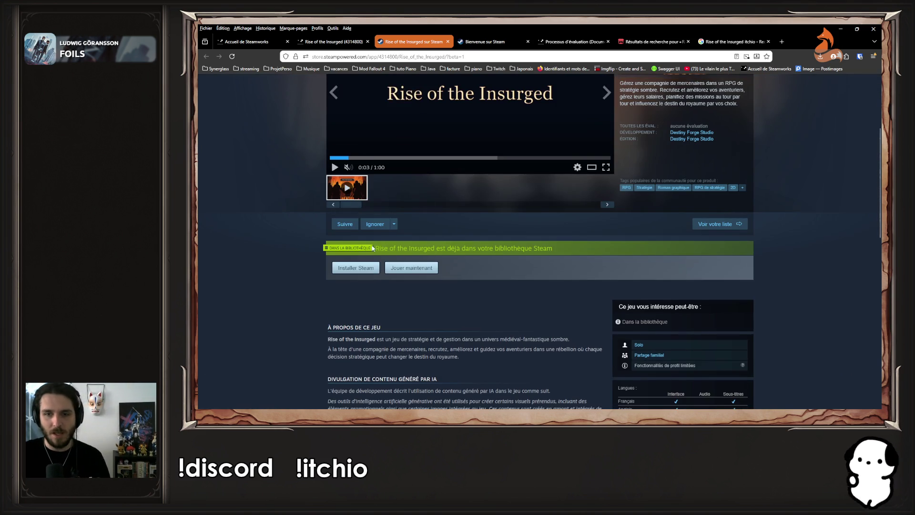
scroll(362, 195, down, 3)
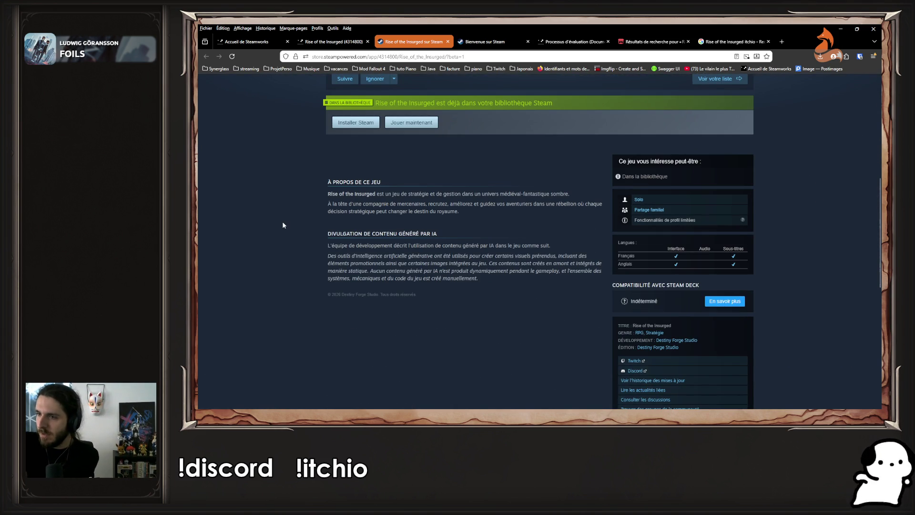
scroll(246, 251, up, 3)
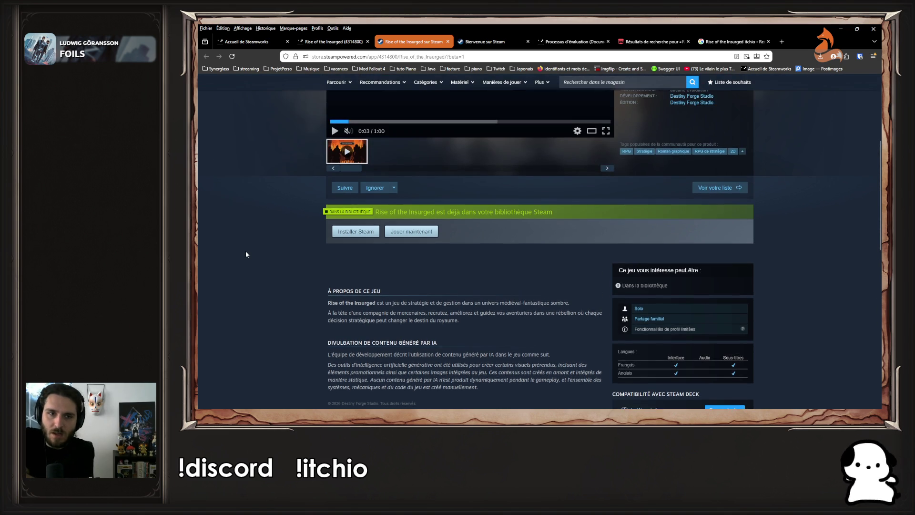
scroll(245, 252, up, 5)
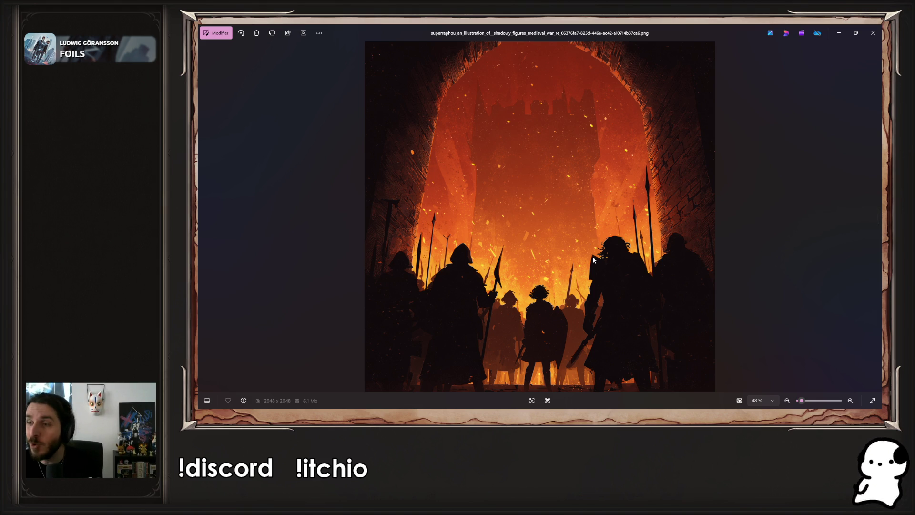
Step through the artwork sizes, from 1920x1080 to the 748x896 portrait, then close Photos.
key(Right)
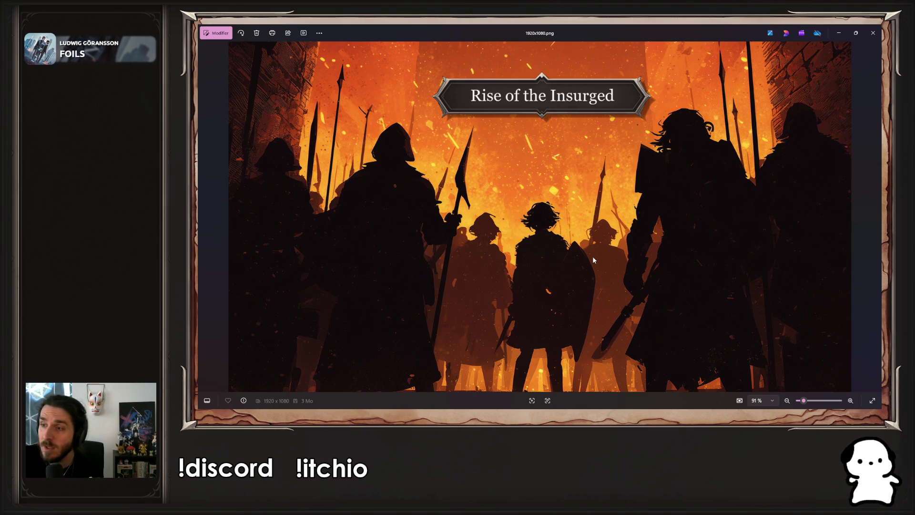
key(Right)
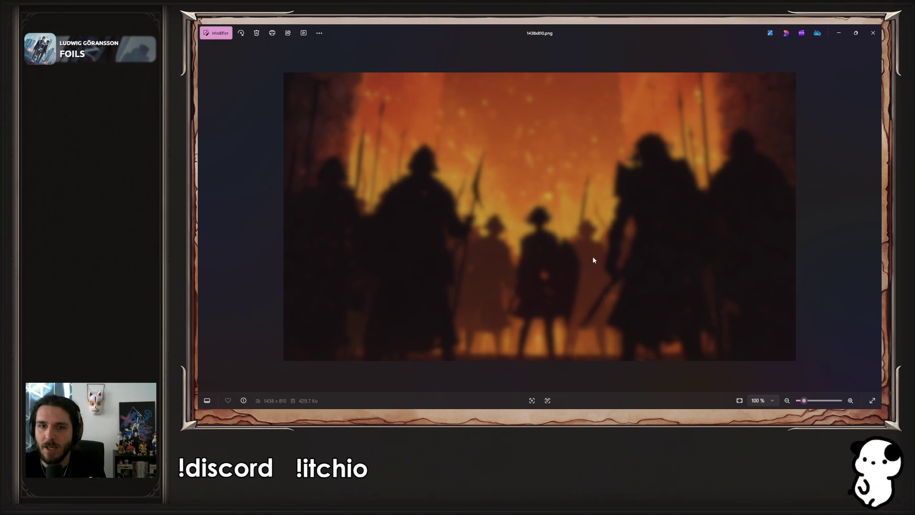
key(Right)
key(Right)
key(Right)
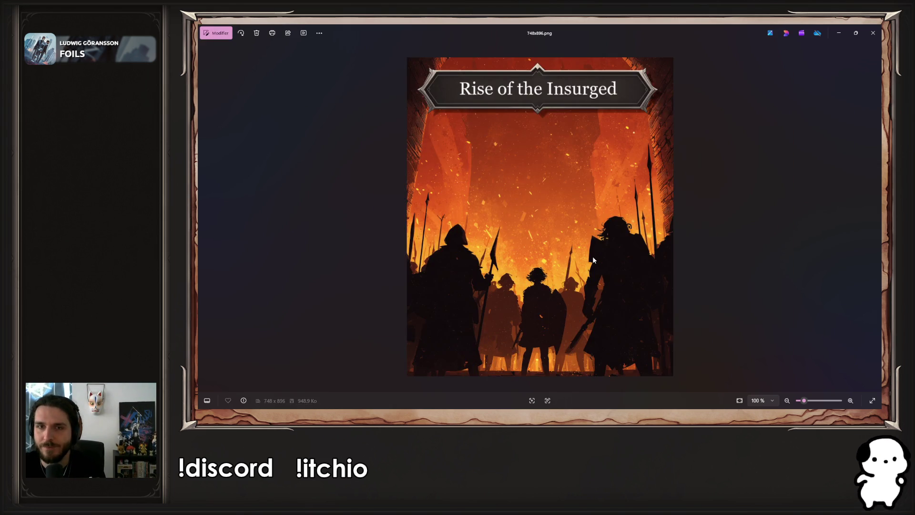
key(Right)
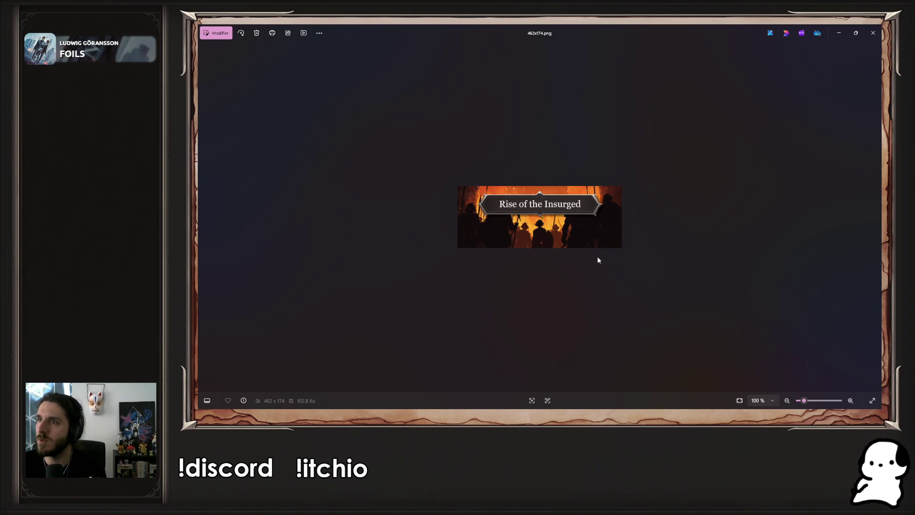
key(Right)
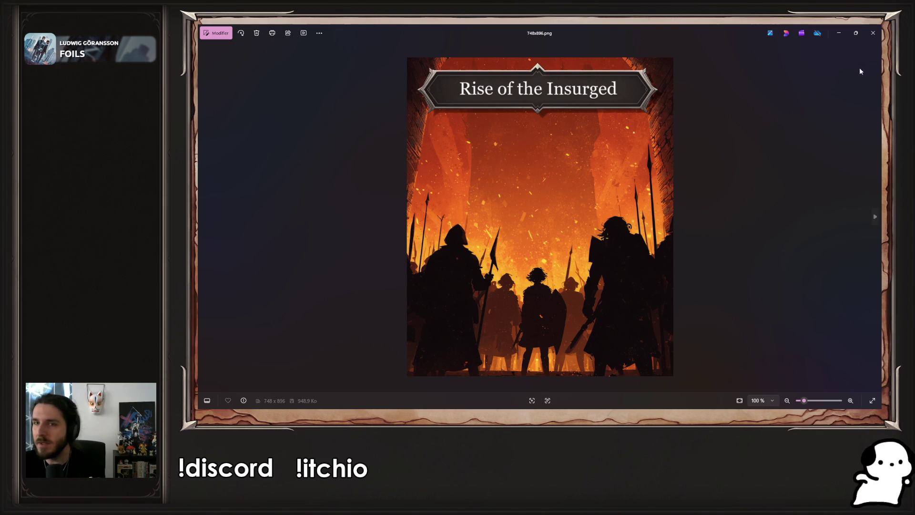
click(872, 33)
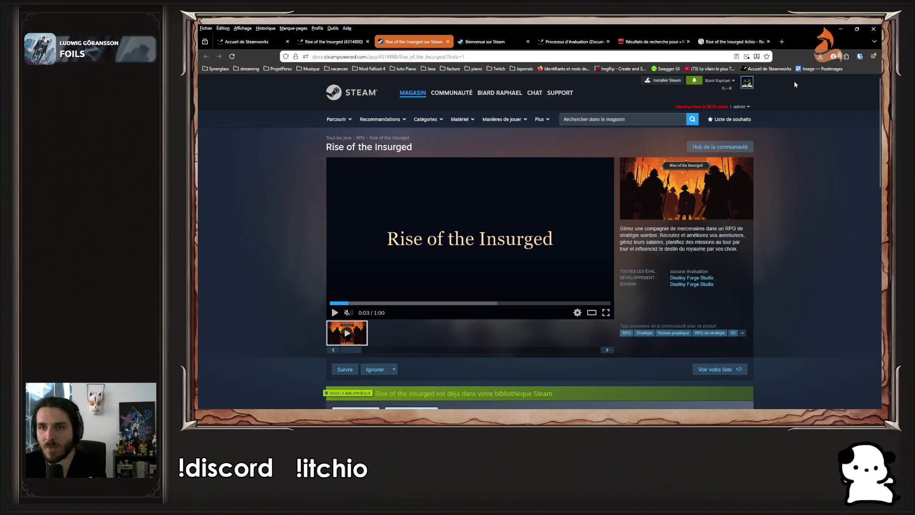
Minimize Firefox and put the cursor in PArenaFight.cs at the UseItem method.
click(840, 29)
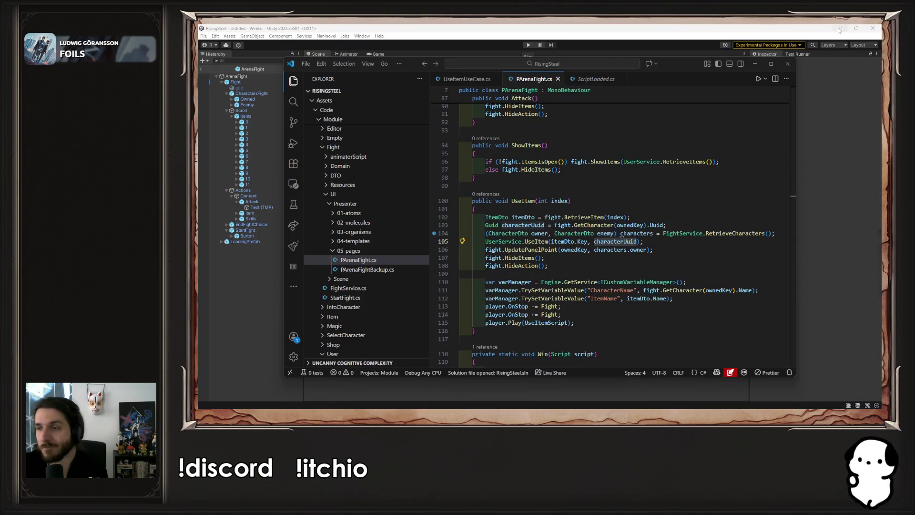
click(641, 272)
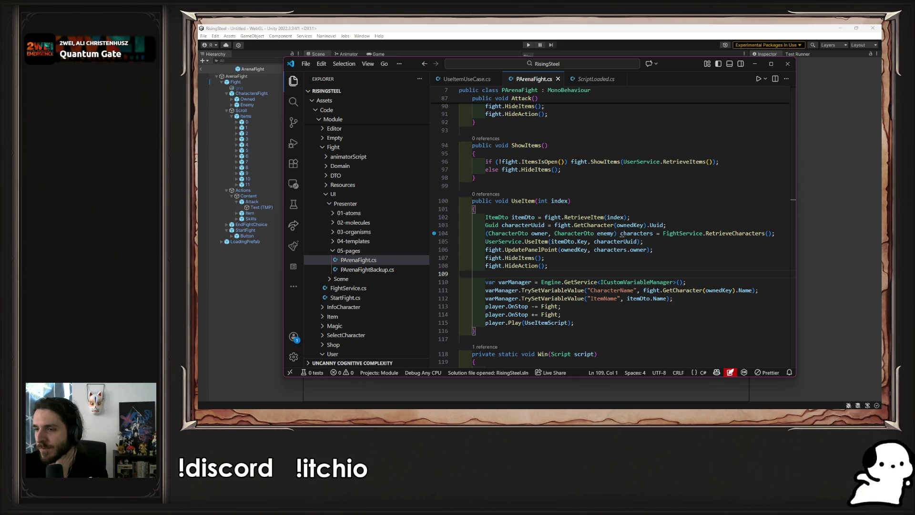
key(alt+Tab)
key(alt+Tab)
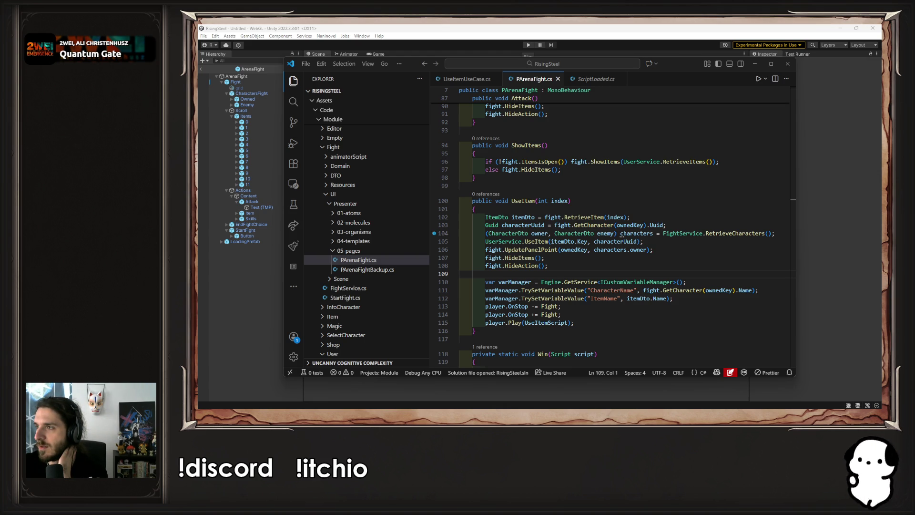
Launch the arena fight, attack twice, use the Chicken item, then stop with Ctrl+P.
click(528, 45)
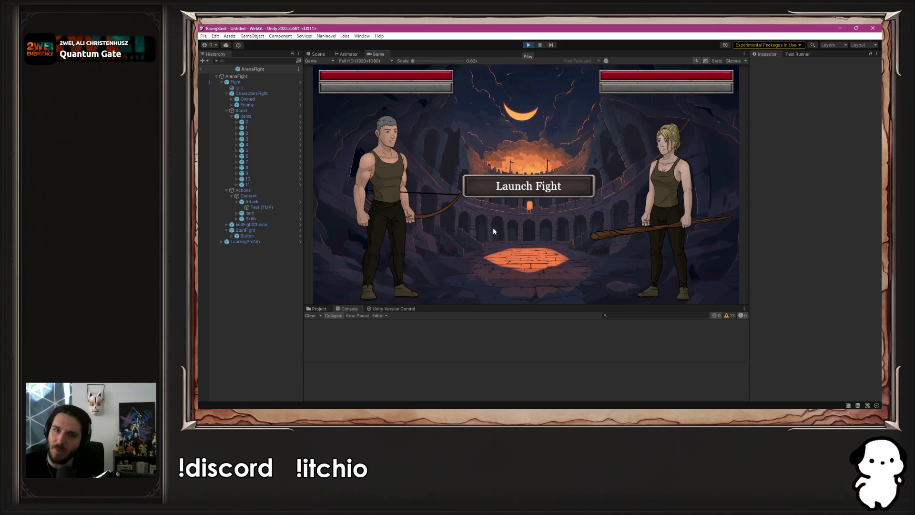
click(528, 186)
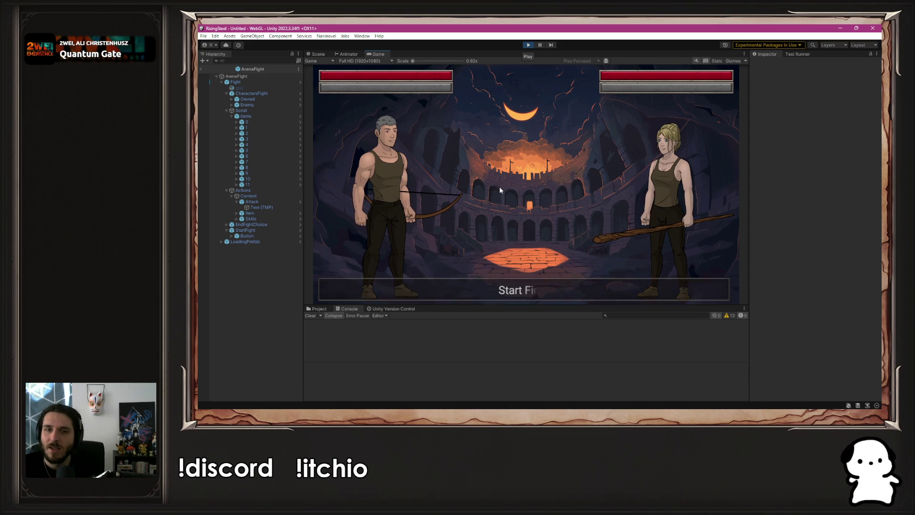
click(536, 290)
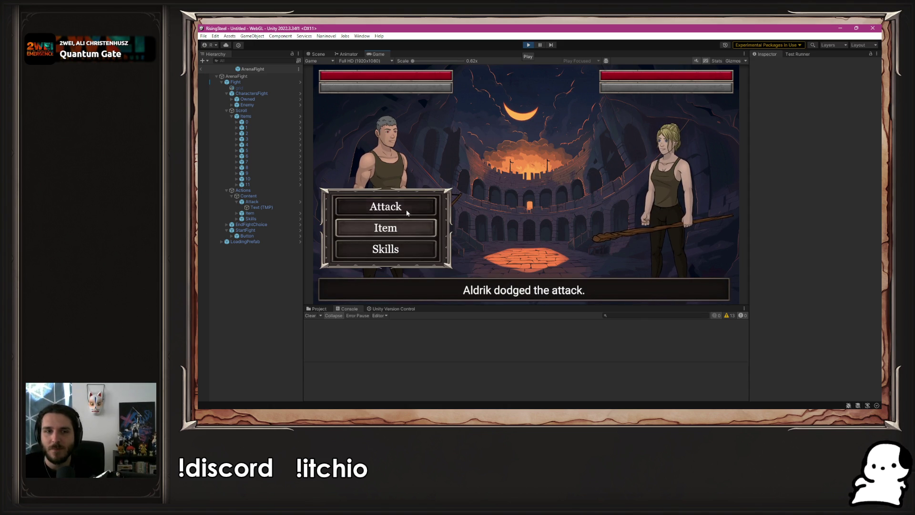
click(406, 210)
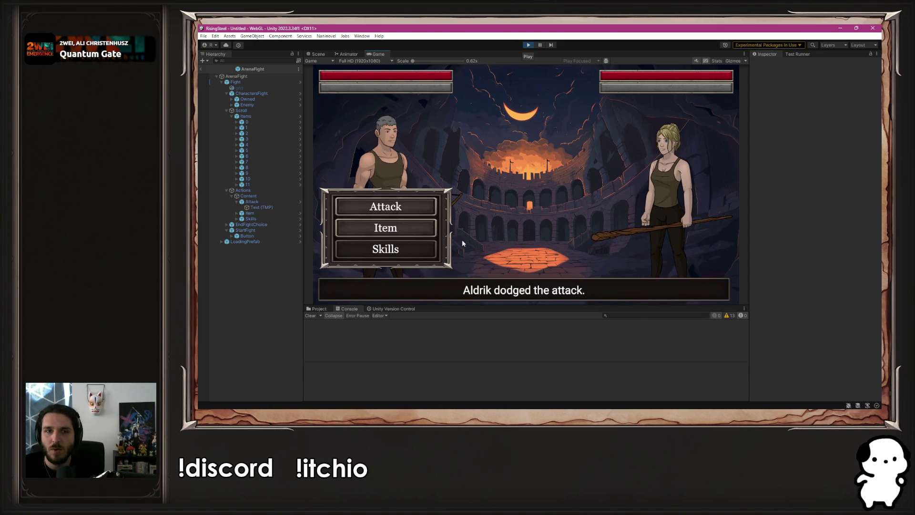
click(514, 295)
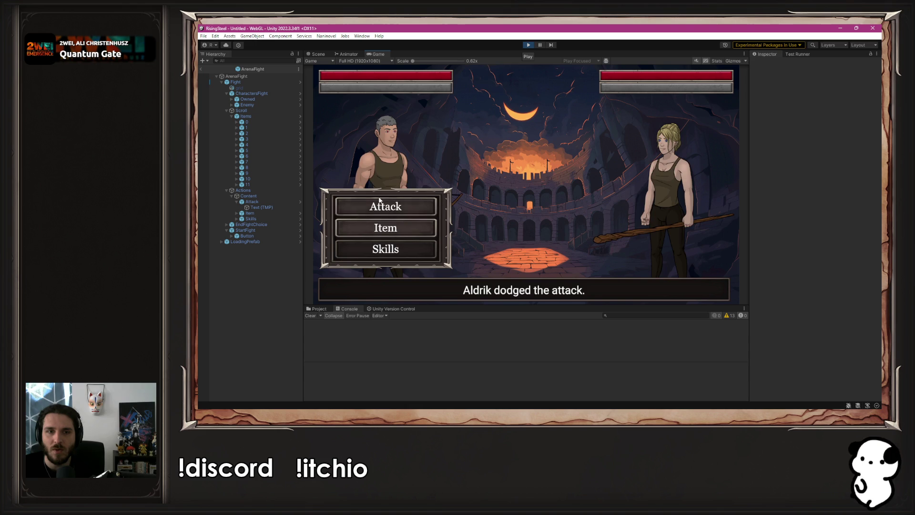
click(392, 204)
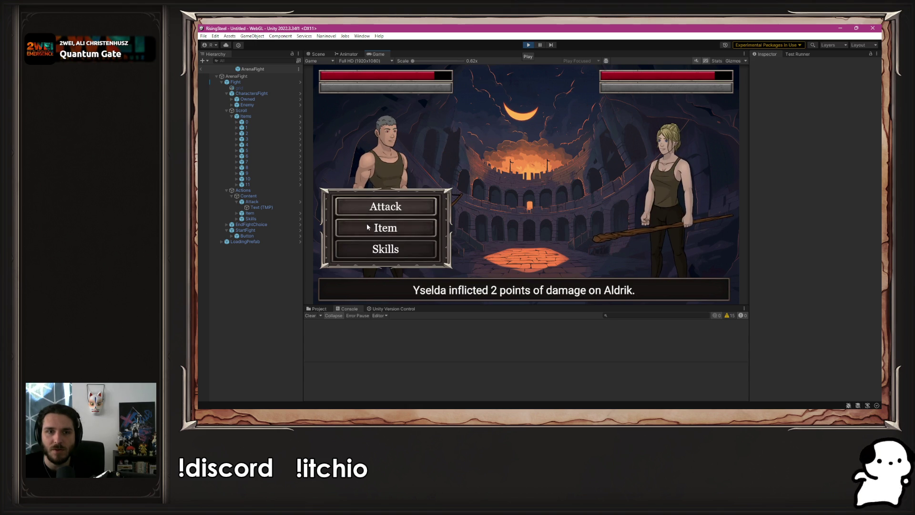
click(381, 227)
click(545, 176)
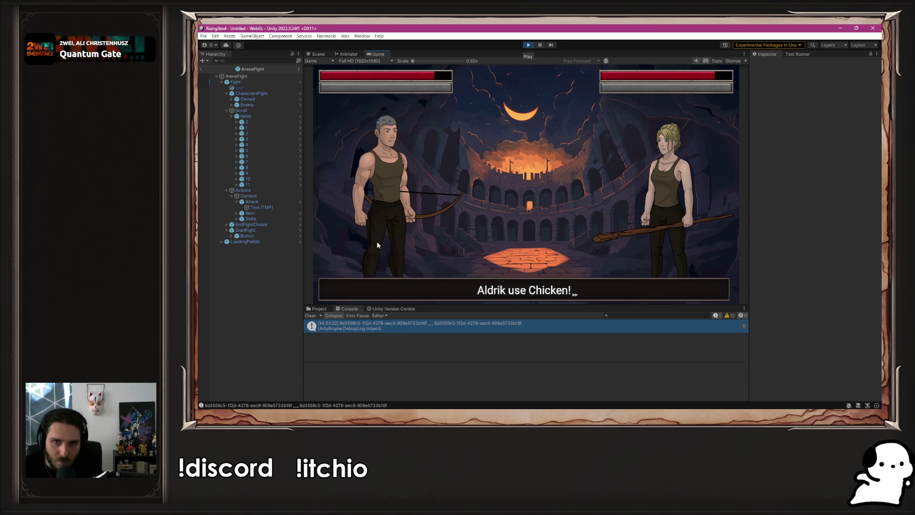
key(ctrl+p)
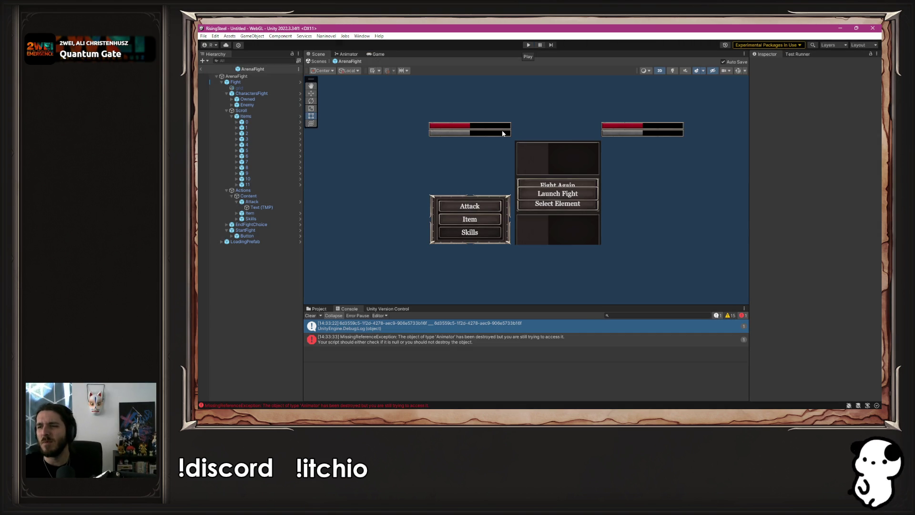
Follow UserService.UseItem to UseItemUseCase.cs and inspect characterUuid on line 21.
key(alt+Tab)
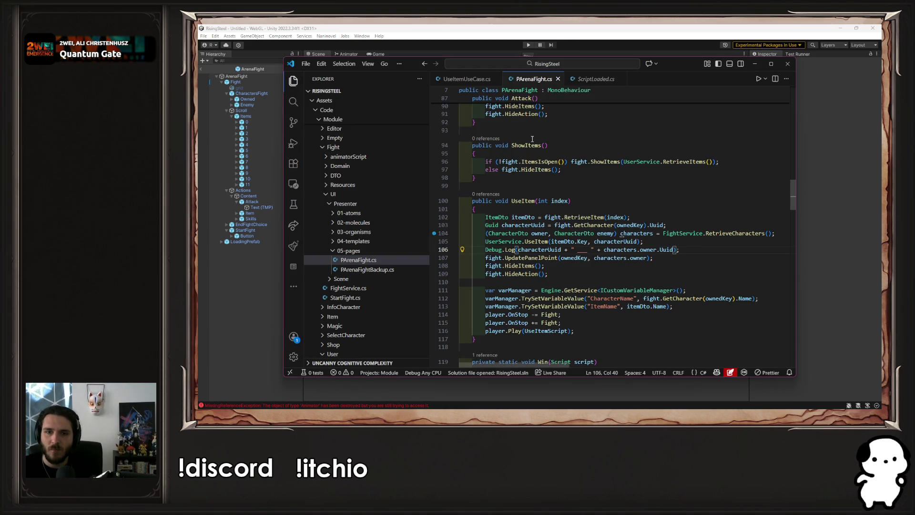
click(680, 241)
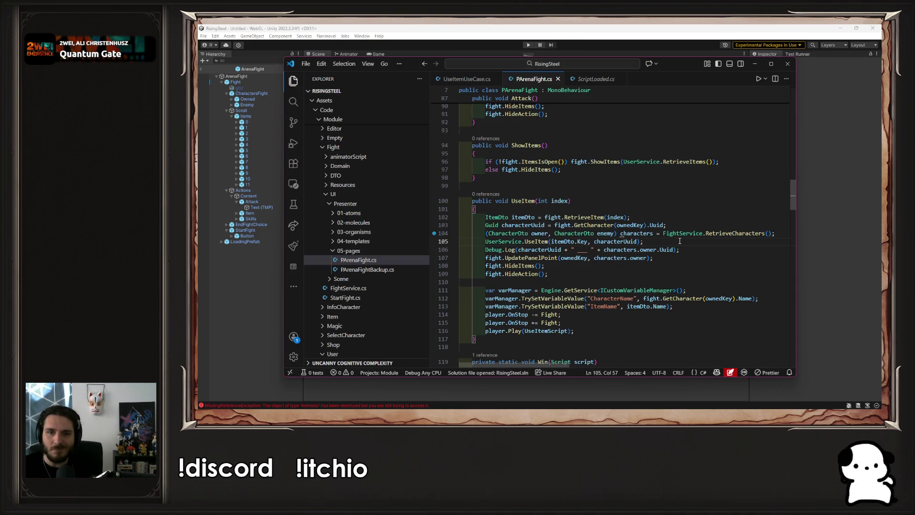
ctrl+click(539, 241)
ctrl+click(546, 224)
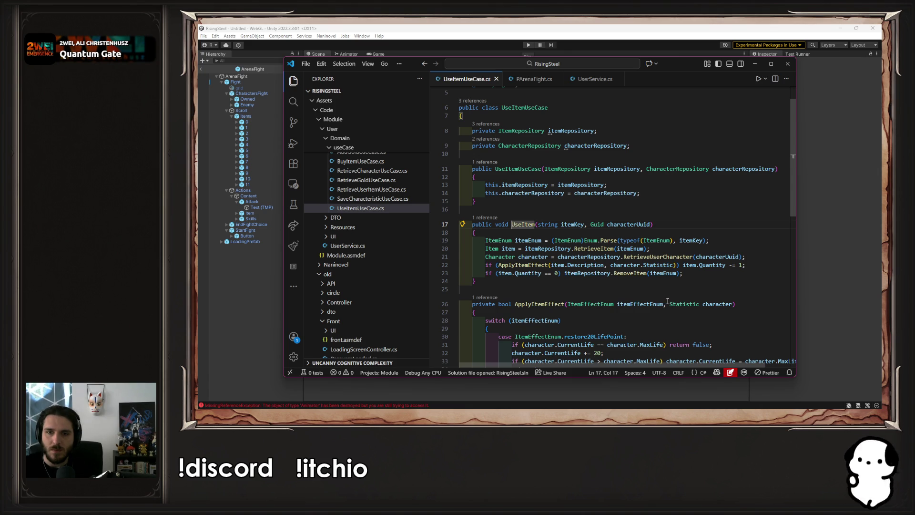
click(729, 259)
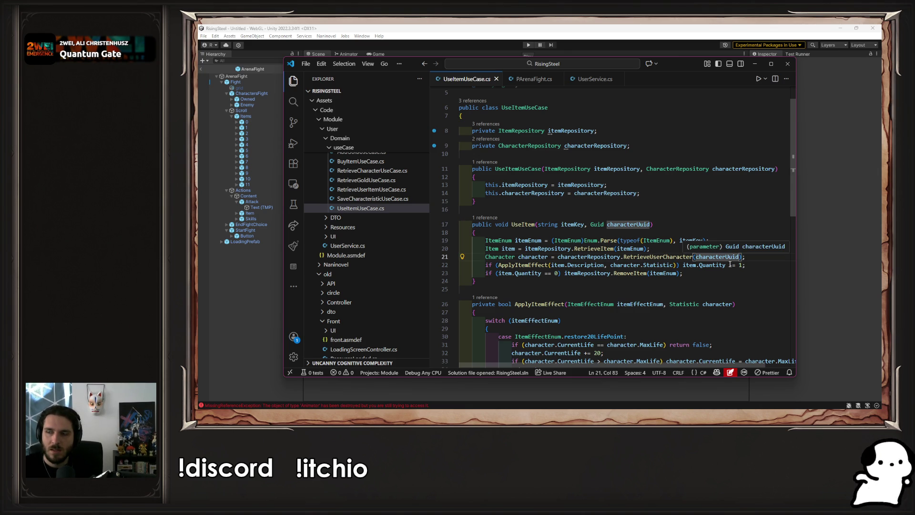
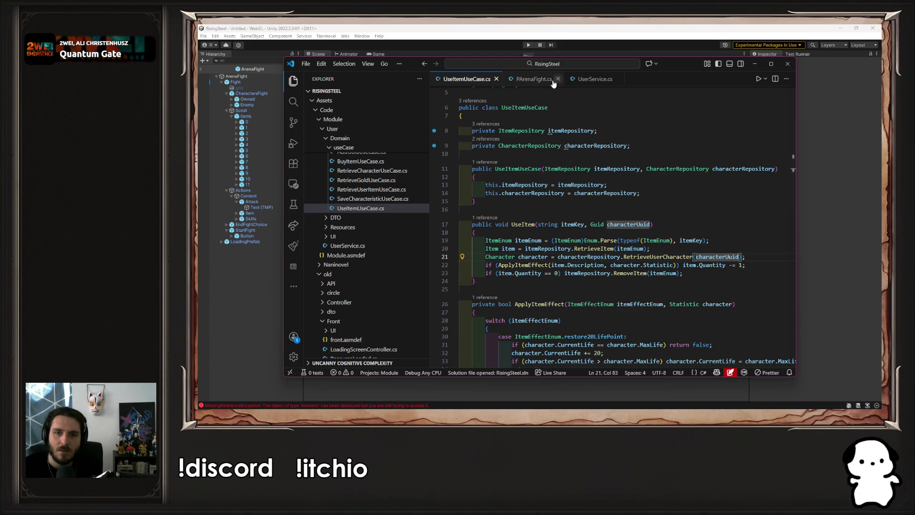
Add a Debug.Log statement on a new line after the character lookup in UseItem.
click(765, 260)
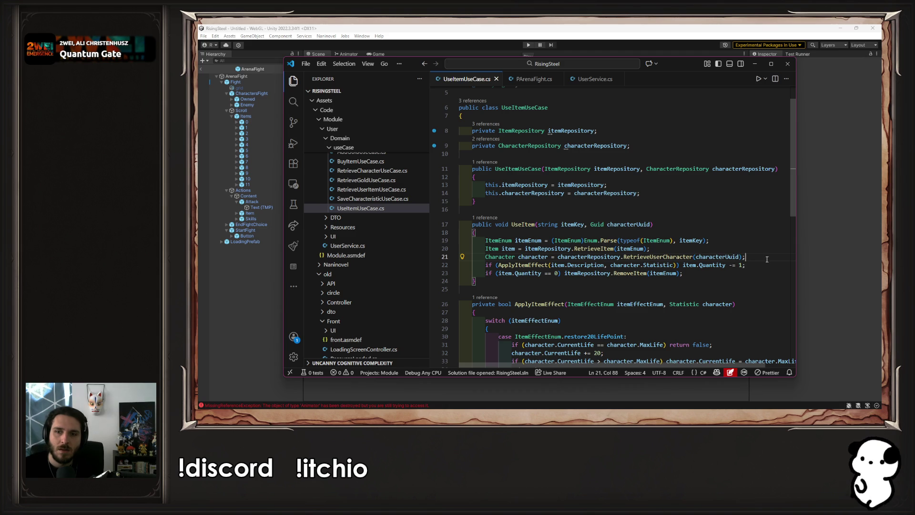
key(Return)
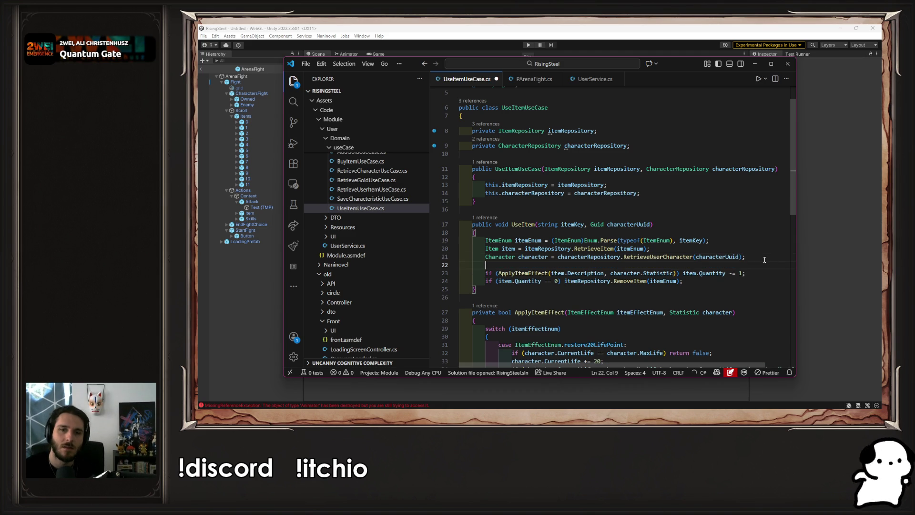
text(Debug.Log("Using item: " + item.Name + " on character: " + character.Name);)
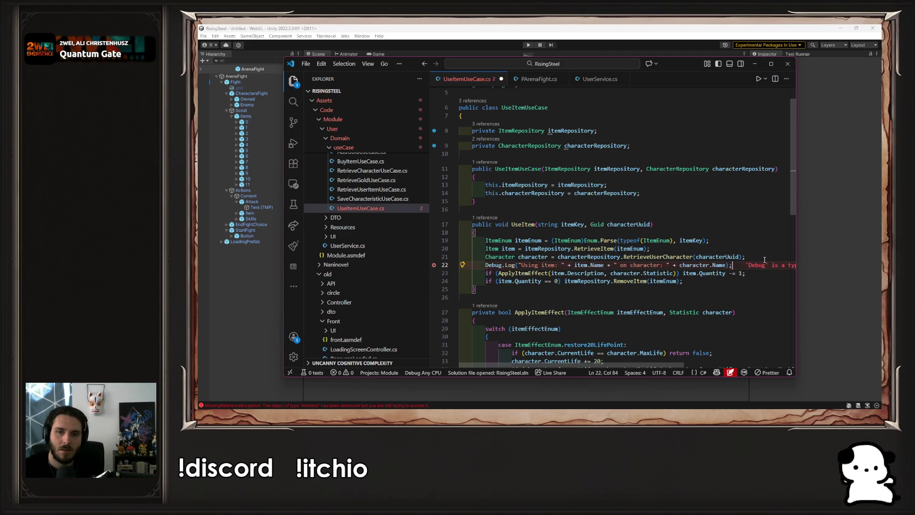
key(Tab)
key(Left)
key(Left)
key(Left)
key(ctrl+Right)
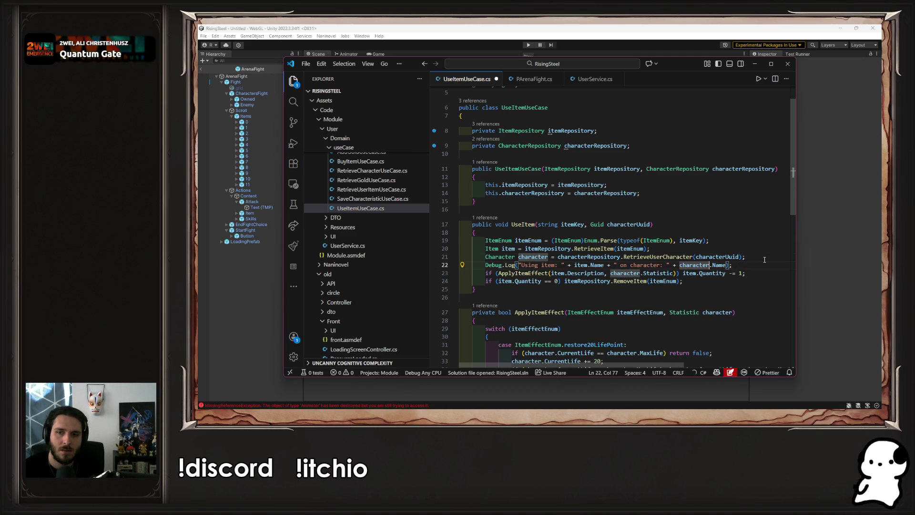
key(Left)
key(Left)
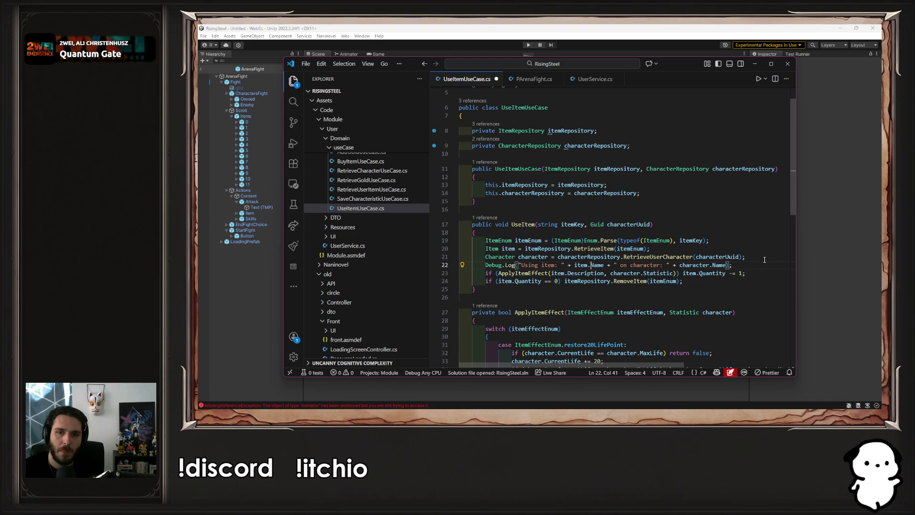
key(ctrl+Left)
key(ctrl+Left)
key(ctrl+shift+Left)
key(ctrl+shift+Left)
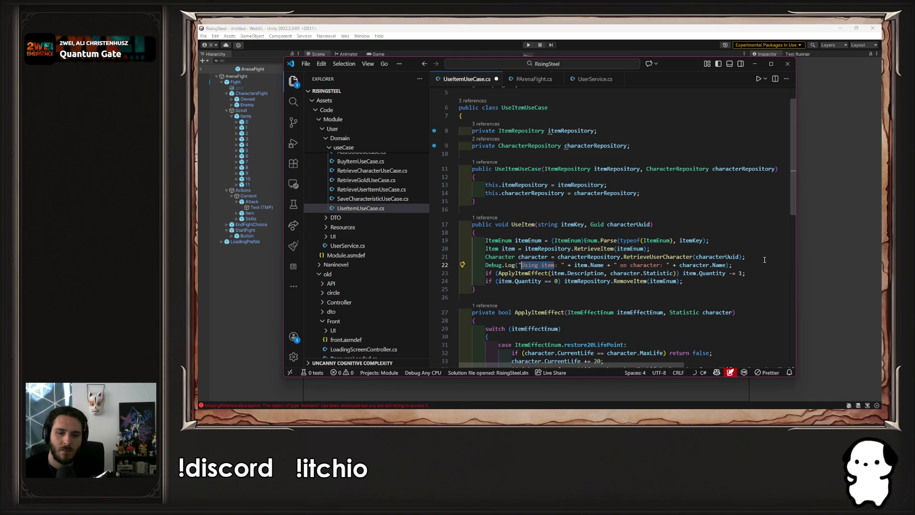
Make the log print 'Current Life:' with CurrentLife and 'Max life:' with MaxLife.
text(Curre)
text(nt Life)
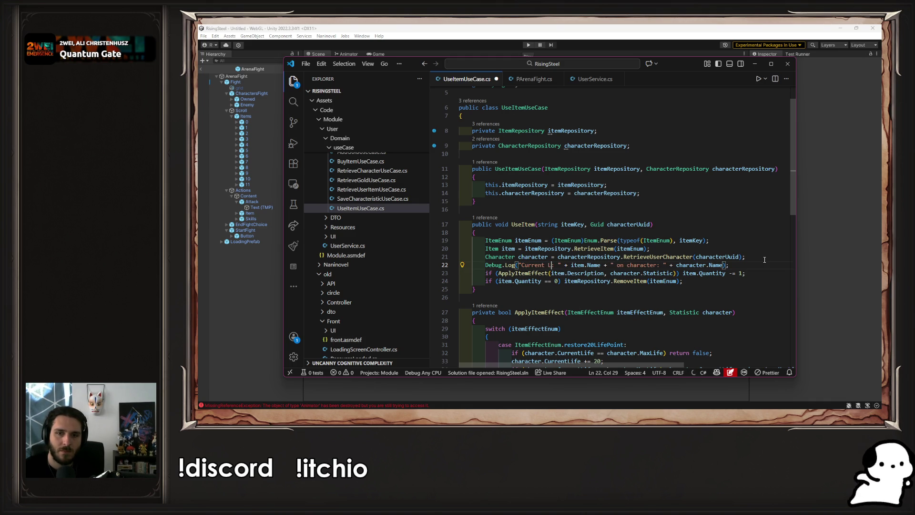
text(:)
key(Tab)
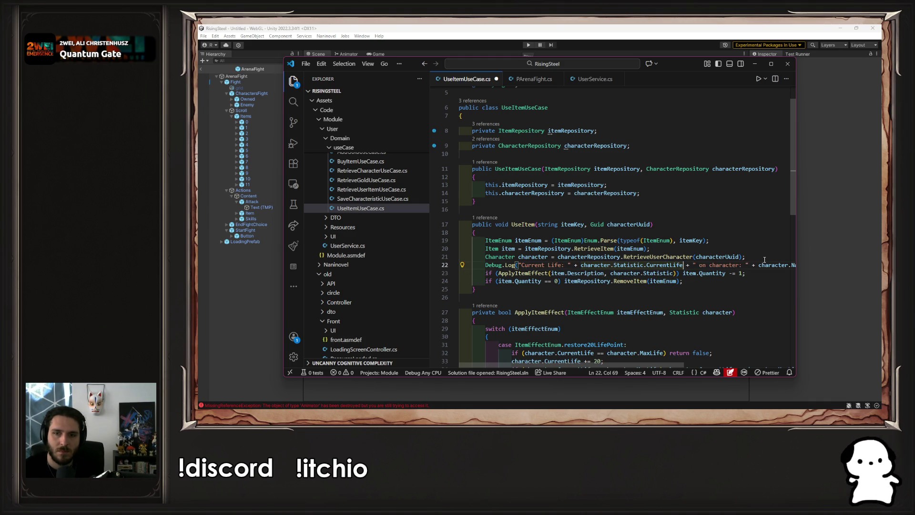
key(ctrl+shift+Right)
key(ctrl+shift+Right)
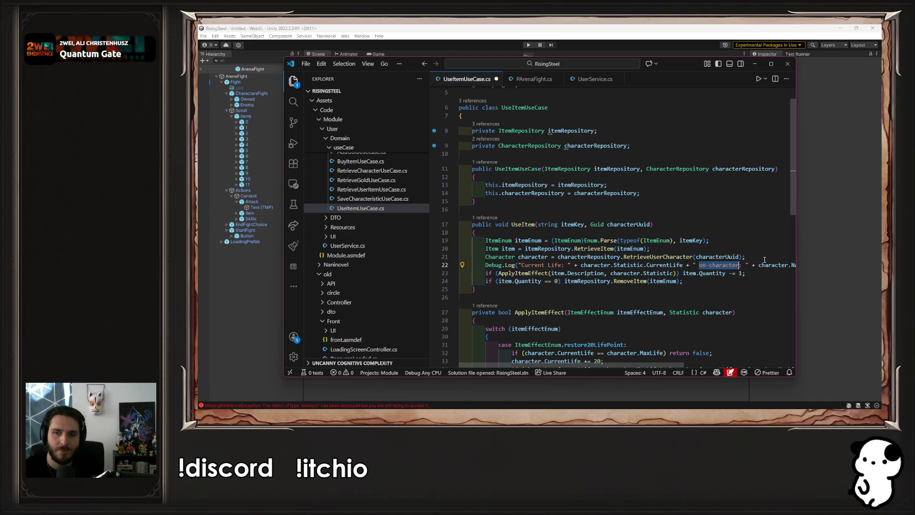
text(Max life)
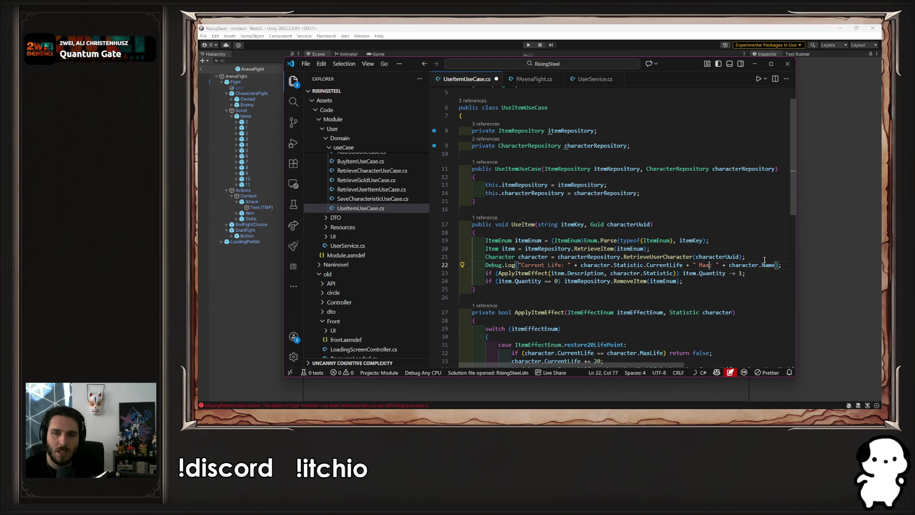
text(:)
key(Tab)
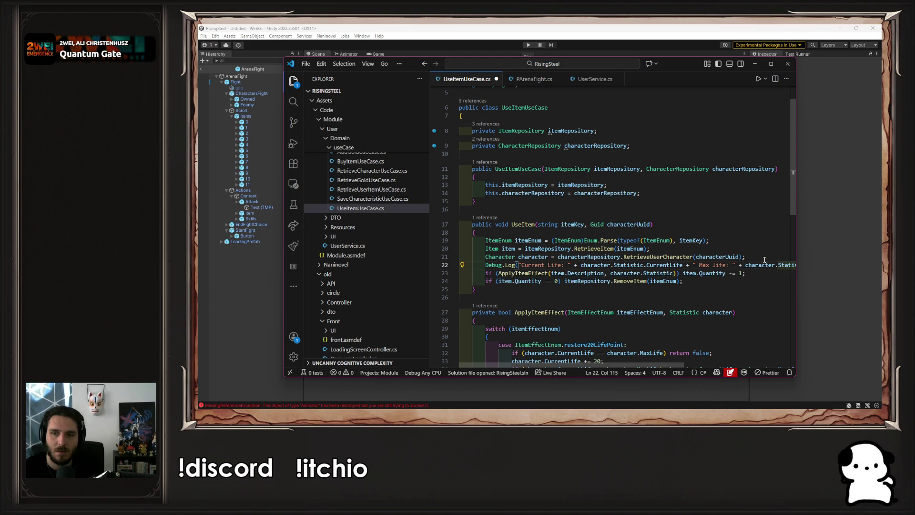
Save UseItemUseCase.cs so Unity recompiles the scripts.
key(ctrl+s)
key(Down)
key(Home)
key(ctrl+Right)
key(ctrl+Right)
key(ctrl+Right)
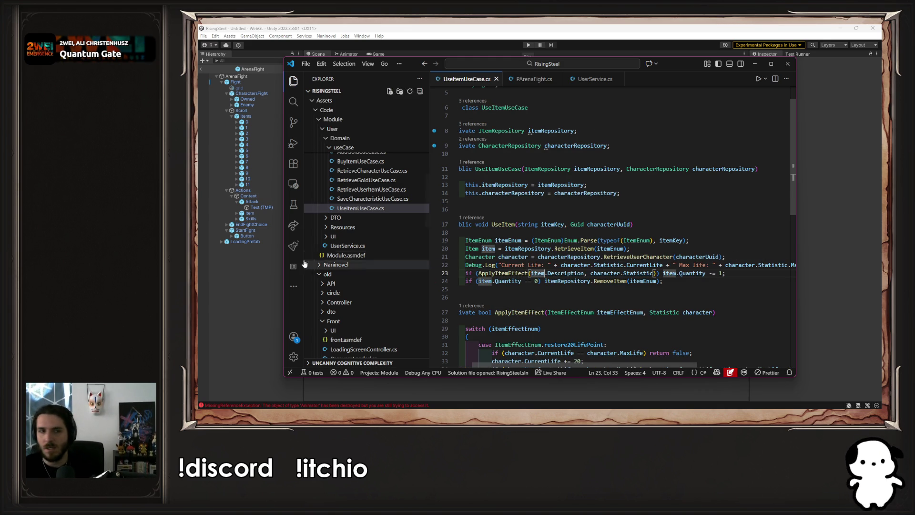
click(263, 275)
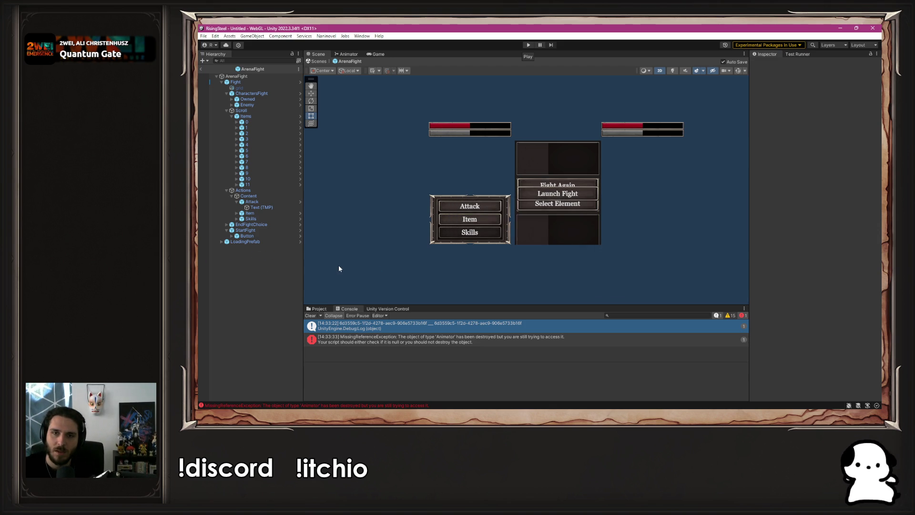
Launch the arena fight in Play mode and have Aldrik eat the Chicken, logging life 12 of 15.
click(527, 44)
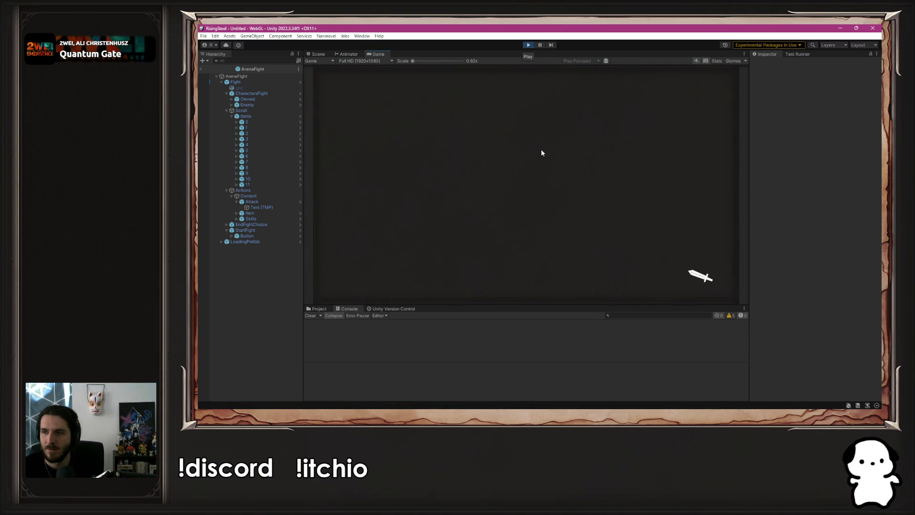
click(559, 182)
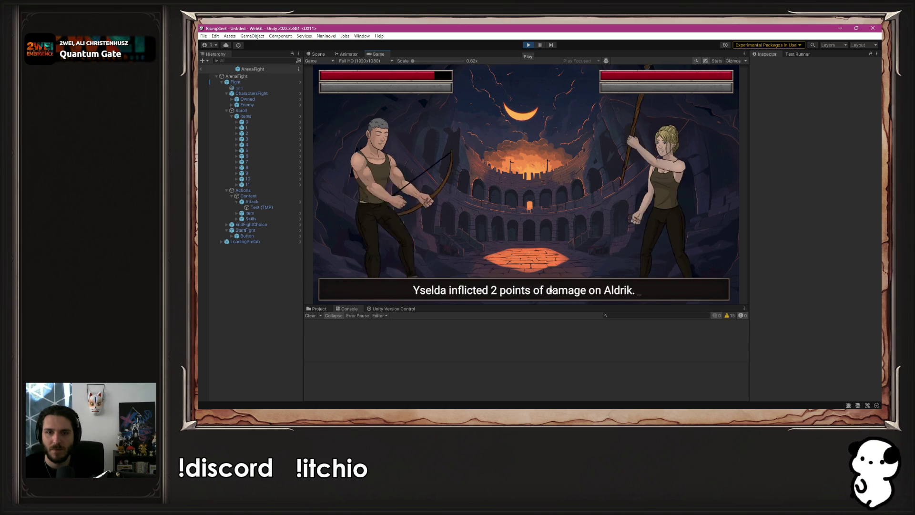
click(424, 223)
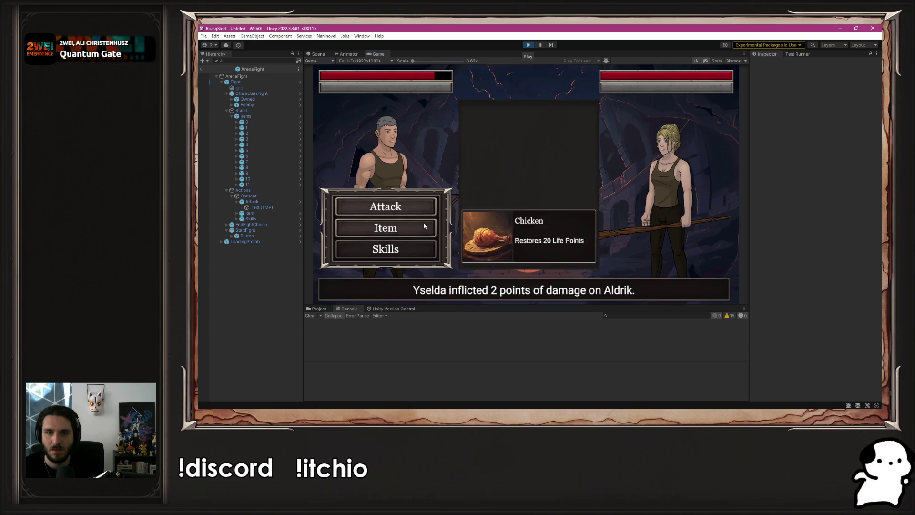
click(524, 228)
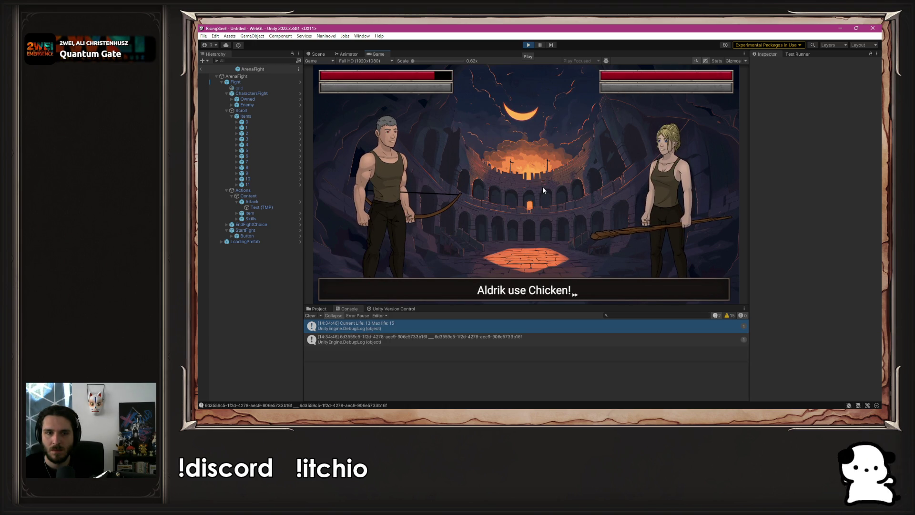
key(alt+Tab)
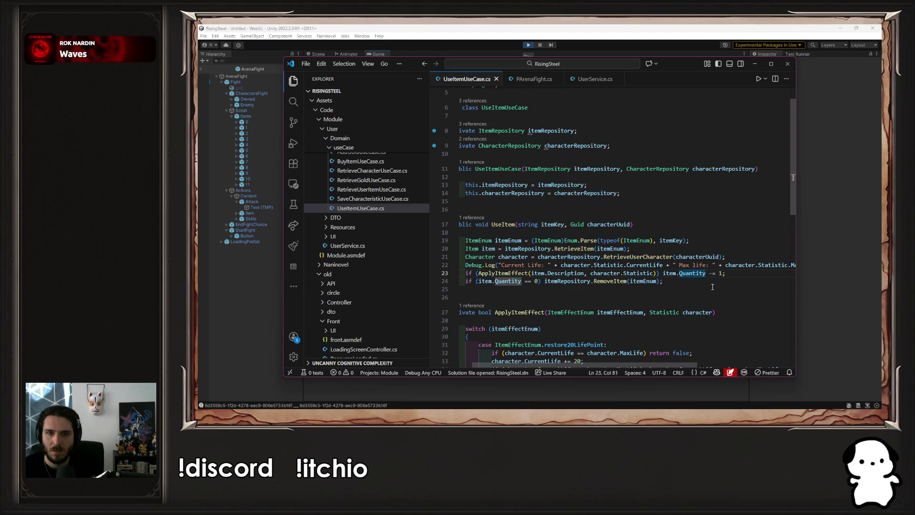
Duplicate the life Debug.Log line after the RemoveItem check and remove the leftover blank line.
click(689, 264)
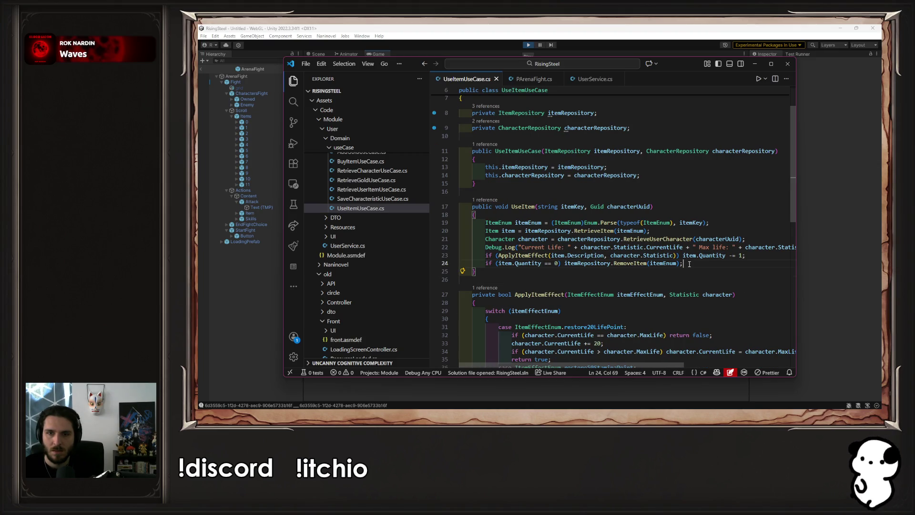
click(486, 247)
key(shift+End)
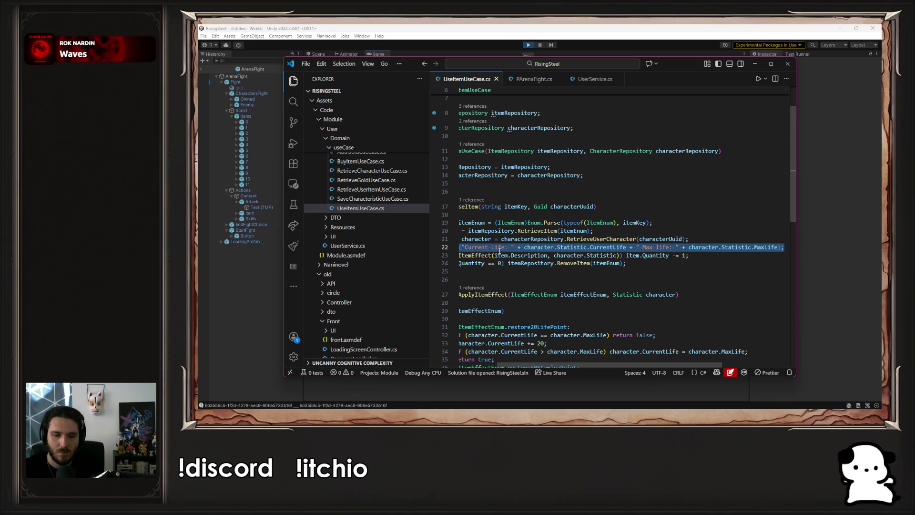
key(ctrl+c)
key(Down)
key(Down)
key(Down)
key(Return)
key(ctrl+v)
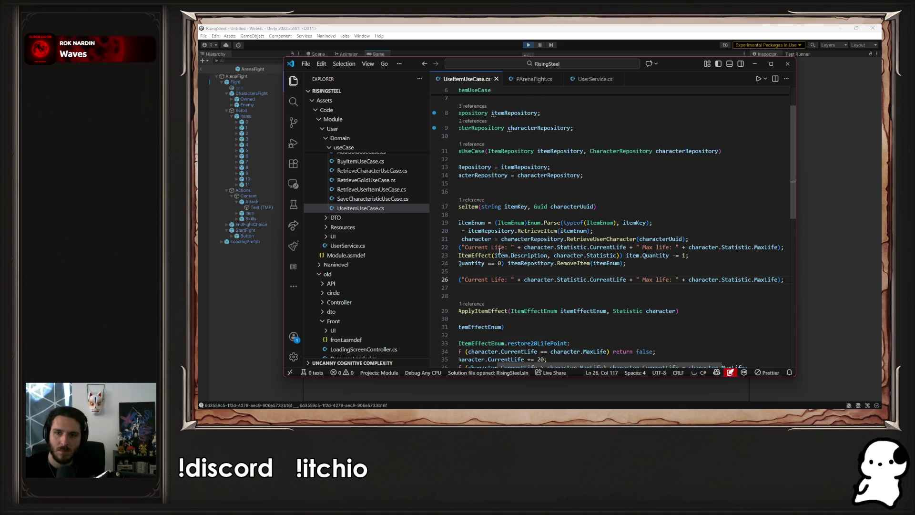
key(Up)
key(BackSpace)
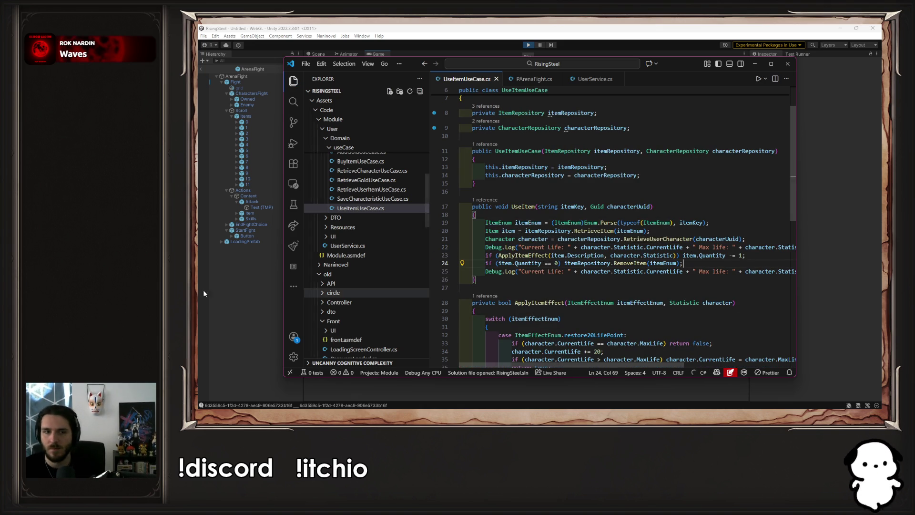
click(239, 301)
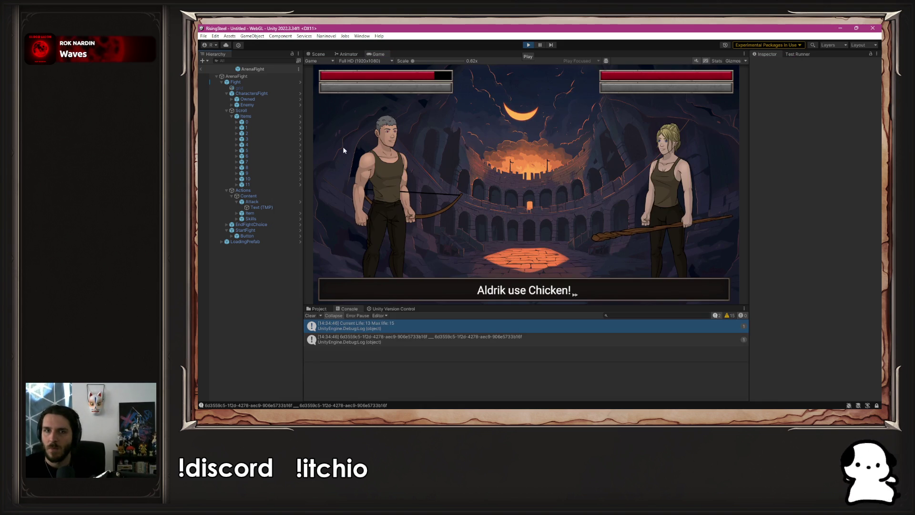
Replay a new game, eat the Chicken, and see life logged as 12 then 15 of 15.
click(533, 44)
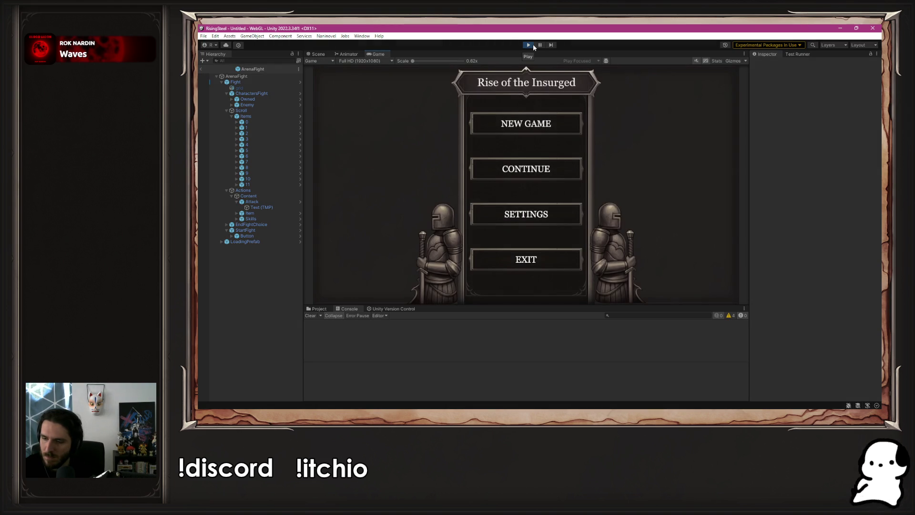
click(517, 128)
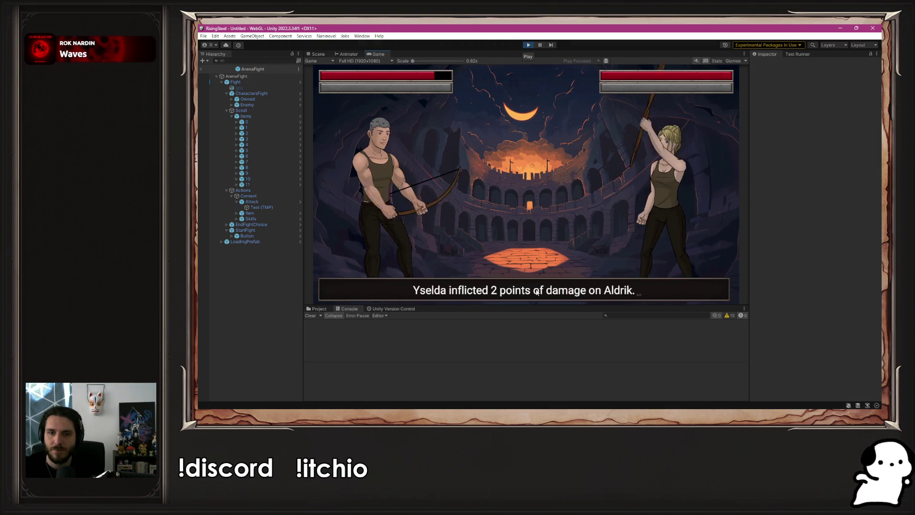
click(413, 227)
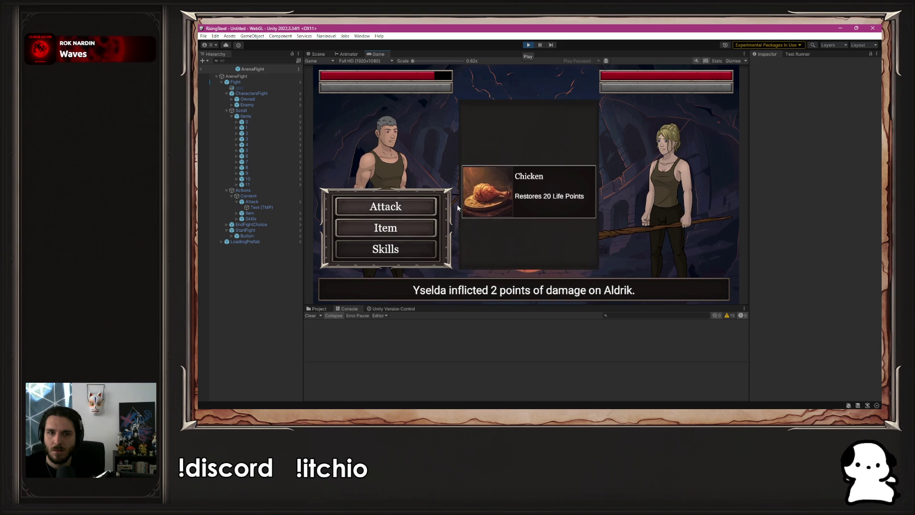
click(517, 175)
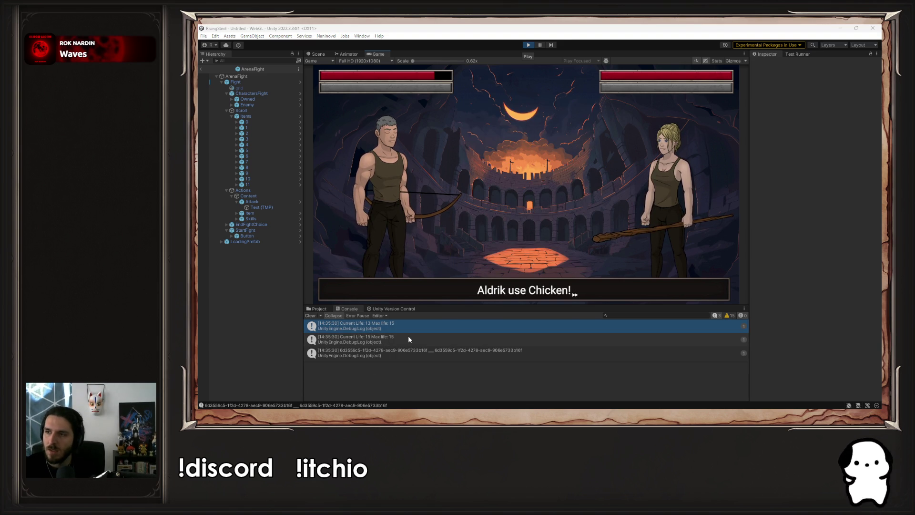
double_click(408, 339)
Delete both life Debug.Log statements from UseItemUseCase.cs.
double_click(493, 247)
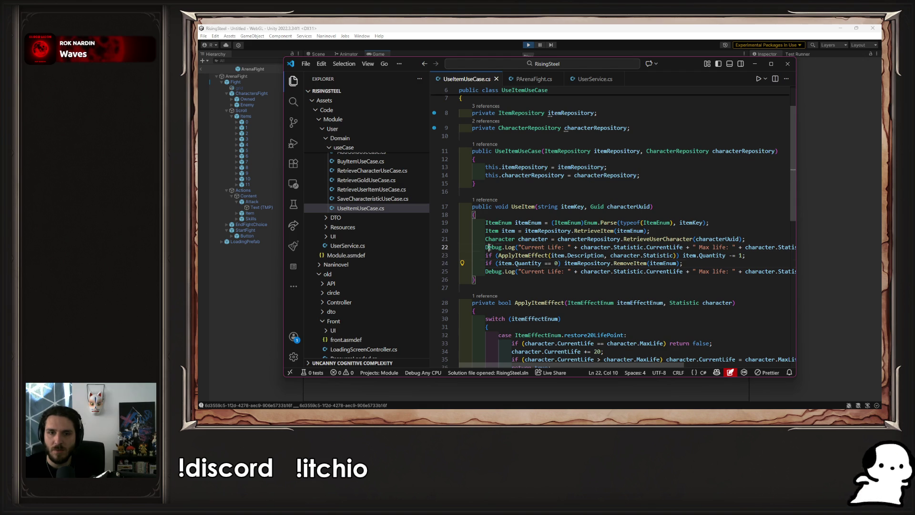
key(ctrl+d)
key(shift+End)
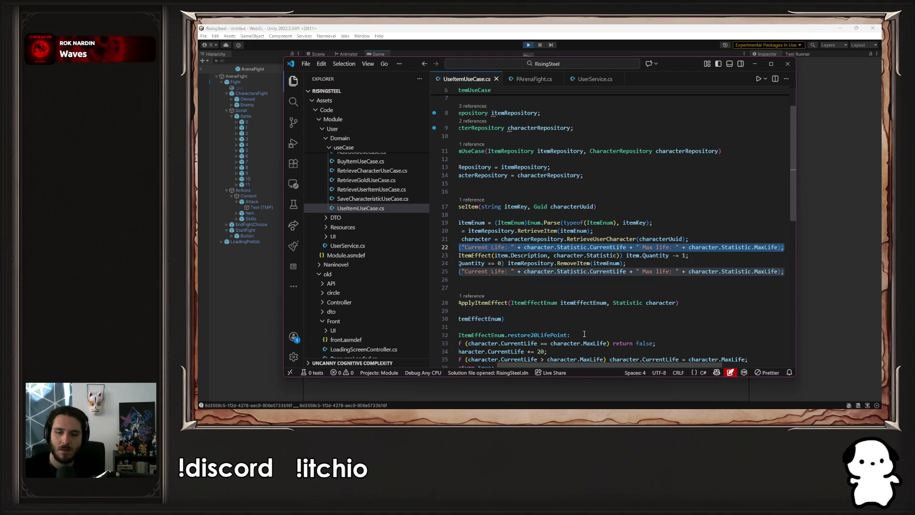
key(Escape)
key(ctrl+shift+k)
key(Down)
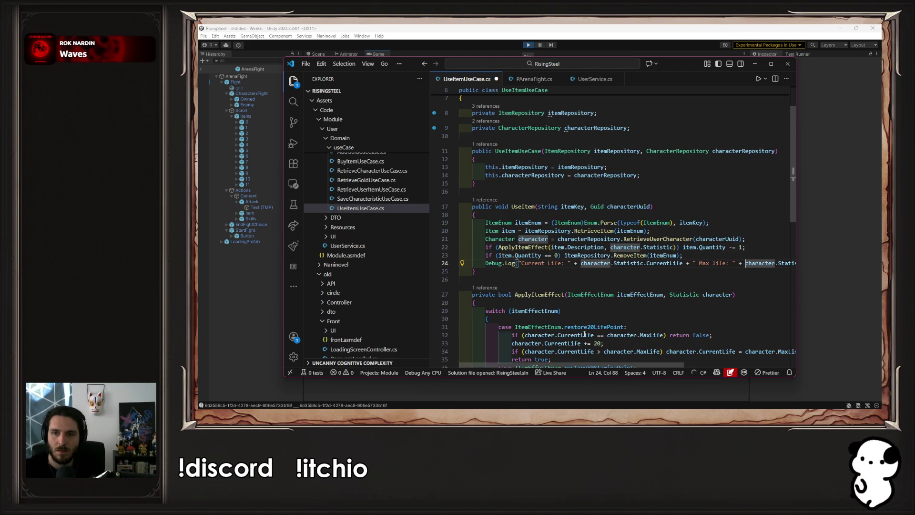
key(Home)
key(shift+End)
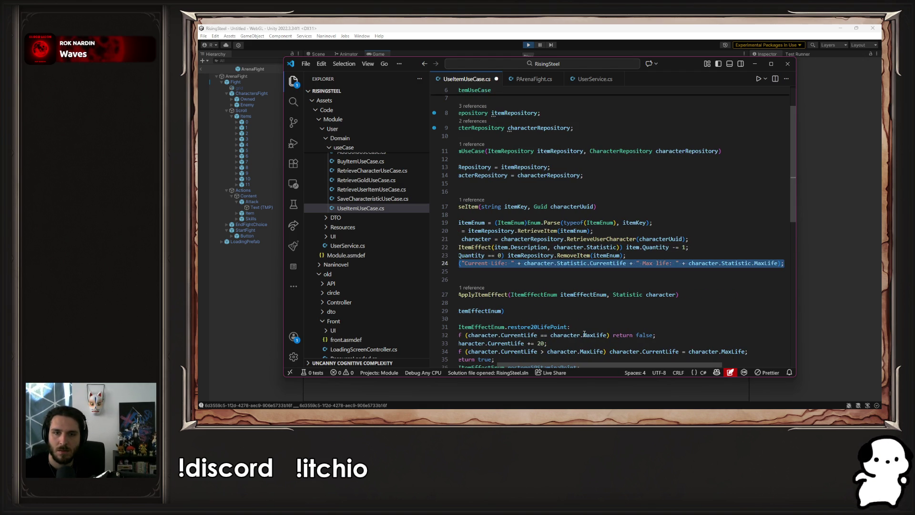
key(ctrl+shift+k)
key(Up)
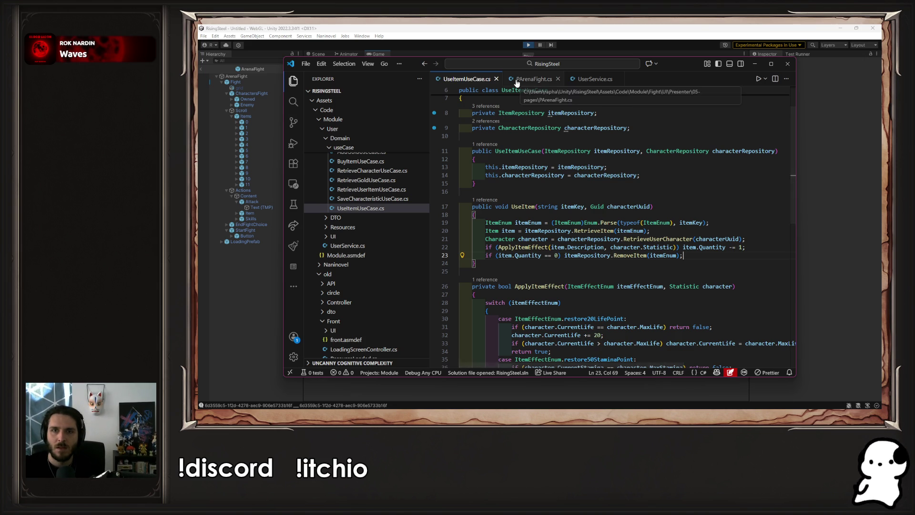
In PArenaFight.cs, move the RetrieveCharacters line below the UserService.UseItem call.
click(534, 79)
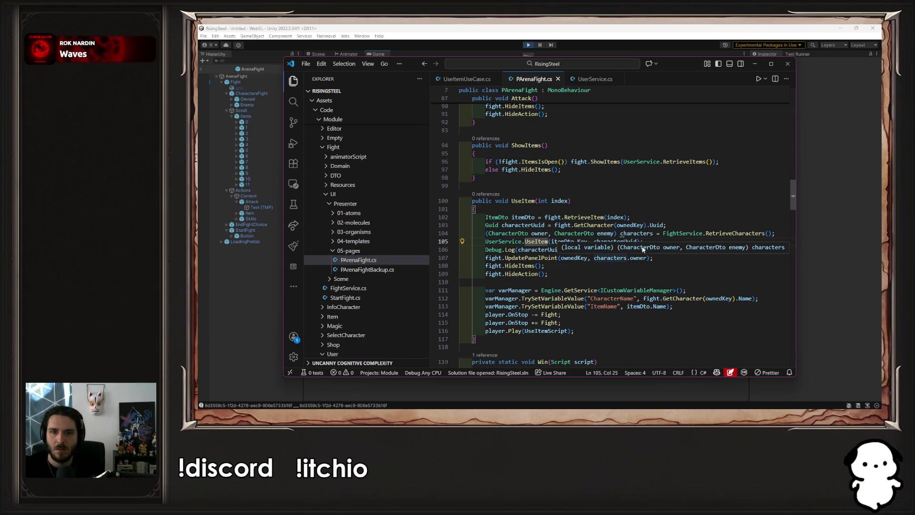
click(723, 234)
click(725, 238)
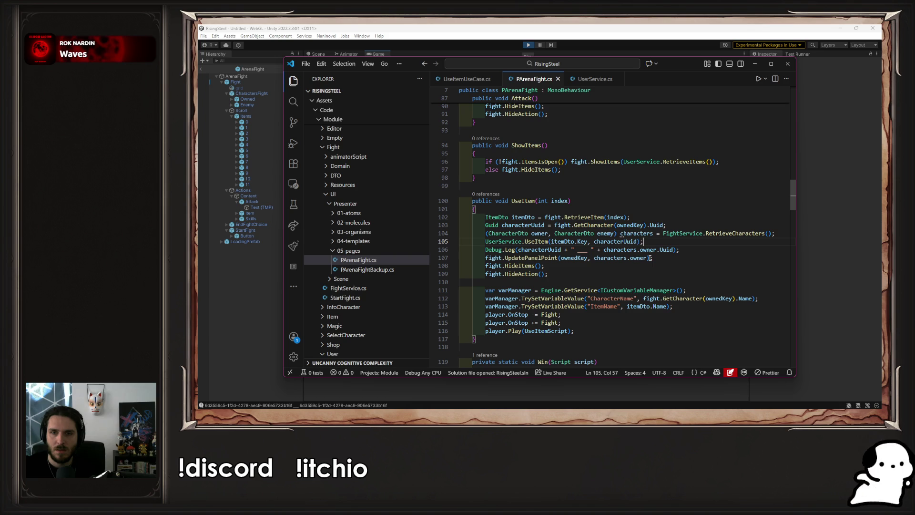
click(615, 258)
click(680, 233)
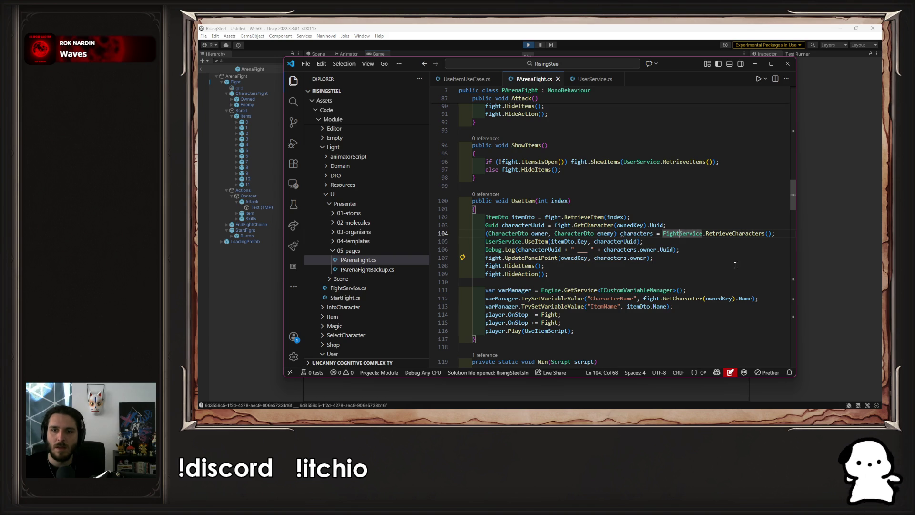
key(alt+Down)
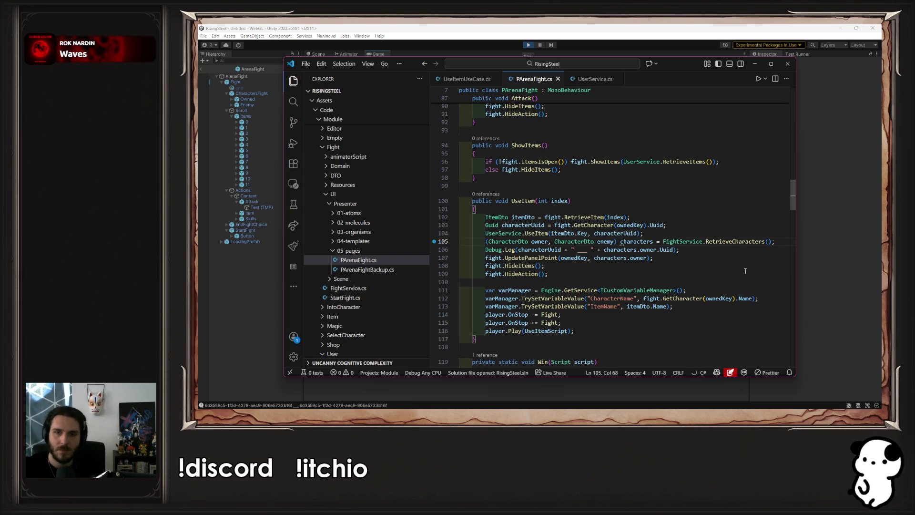
Remove the Debug.Log comparing character and owner Uuids from UseItem.
click(689, 258)
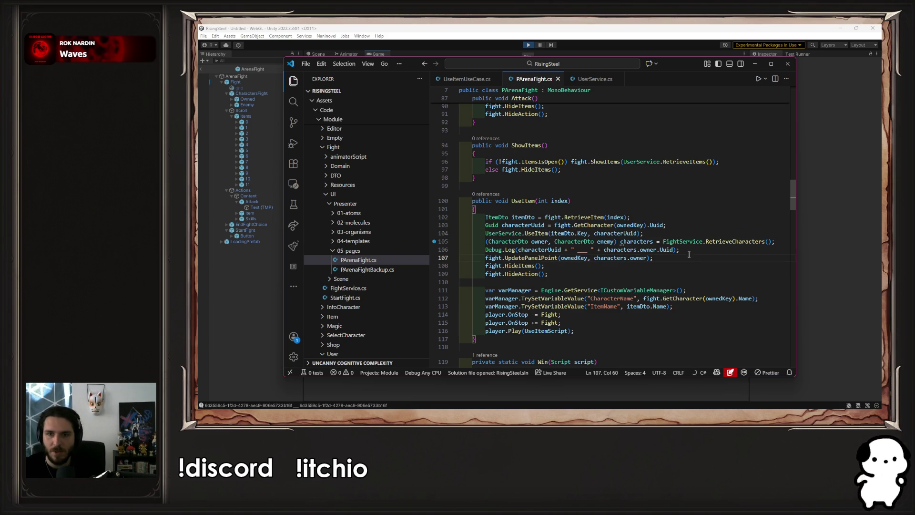
key(Down)
key(Down)
key(Down)
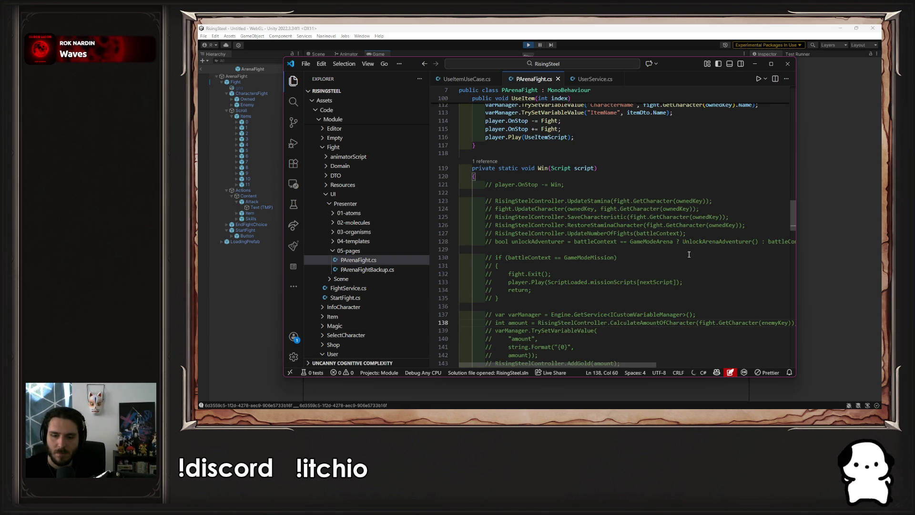
scroll(689, 254, up, 5)
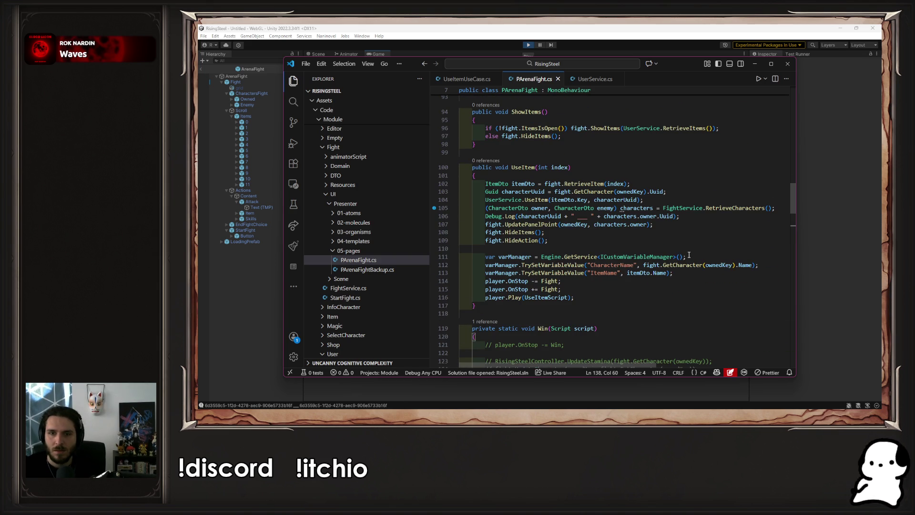
click(685, 216)
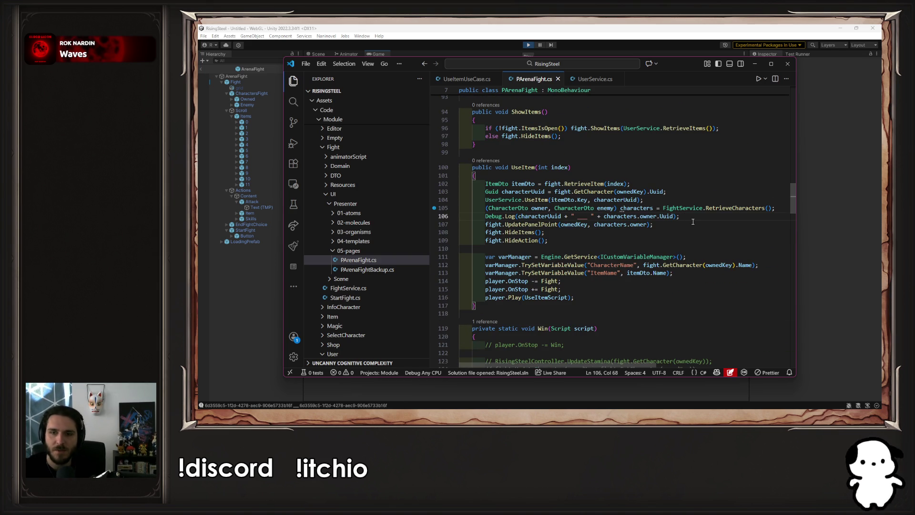
key(shift+Home)
key(shift+Home)
key(BackSpace)
key(BackSpace)
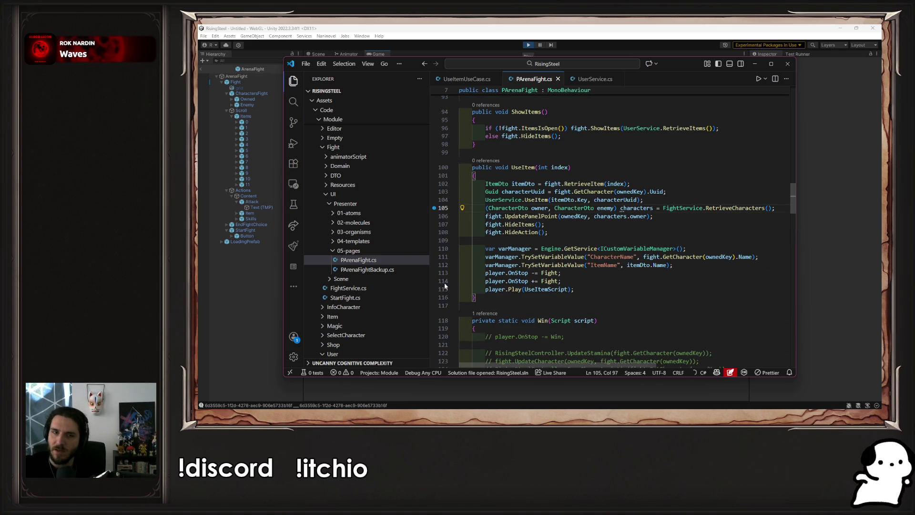
click(265, 341)
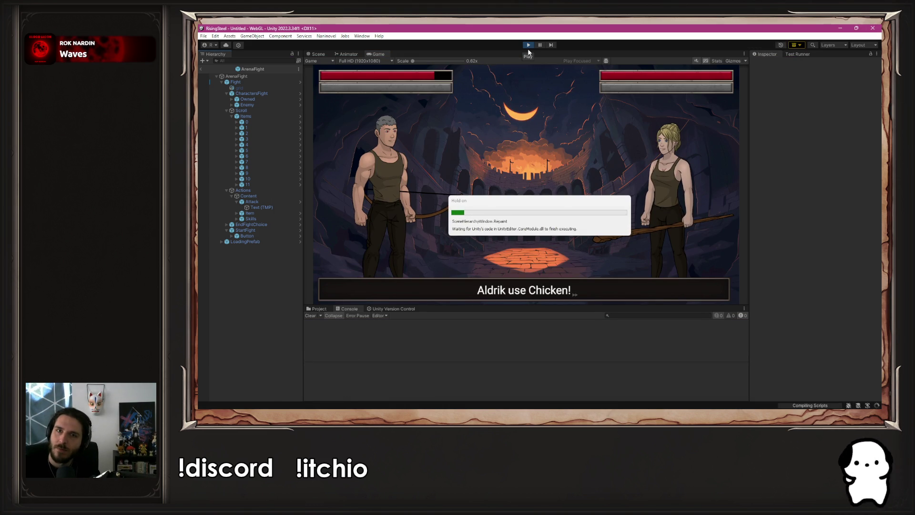
Restart Play mode, start a new game, launch the fight, and use the Chicken.
click(527, 44)
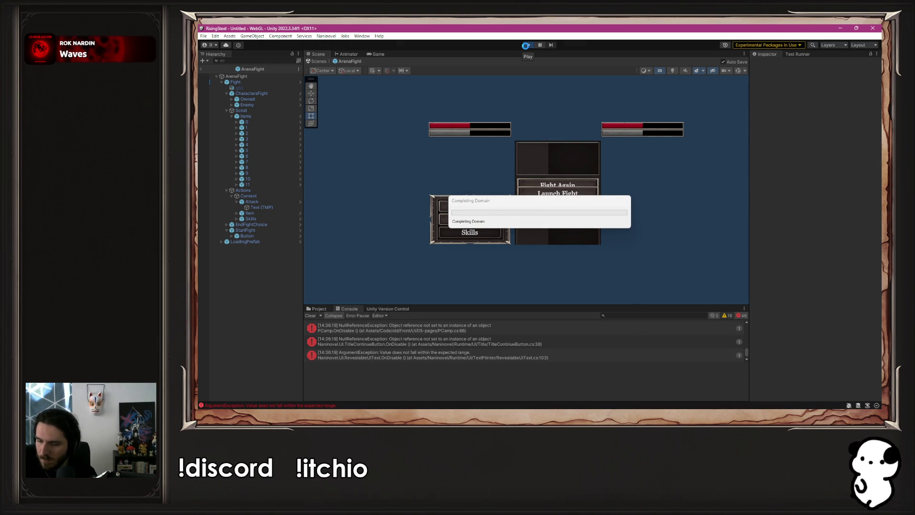
click(526, 46)
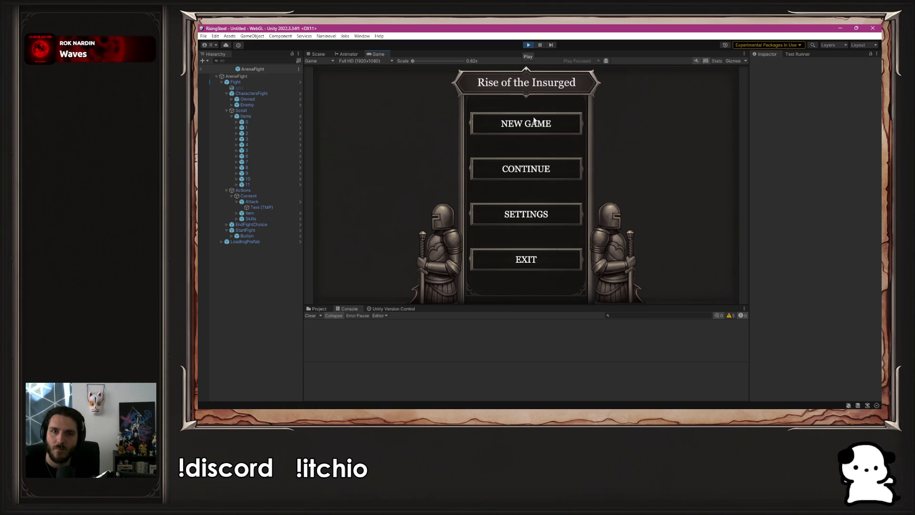
click(534, 125)
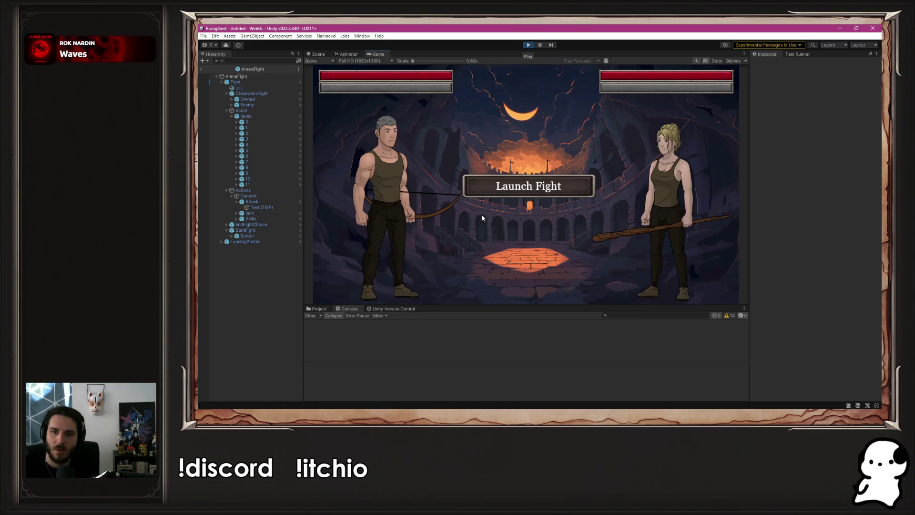
click(479, 192)
click(510, 285)
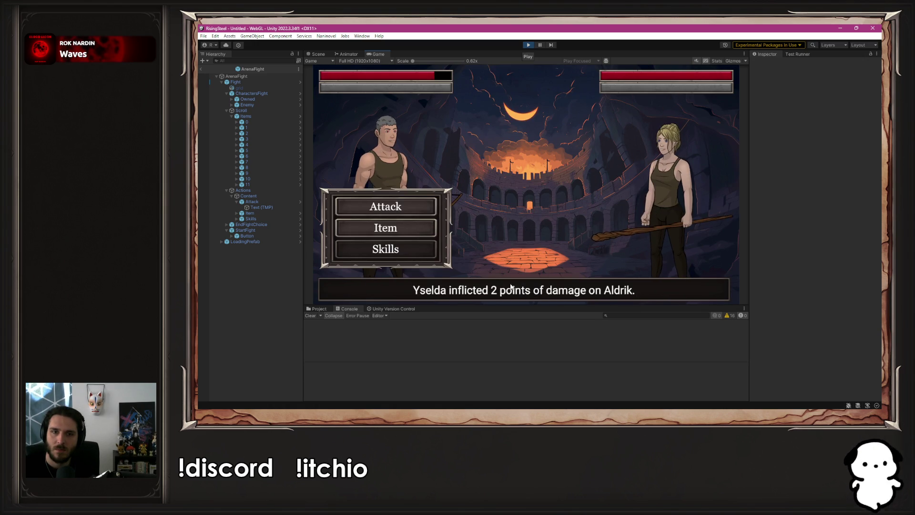
click(417, 224)
click(524, 184)
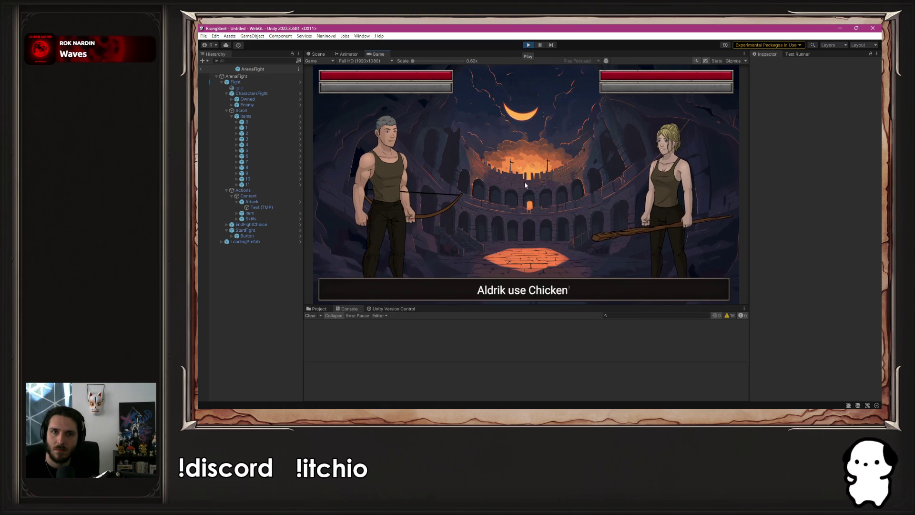
Attack Yselda twice, eat the Chicken again to refill Aldrik's health, then stop playing.
click(560, 297)
click(559, 297)
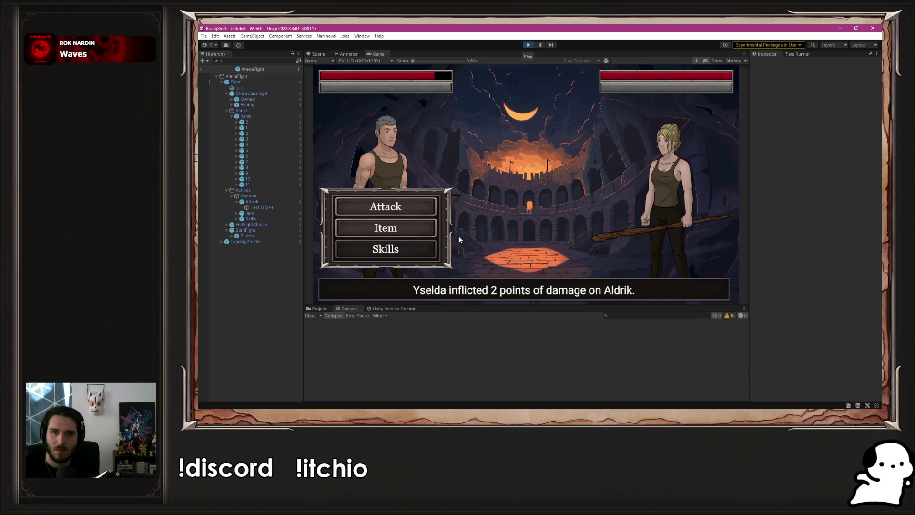
click(398, 205)
click(520, 295)
click(519, 294)
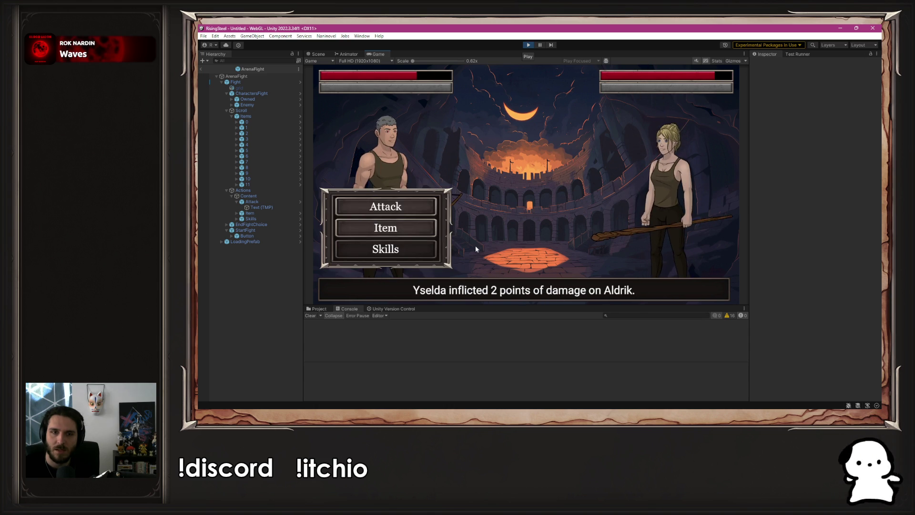
click(432, 207)
click(531, 292)
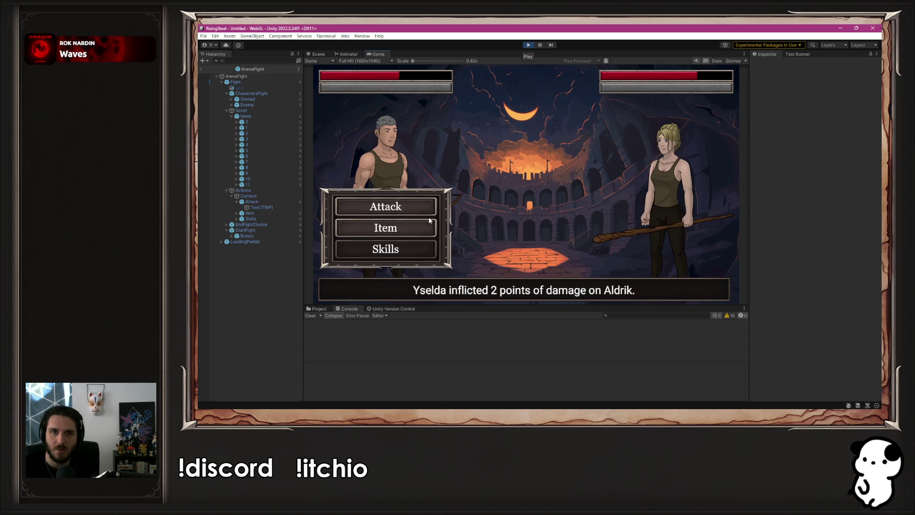
click(369, 231)
click(547, 188)
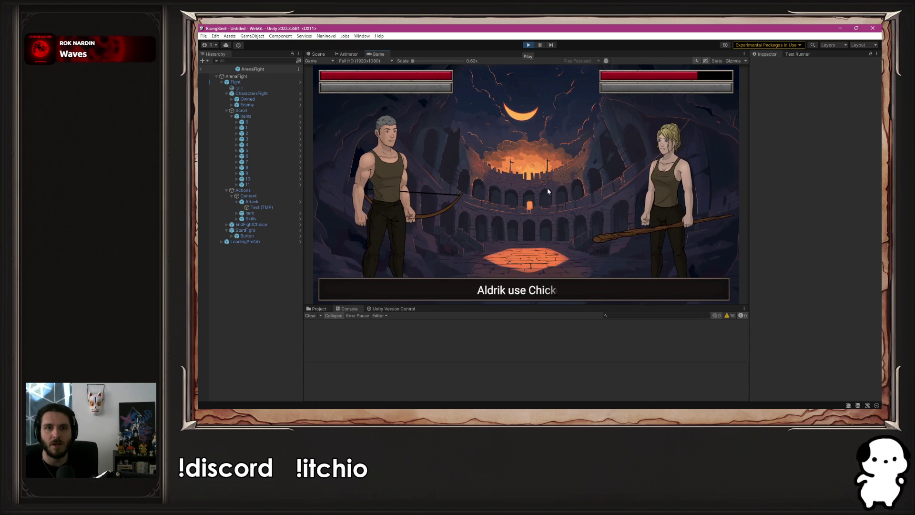
click(573, 286)
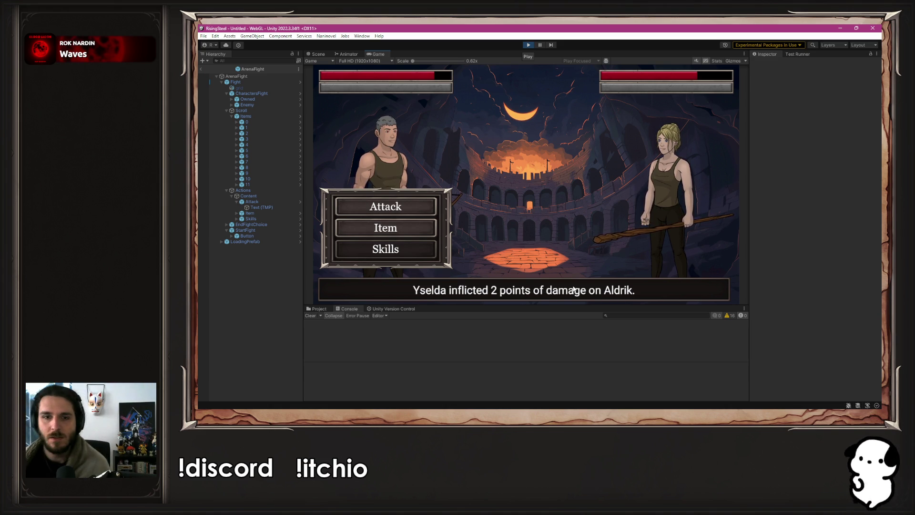
click(534, 45)
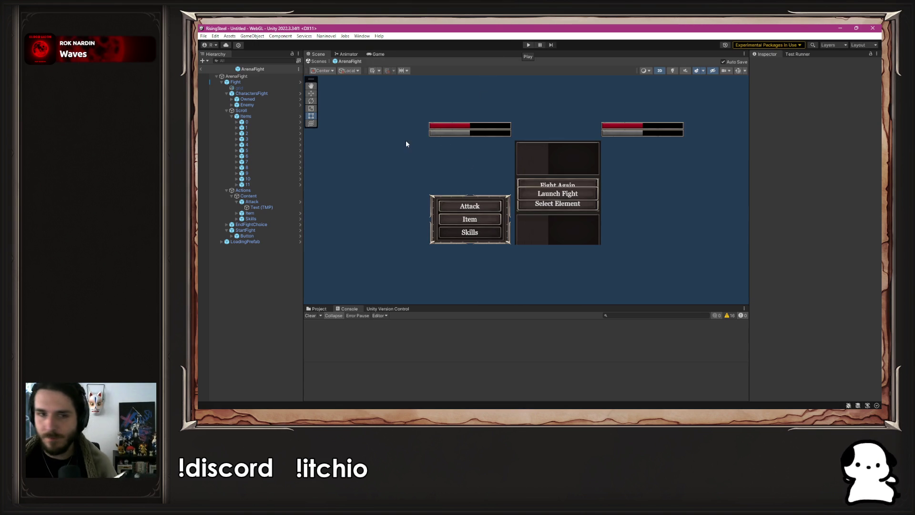
Open Naninovel's UI resources from the Project panel to reach Assets/Scenes/TextPrinter.
click(318, 308)
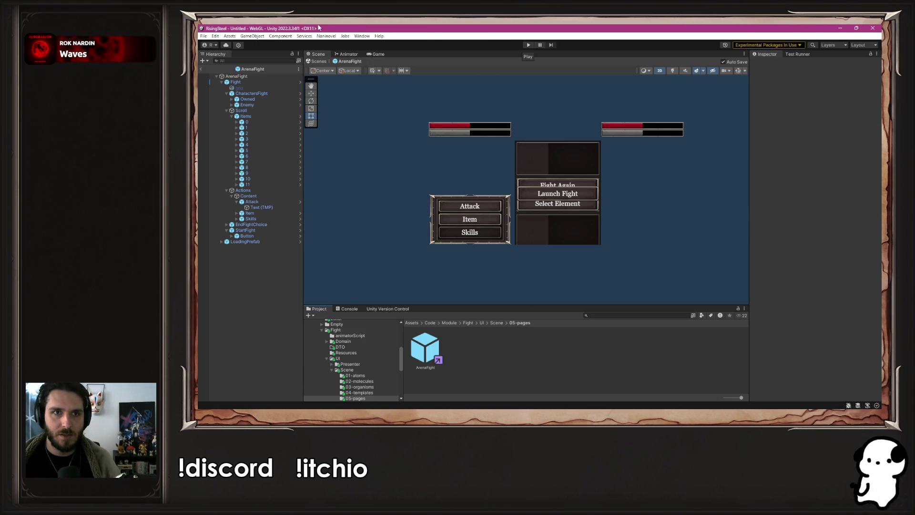
click(319, 37)
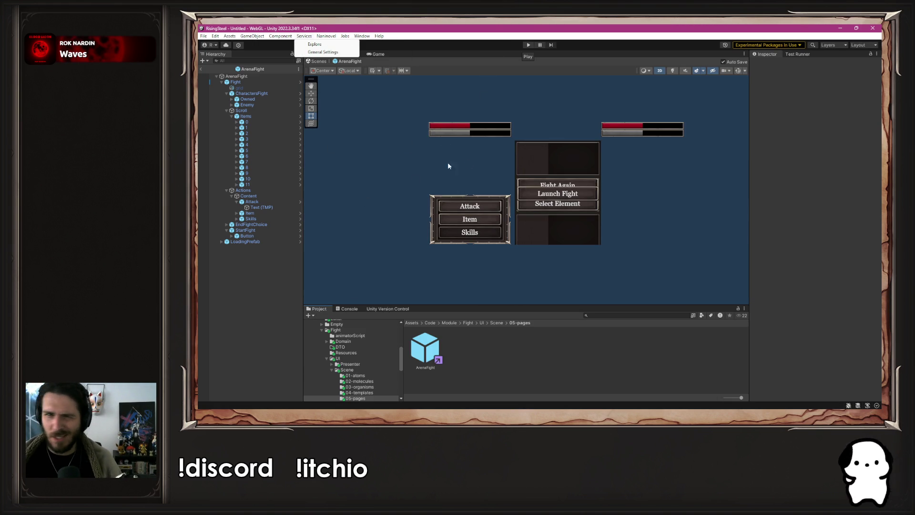
mouse_move(353, 78)
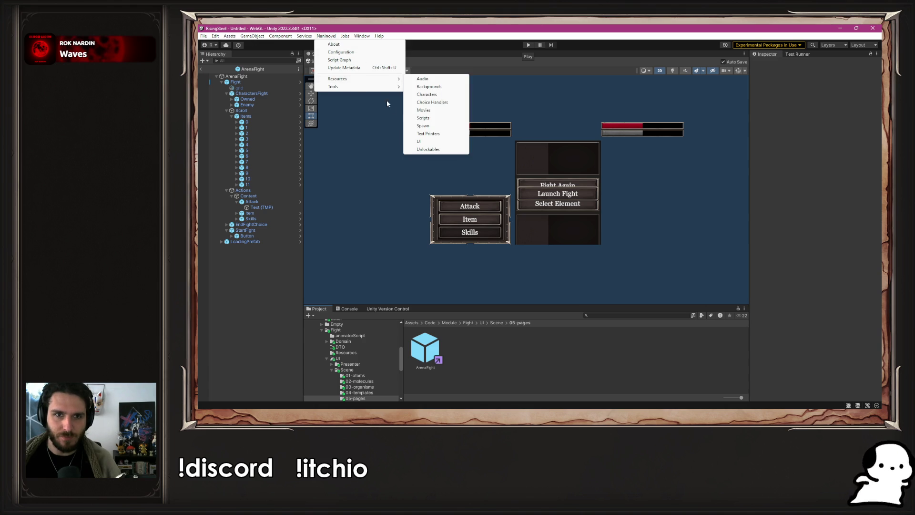
click(437, 142)
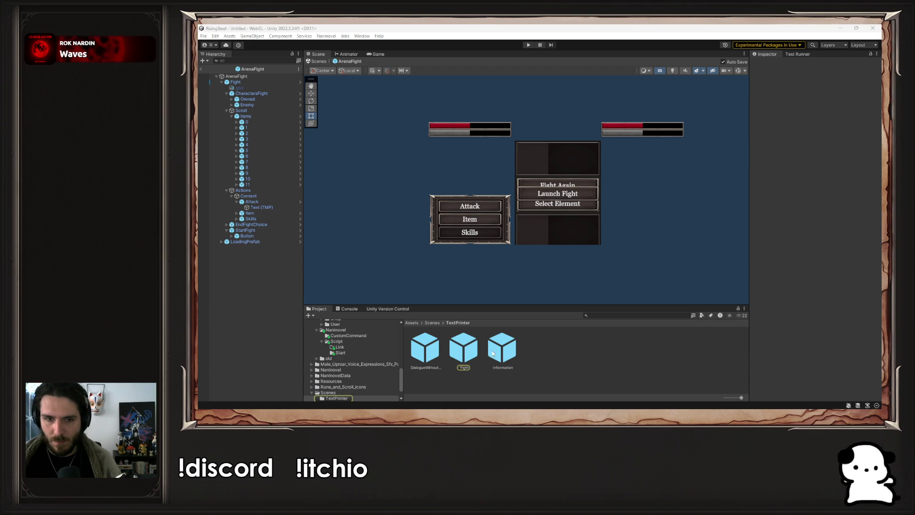
double_click(464, 350)
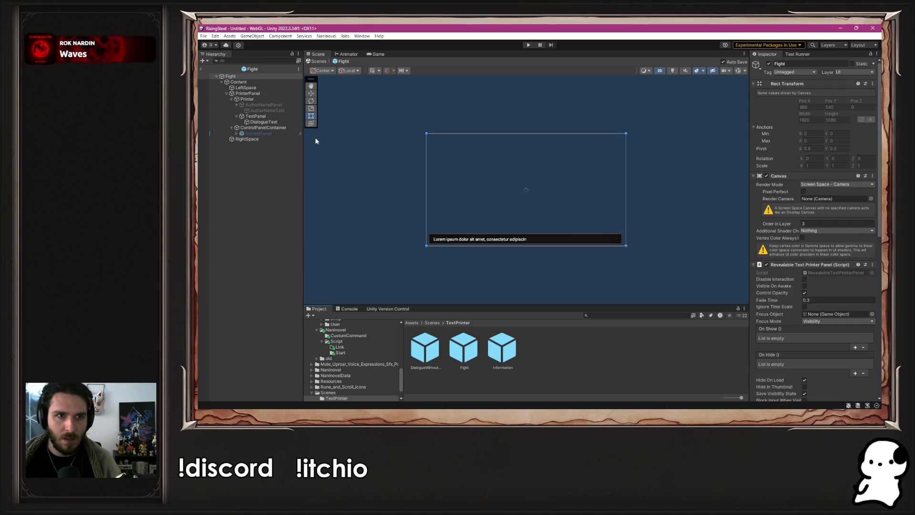
click(271, 122)
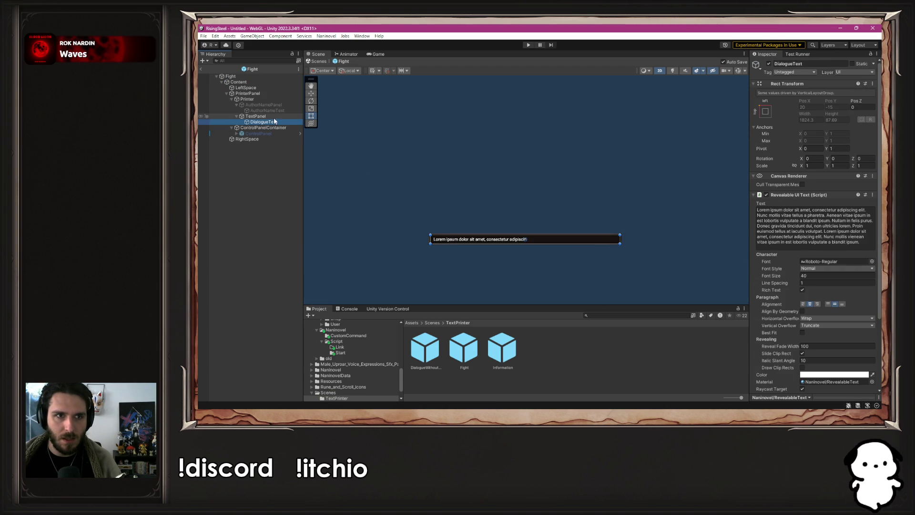
click(273, 117)
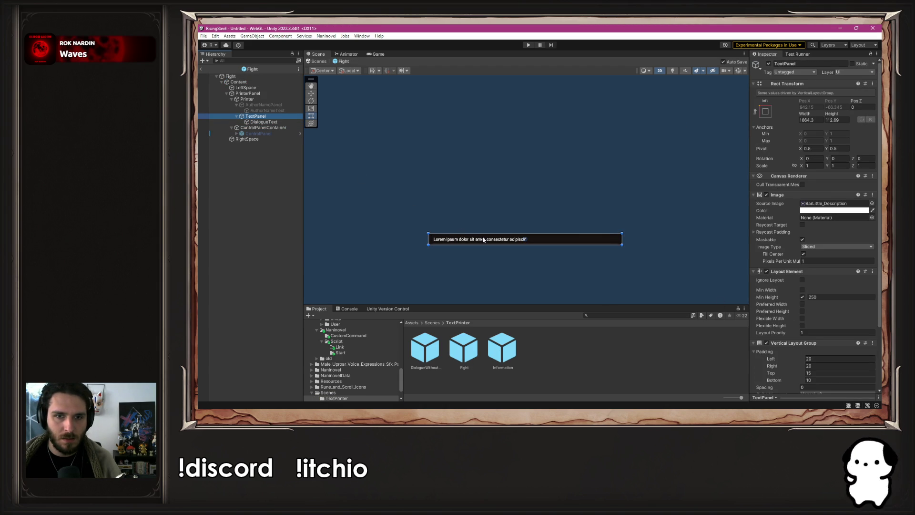
scroll(483, 240, up, 2)
drag(487, 234, 479, 141)
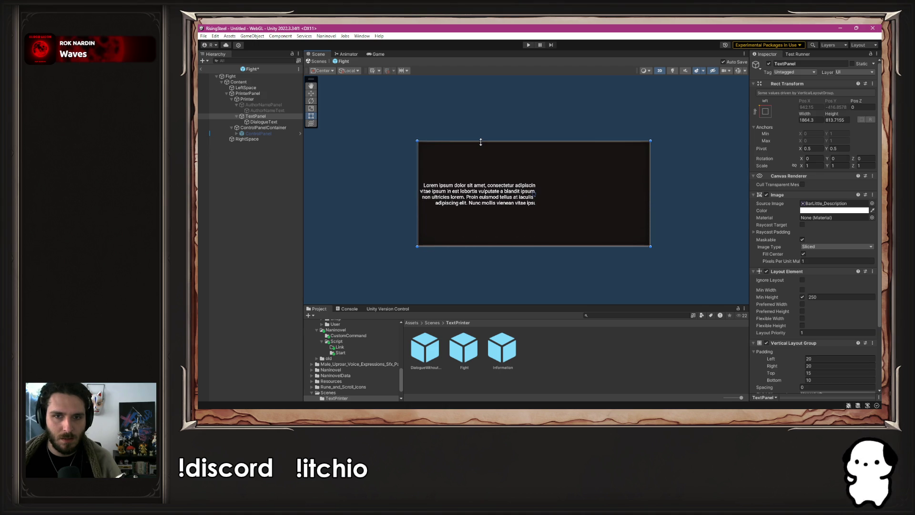
click(254, 99)
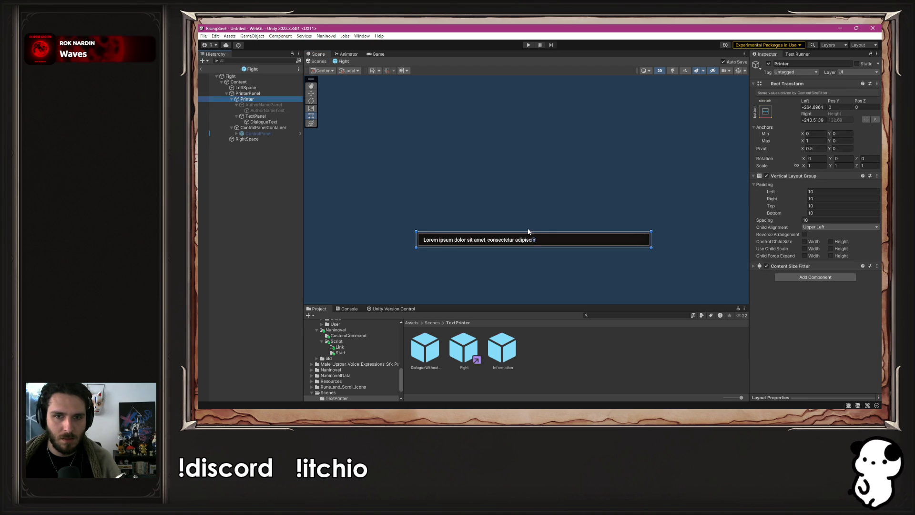
click(256, 93)
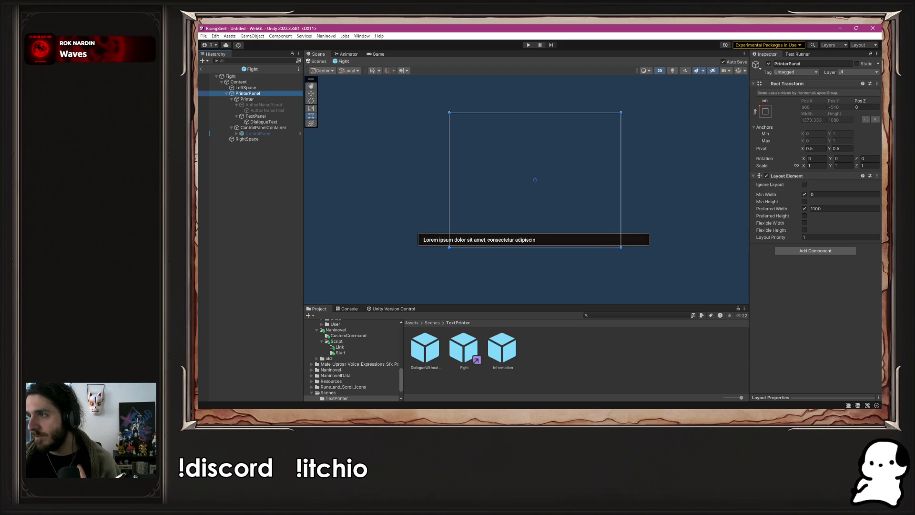
key(alt+Tab)
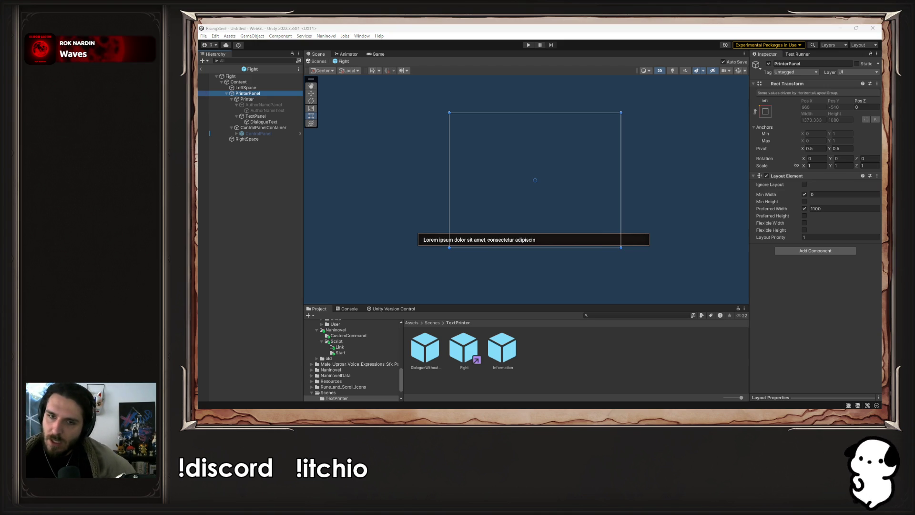
click(263, 122)
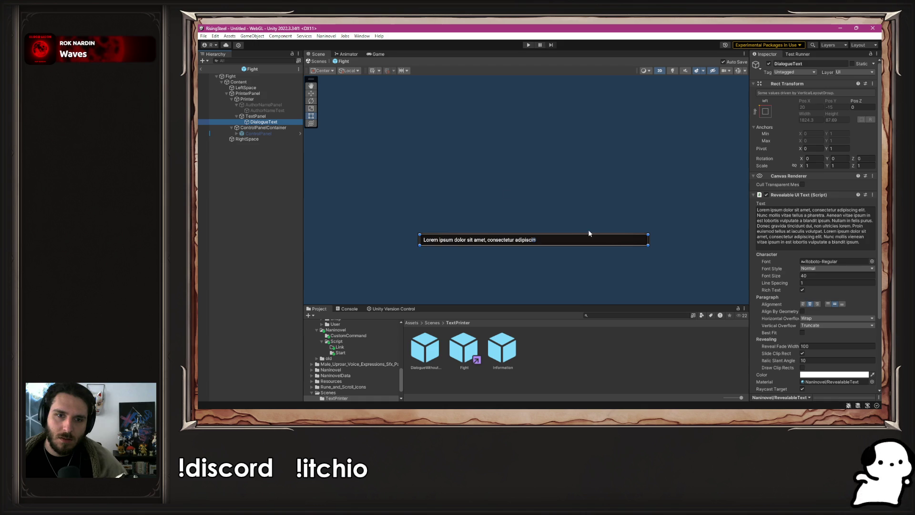
drag(580, 233, 578, 182)
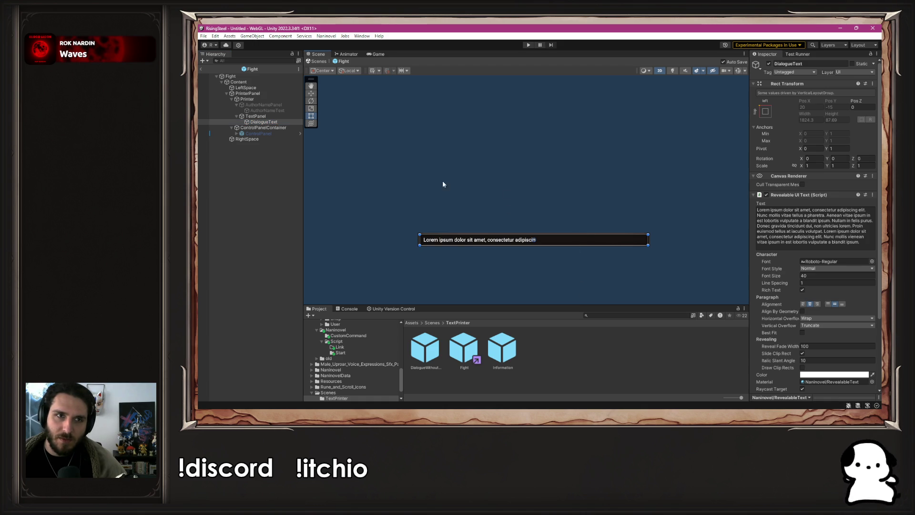
click(275, 99)
click(270, 122)
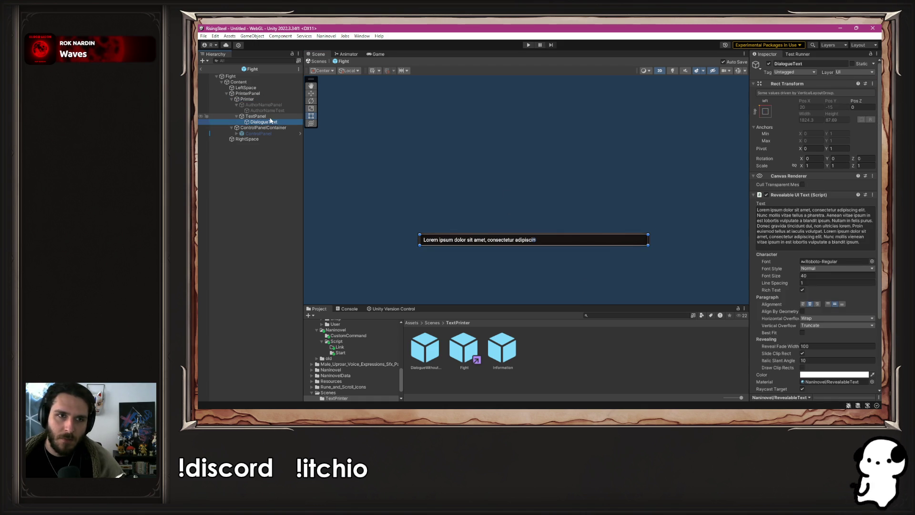
scroll(824, 223, down, 5)
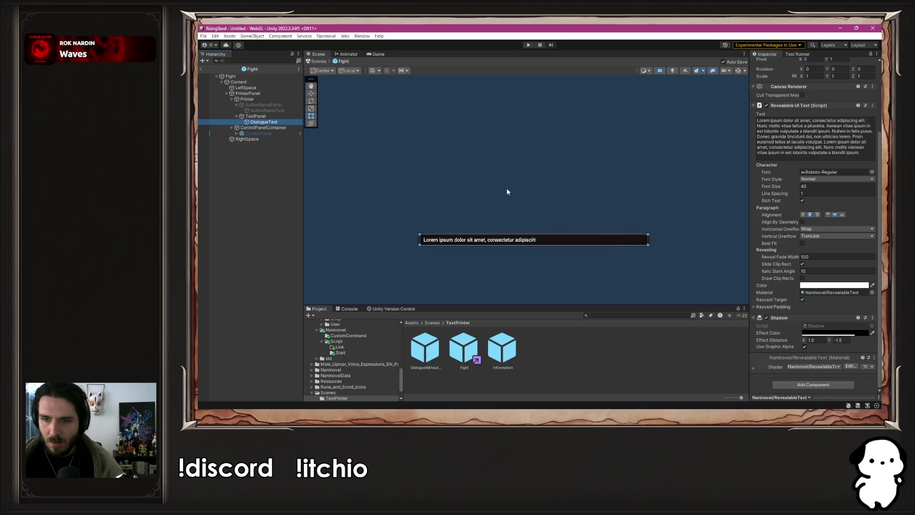
click(278, 115)
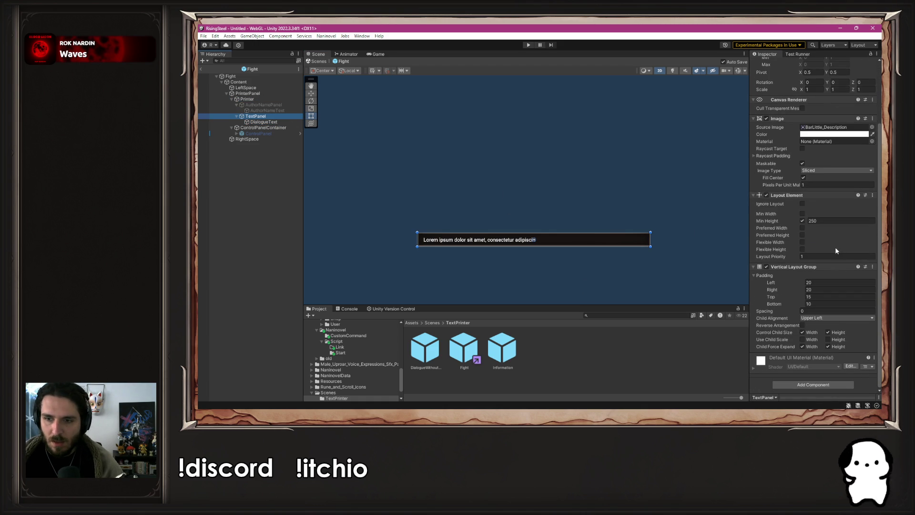
click(245, 99)
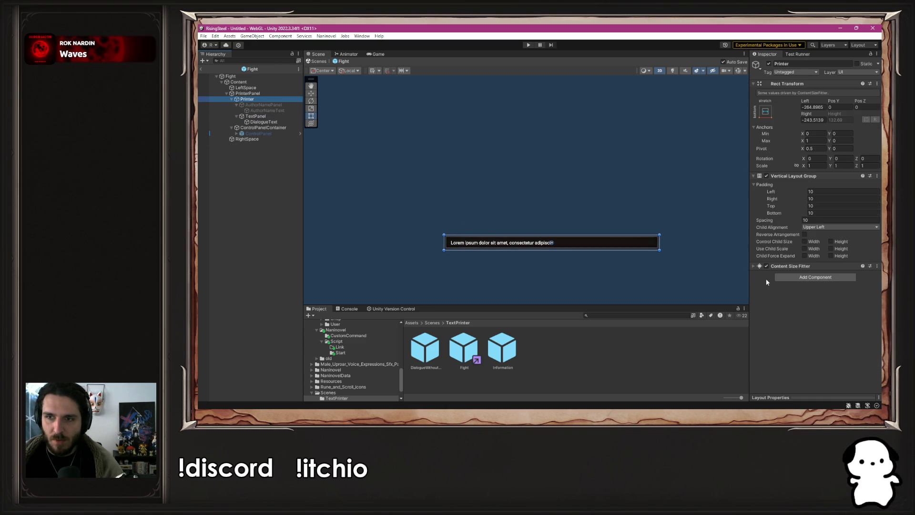
click(256, 94)
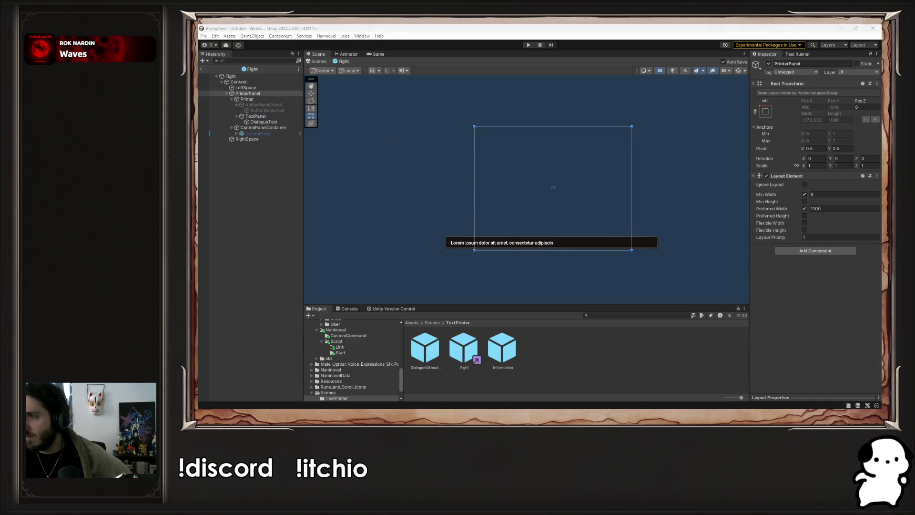
click(682, 213)
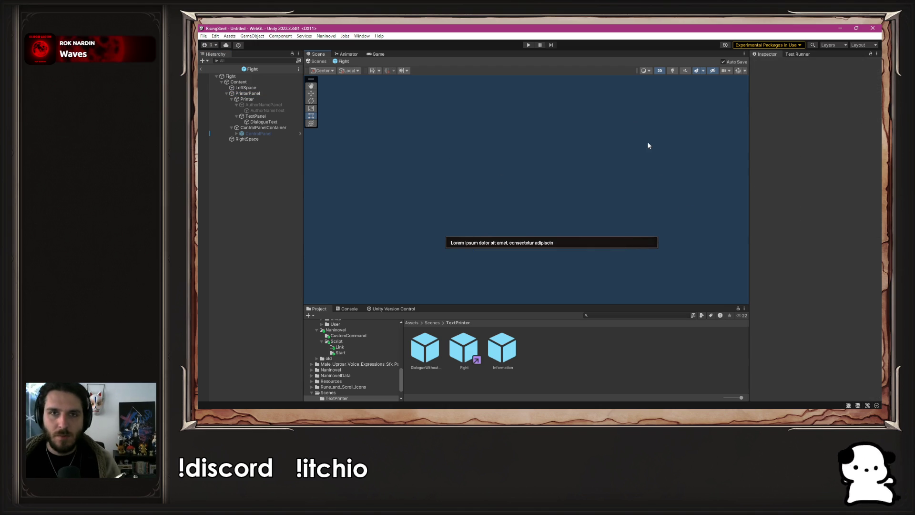
Return to Unity and enter Play mode to show the Rise of the Insurged title menu.
key(alt+Tab)
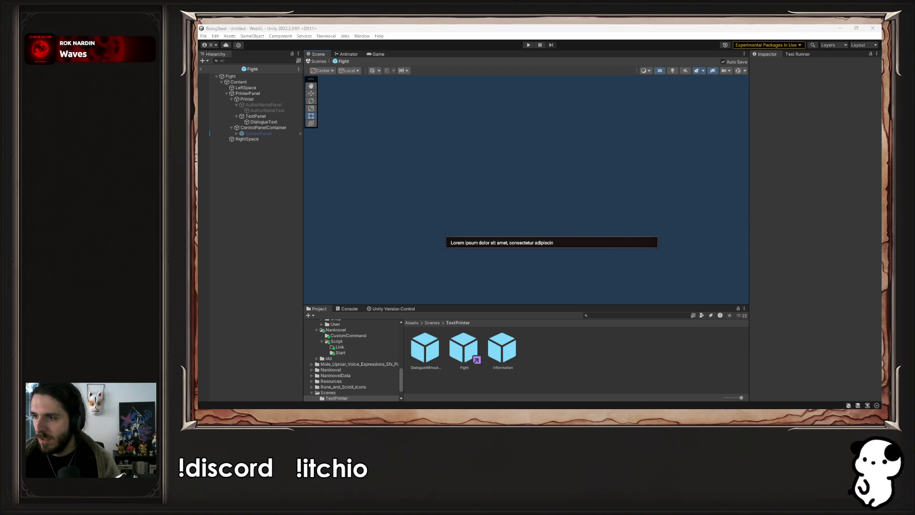
key(alt+Tab)
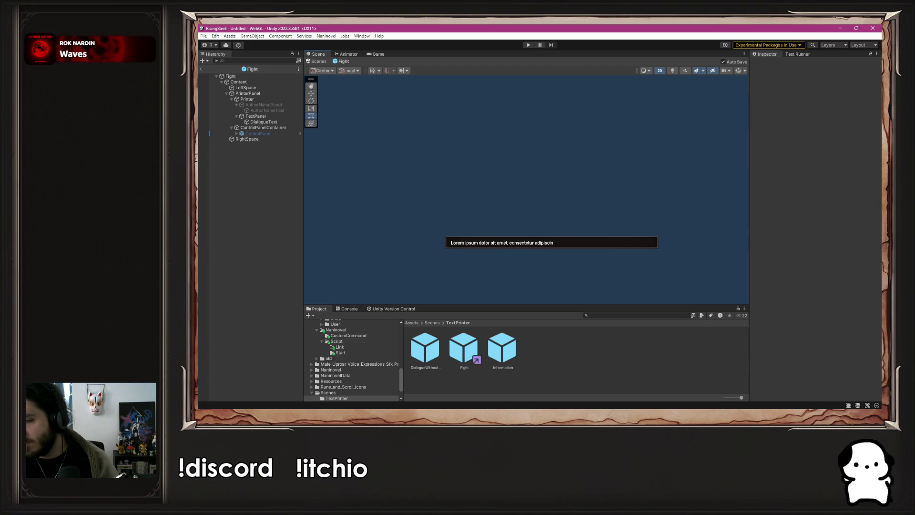
key(alt+Tab)
key(alt+Tab)
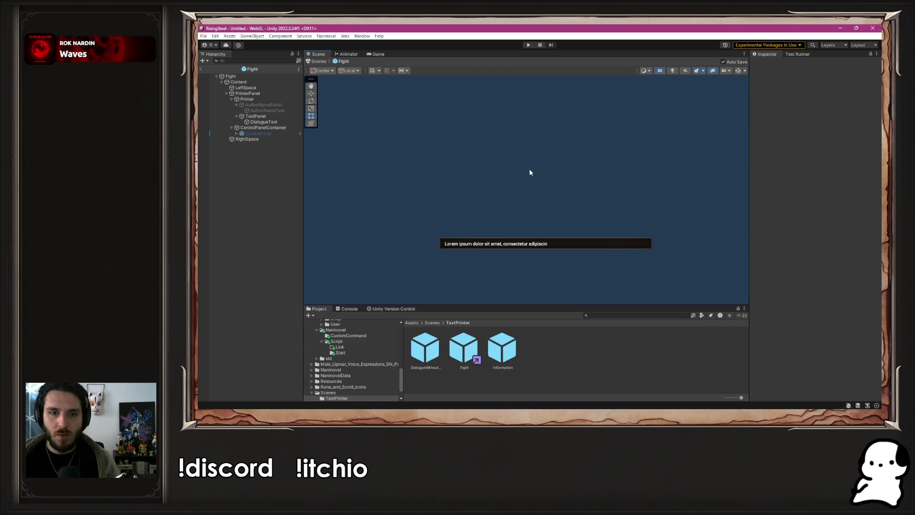
scroll(376, 368, up, 5)
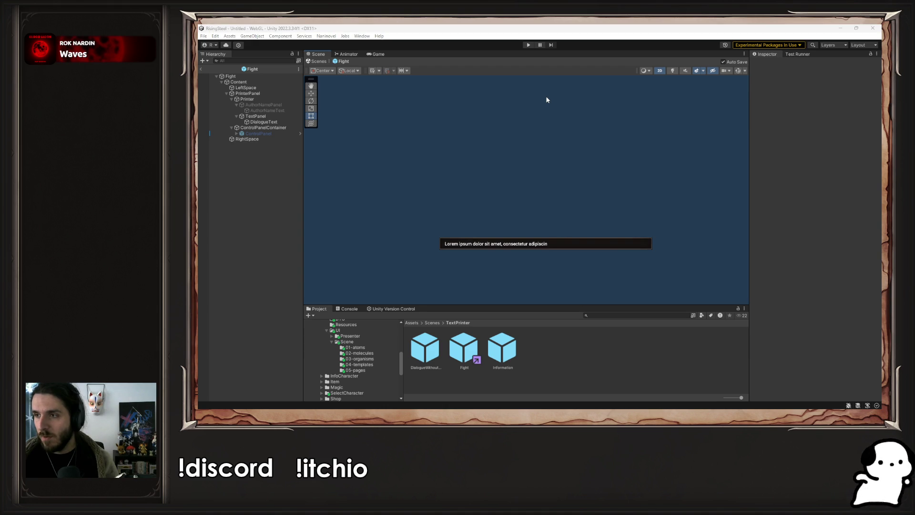
click(528, 44)
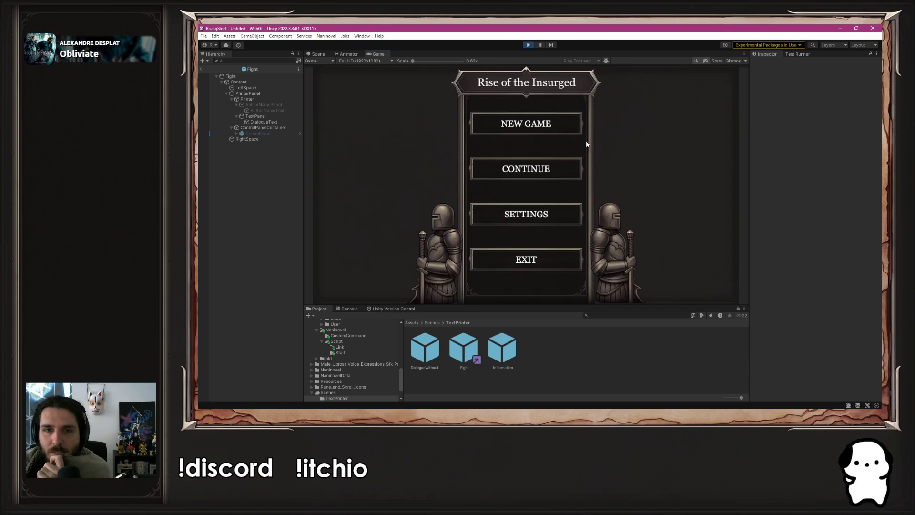
Start a new game, attack seven times until Yselda is defeated, then stop Play mode.
click(551, 123)
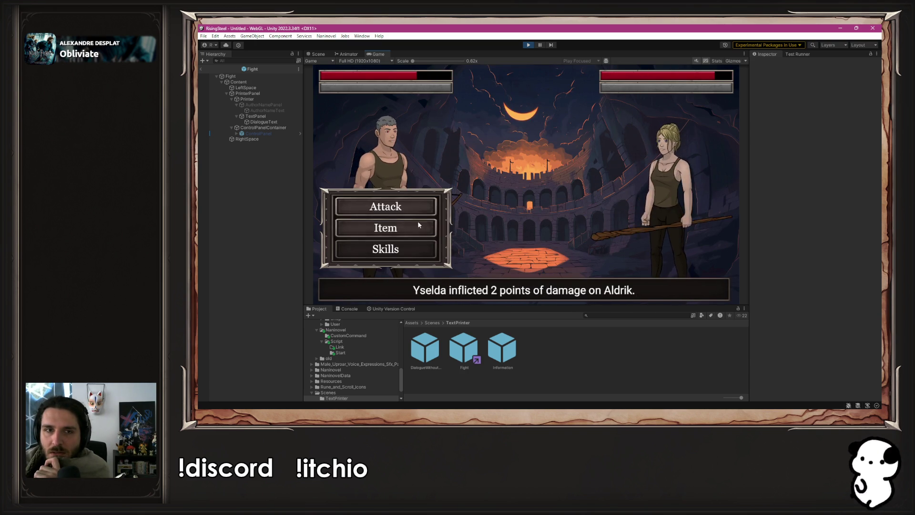
click(414, 210)
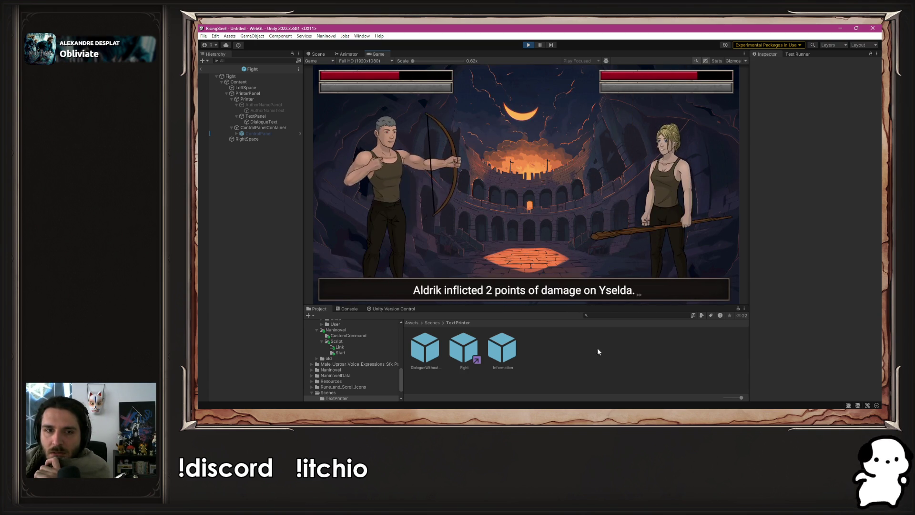
click(417, 206)
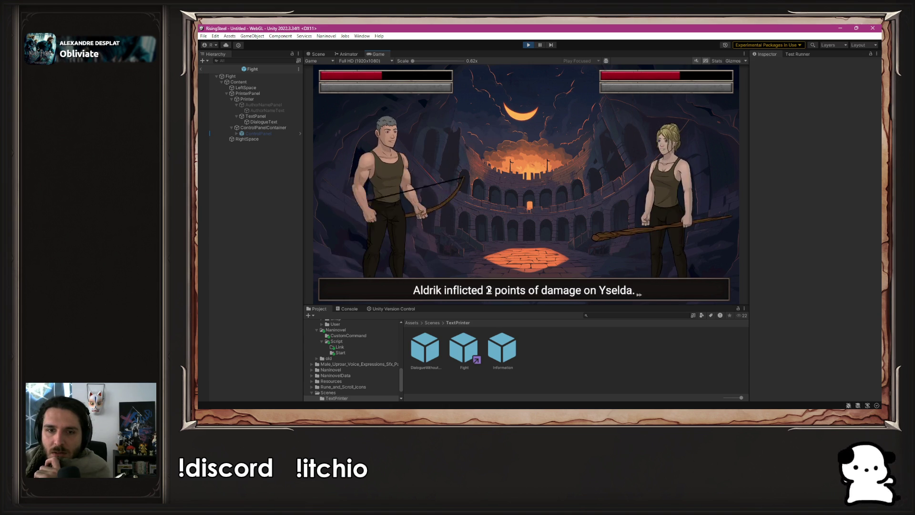
click(416, 207)
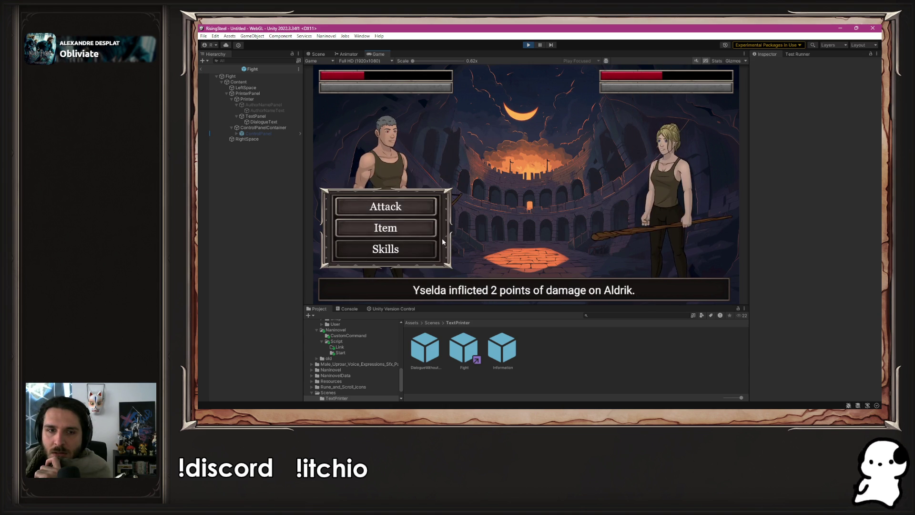
click(415, 207)
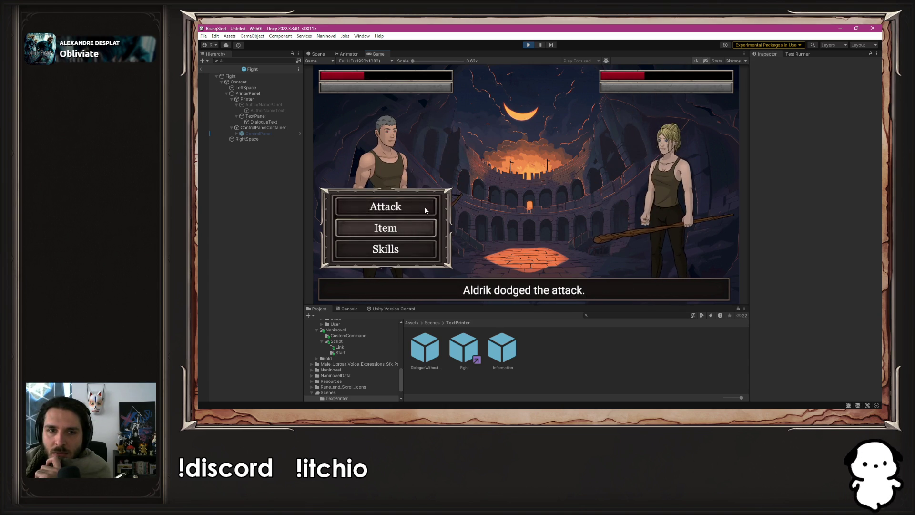
click(424, 206)
click(416, 206)
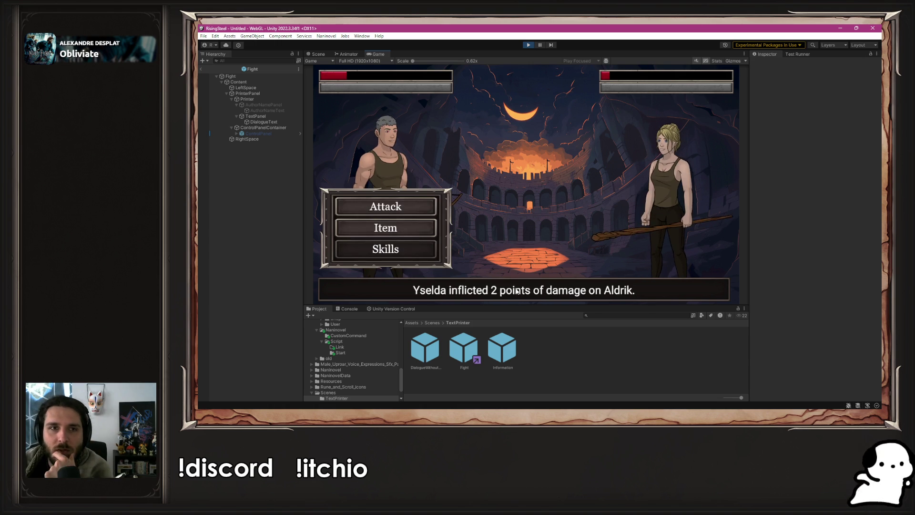
click(422, 214)
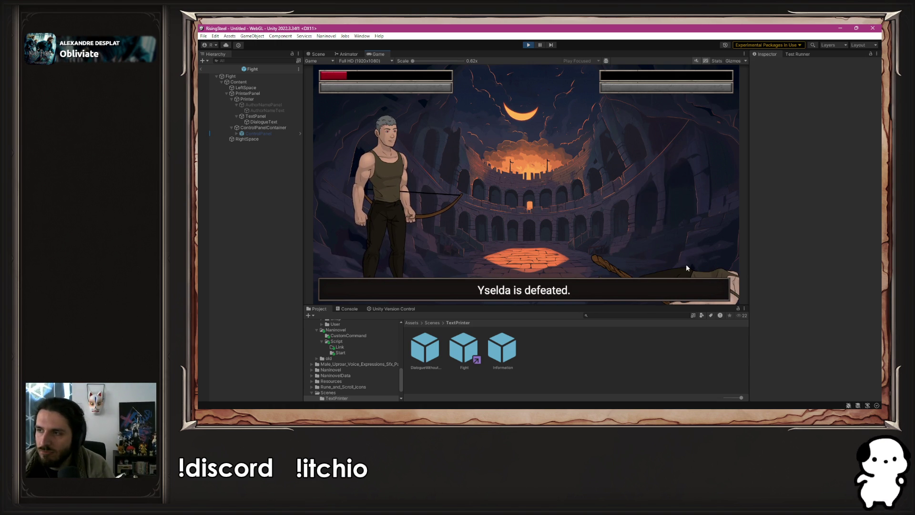
click(527, 45)
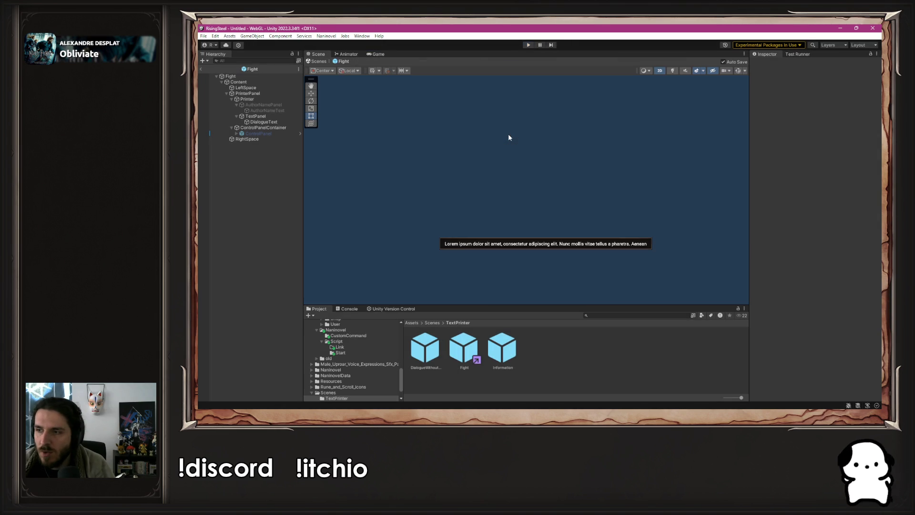
Uncomment the Win method's body in PArenaFight.cs and remove its static keyword.
key(alt+Tab)
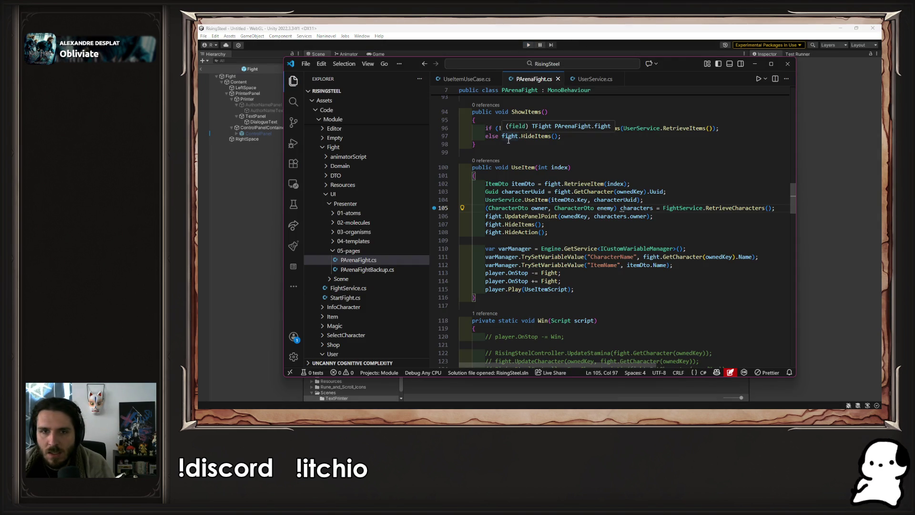
scroll(577, 196, up, 10)
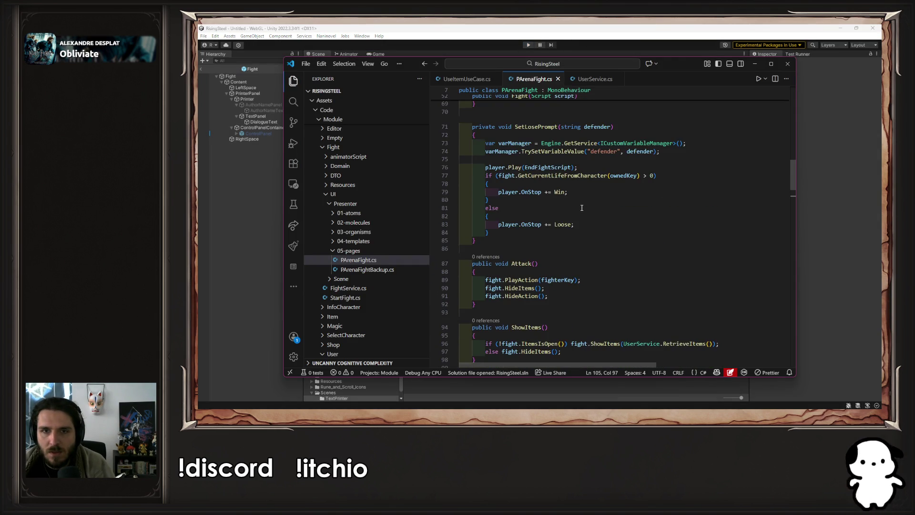
scroll(582, 218, down, 14)
scroll(582, 222, down, 9)
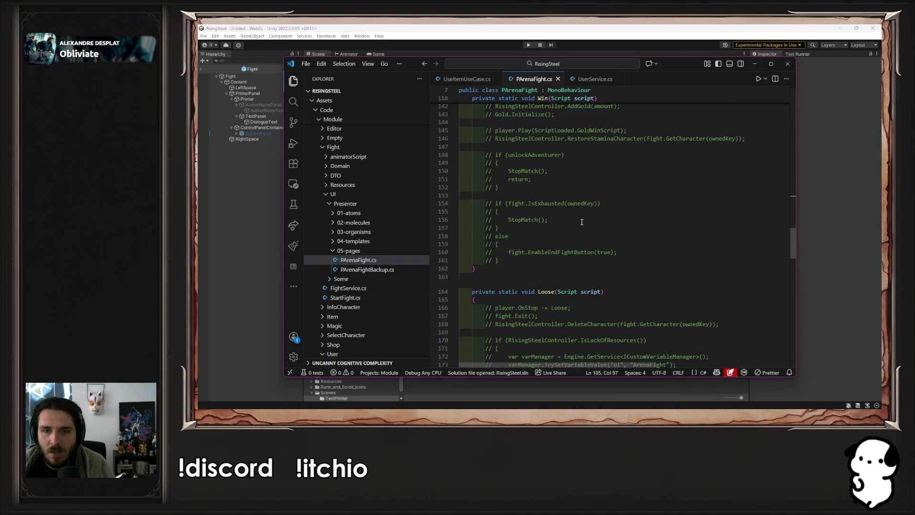
mouse_move(572, 259)
mouse_down()
mouse_move(534, 229)
mouse_move(453, 103)
mouse_move(399, 139)
mouse_up()
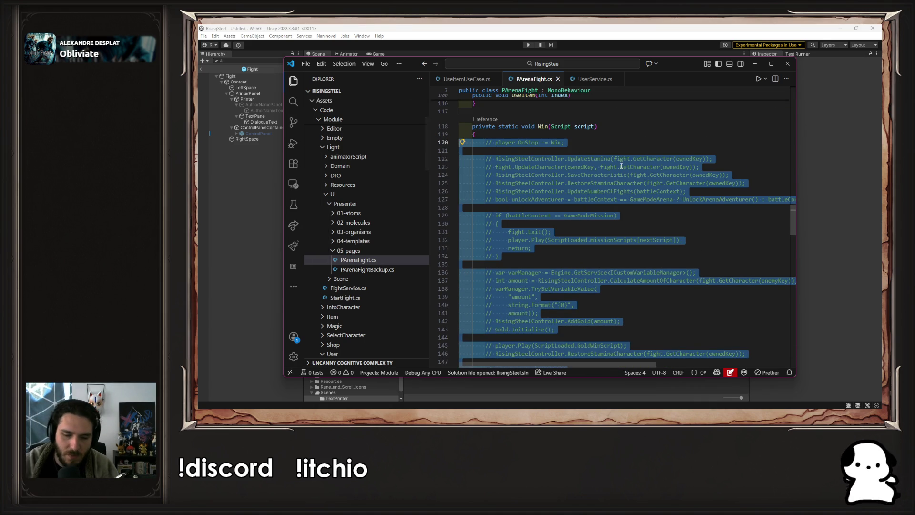
key(ctrl+slash)
click(519, 135)
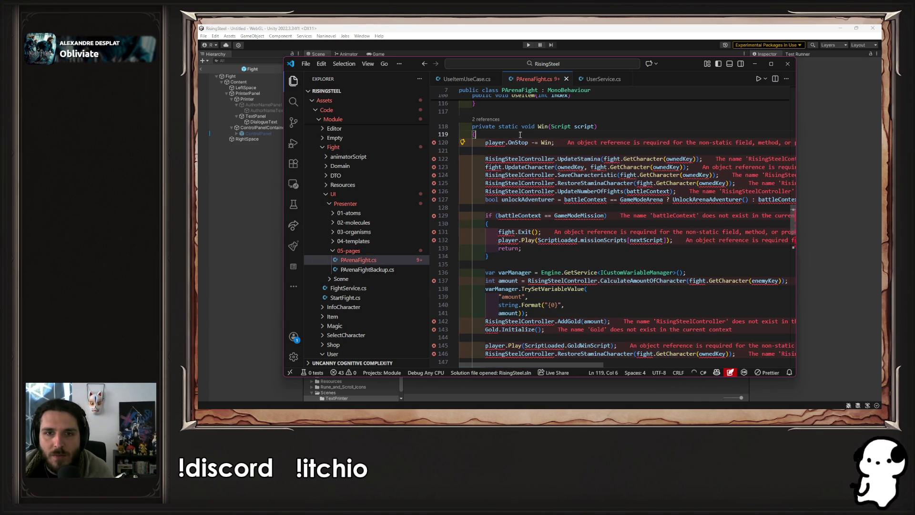
double_click(509, 126)
key(BackSpace)
key(BackSpace)
click(619, 142)
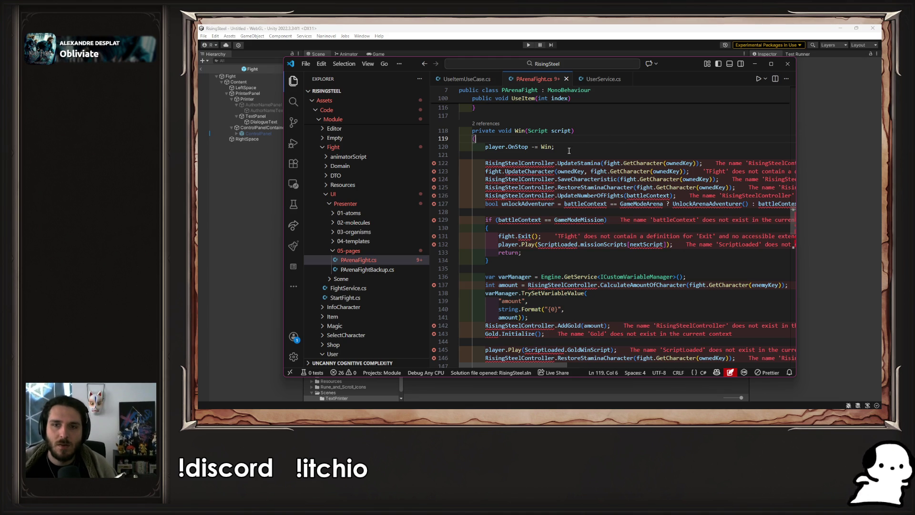
Call UserService.UpdateStamina instead of RisingSteelController and generate the UpdateStamina stub in UserService.
double_click(547, 163)
text(Use)
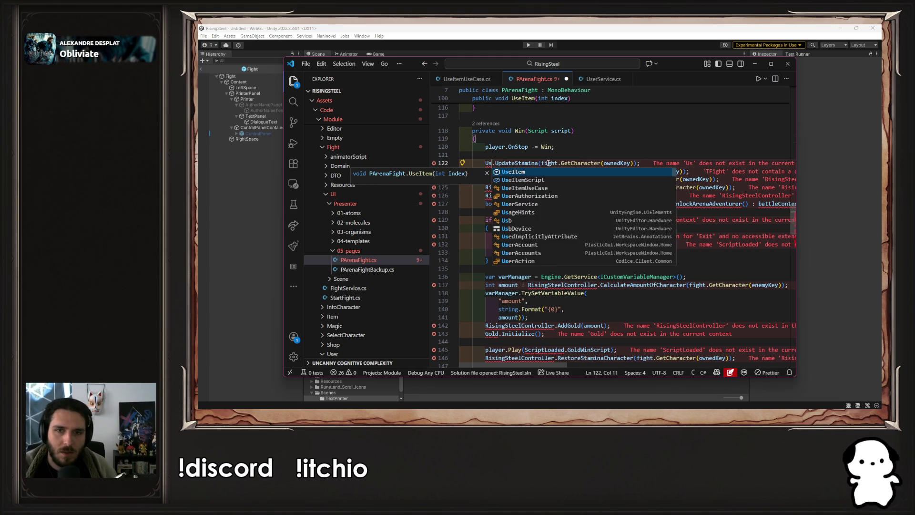
text(rS)
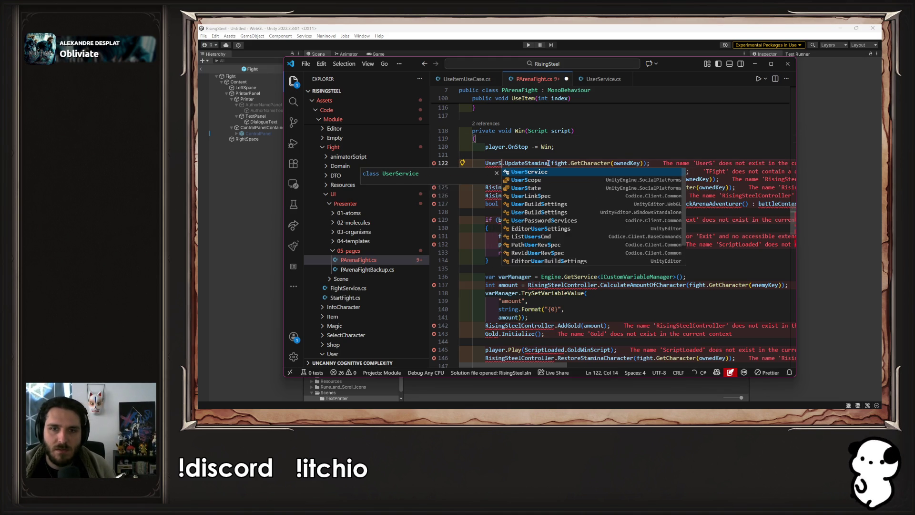
key(Return)
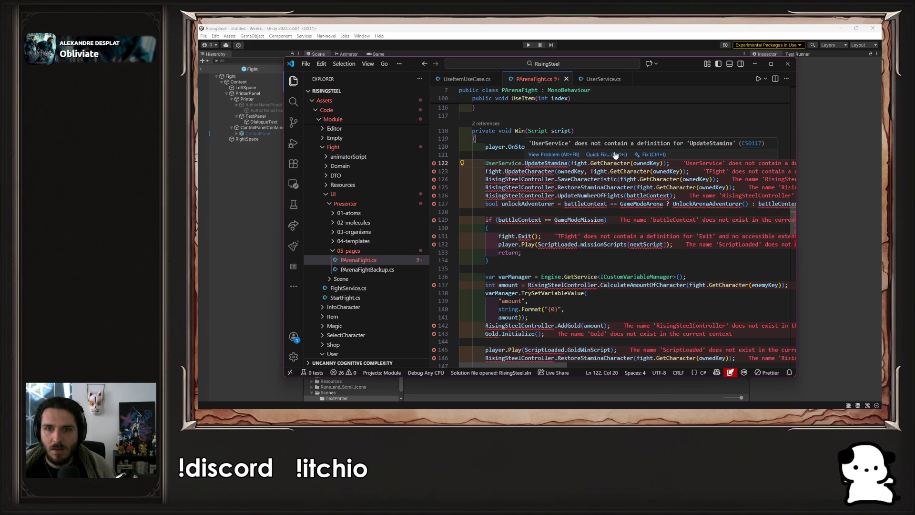
key(ctrl+period)
key(Return)
ctrl+click(557, 167)
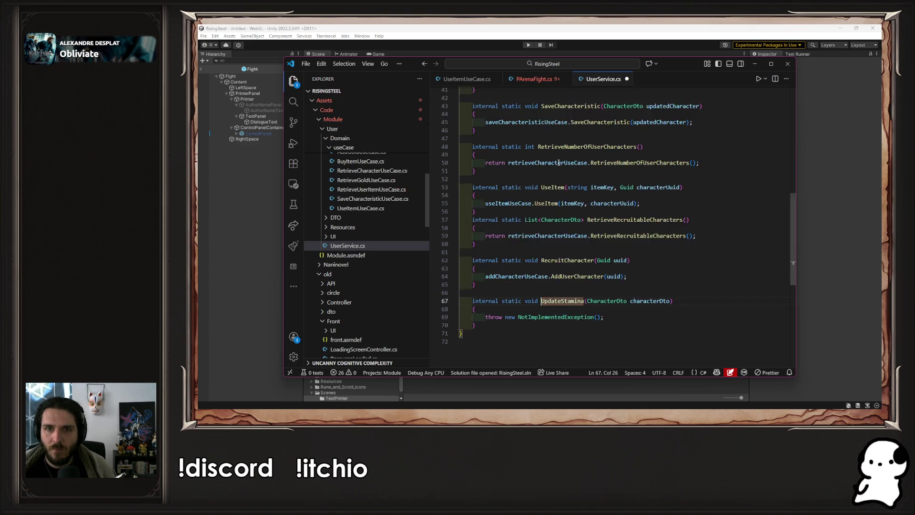
Inspect SaveCharacteristic's implementation in SaveCharacteristicUseCase.cs, then return to the top of UserService.cs.
scroll(694, 193, down, 4)
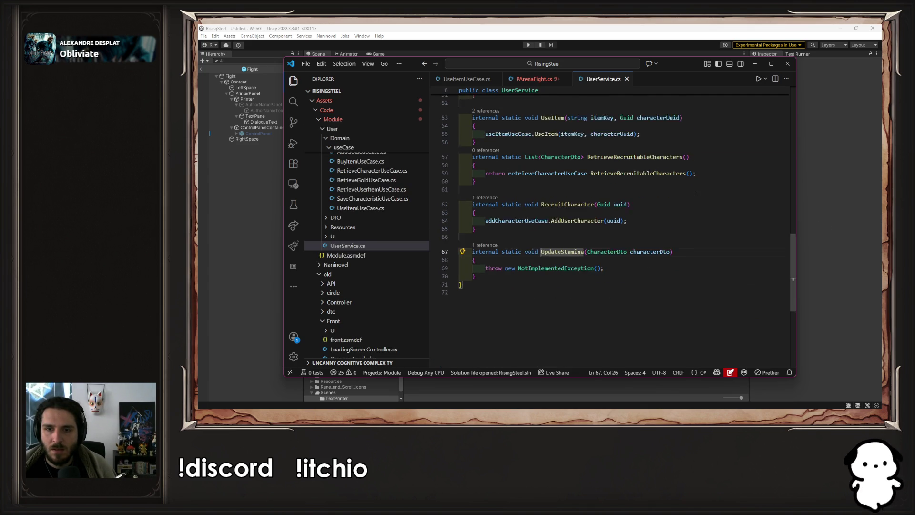
click(673, 249)
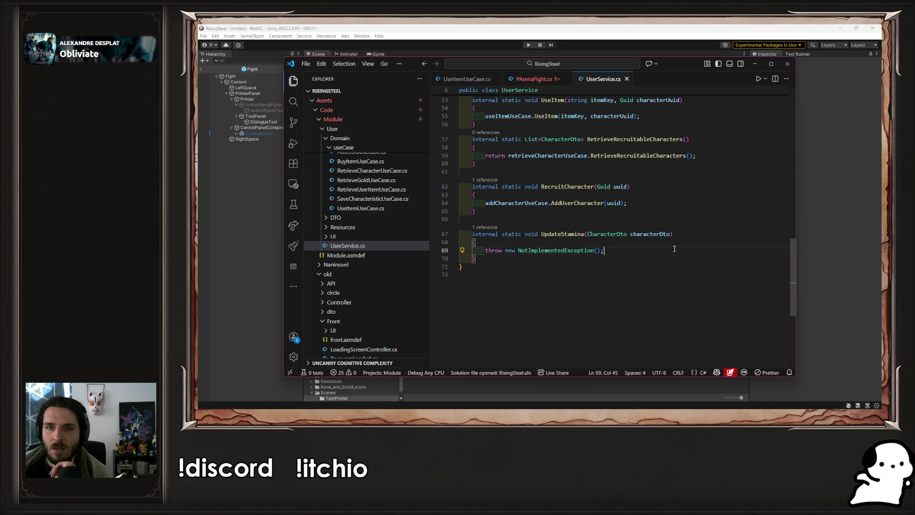
scroll(674, 249, up, 6)
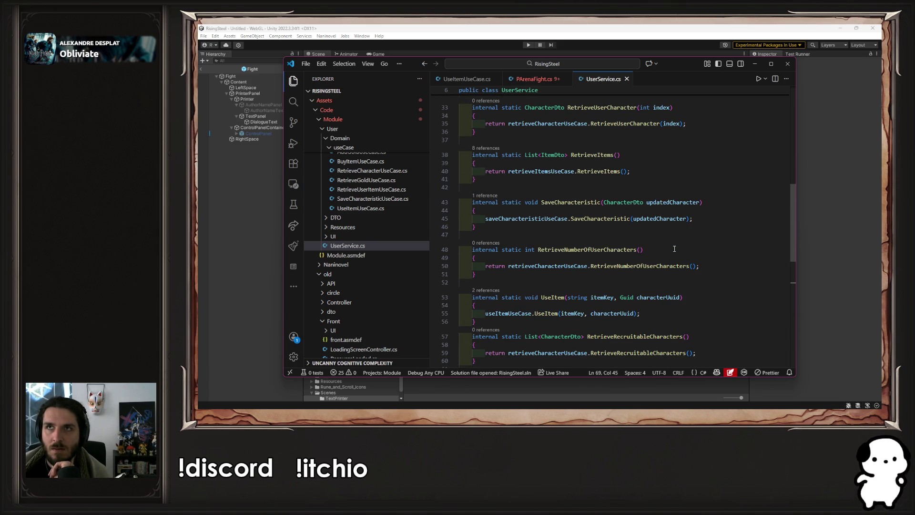
click(614, 218)
ctrl+click(601, 219)
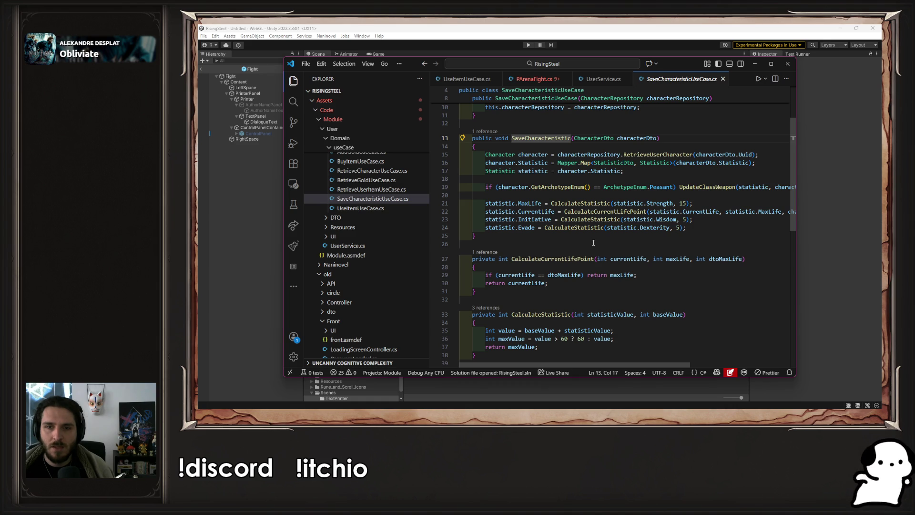
key(alt+Left)
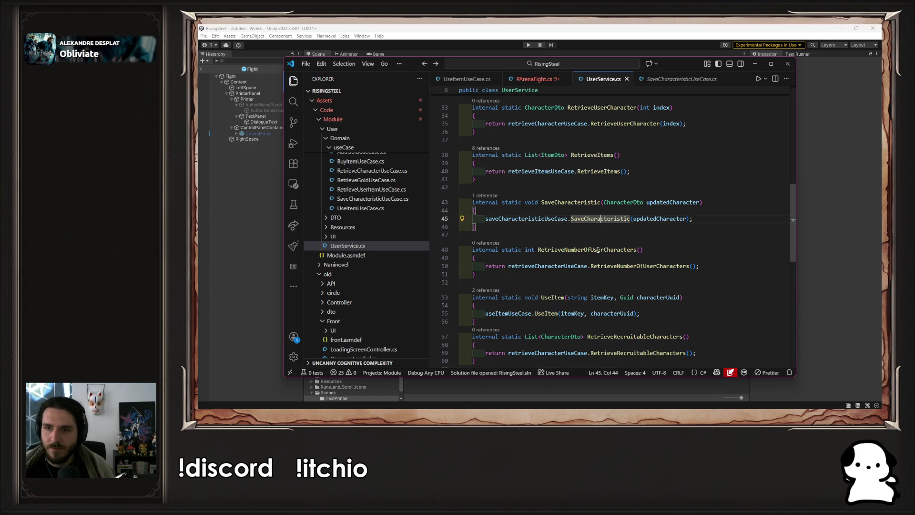
scroll(597, 249, down, 10)
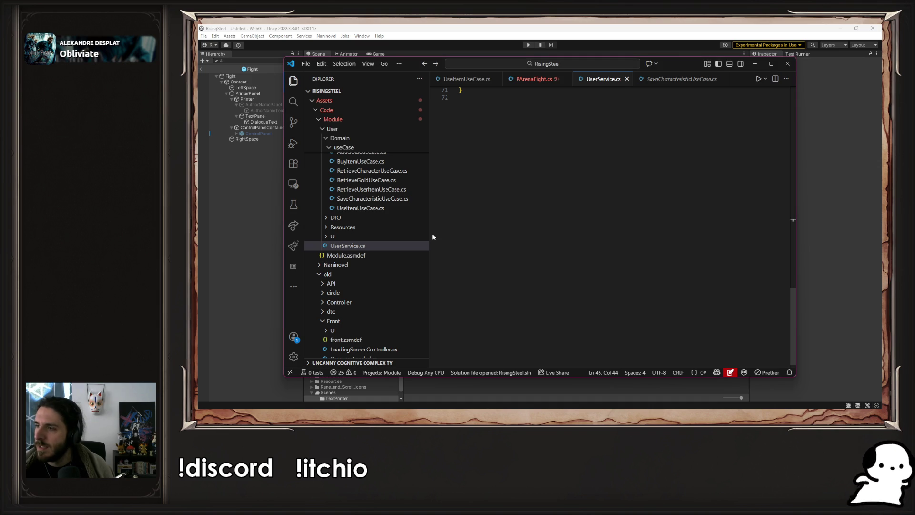
scroll(565, 222, up, 2)
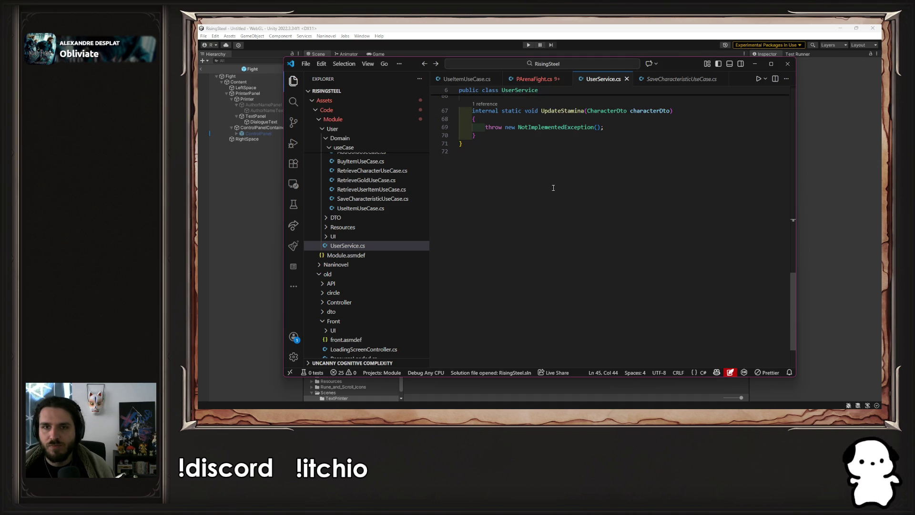
scroll(553, 188, up, 15)
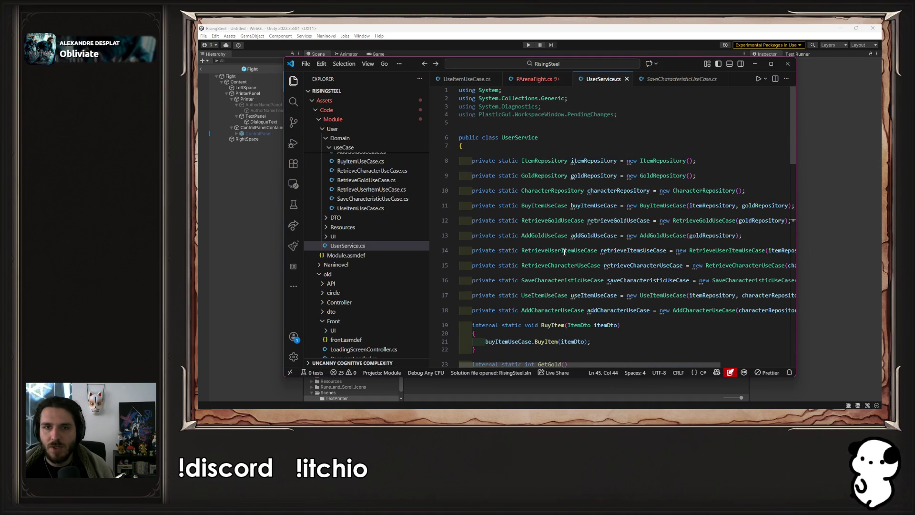
Expand the old API\Main useCase folder, checking PArenaFight.cs's UpdateStamina call along the way.
scroll(401, 240, down, 2)
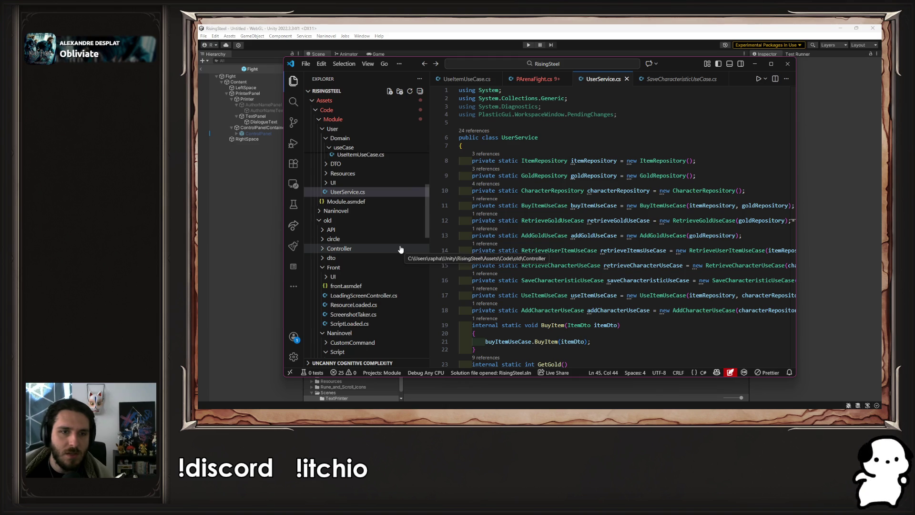
scroll(400, 249, down, 3)
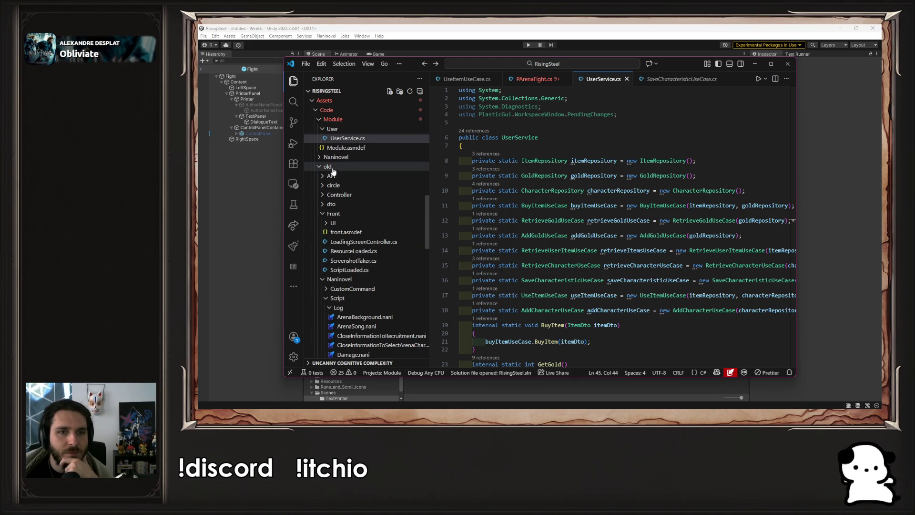
click(331, 175)
click(355, 233)
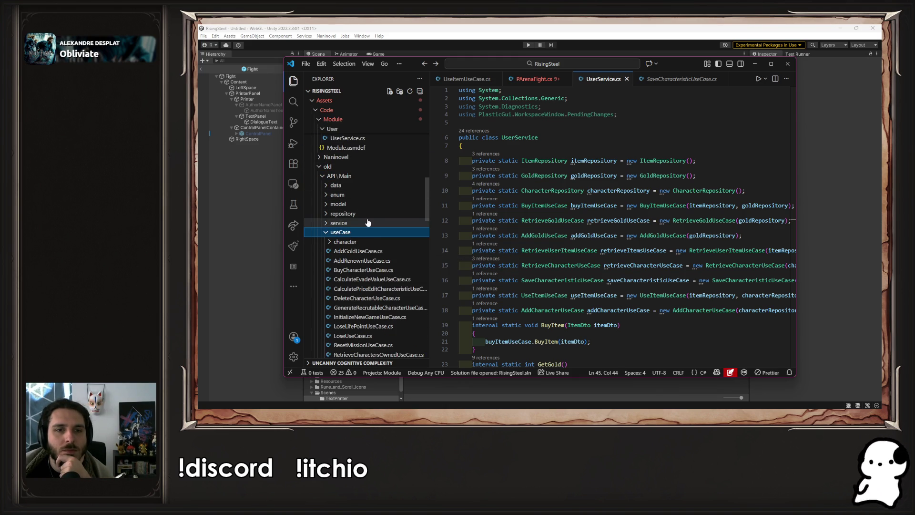
scroll(510, 132, down, 15)
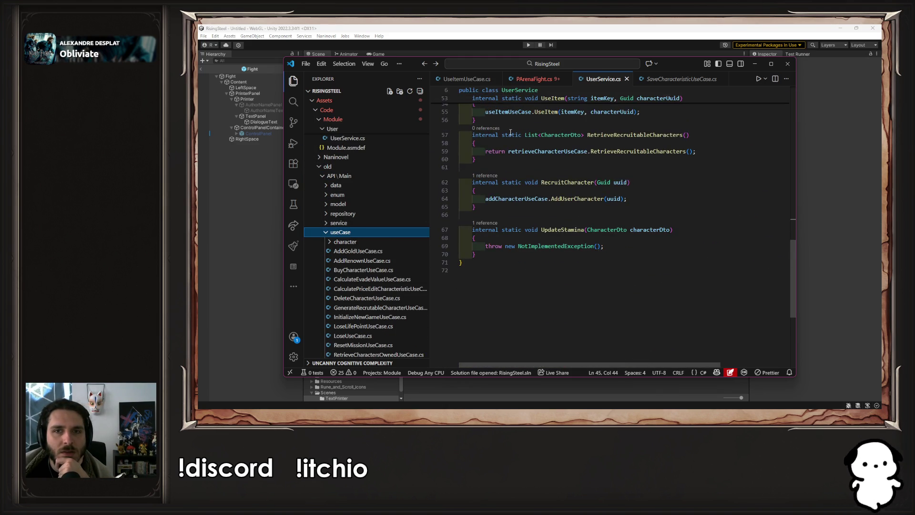
click(515, 78)
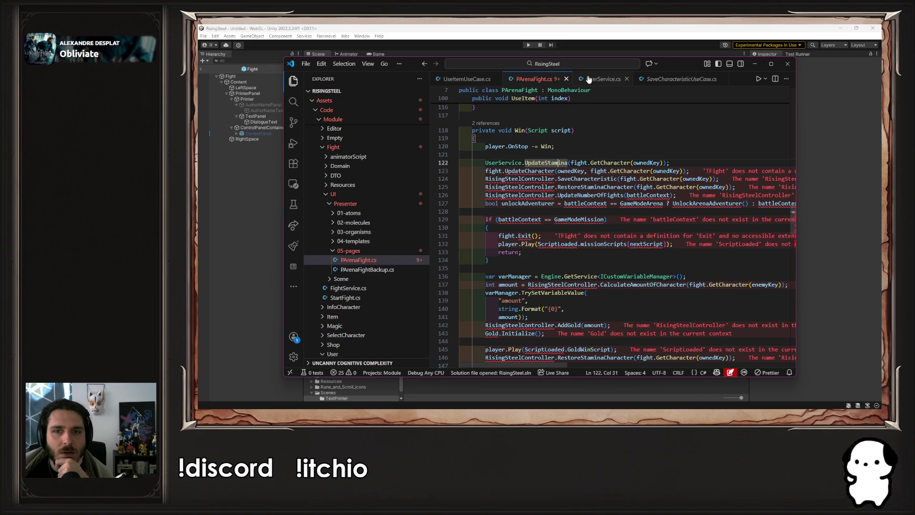
click(589, 79)
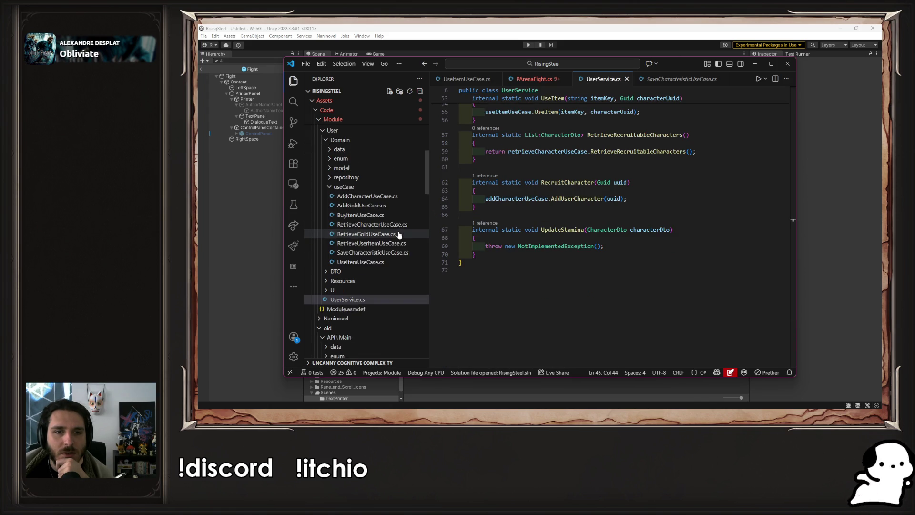
scroll(397, 229, down, 7)
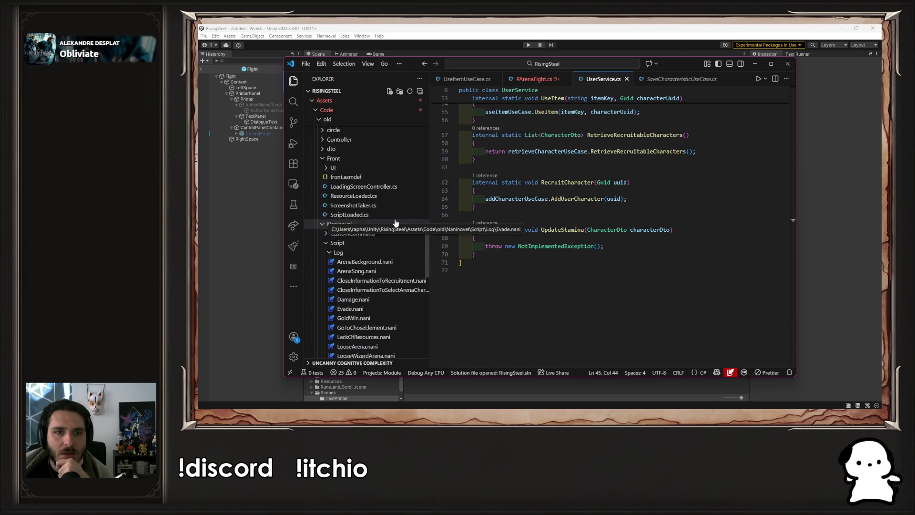
scroll(395, 223, up, 6)
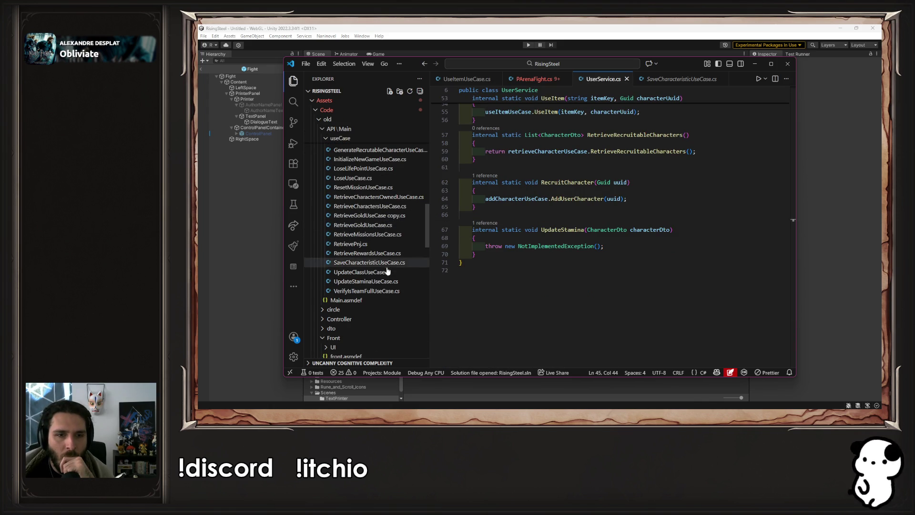
Open the old UpdateStaminaUseCase.cs and choose Module/User/Domain/useCase as its destination.
click(383, 282)
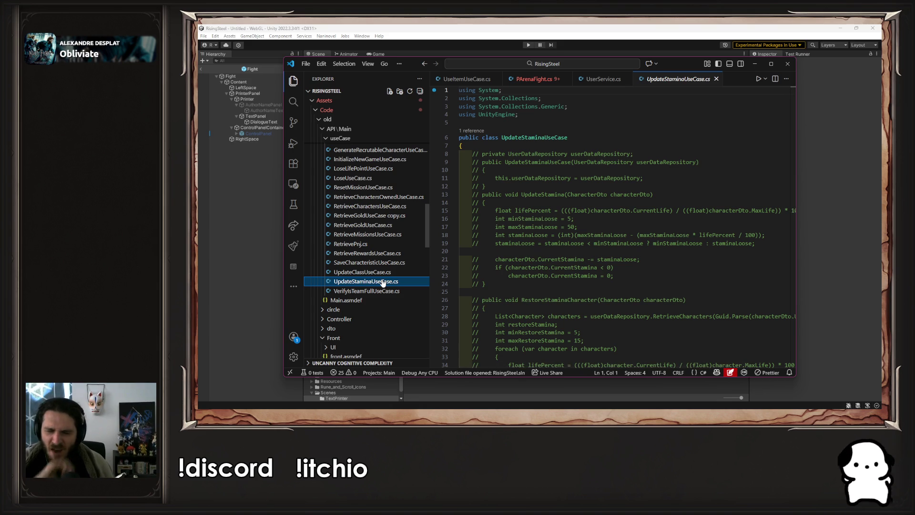
scroll(378, 267, up, 10)
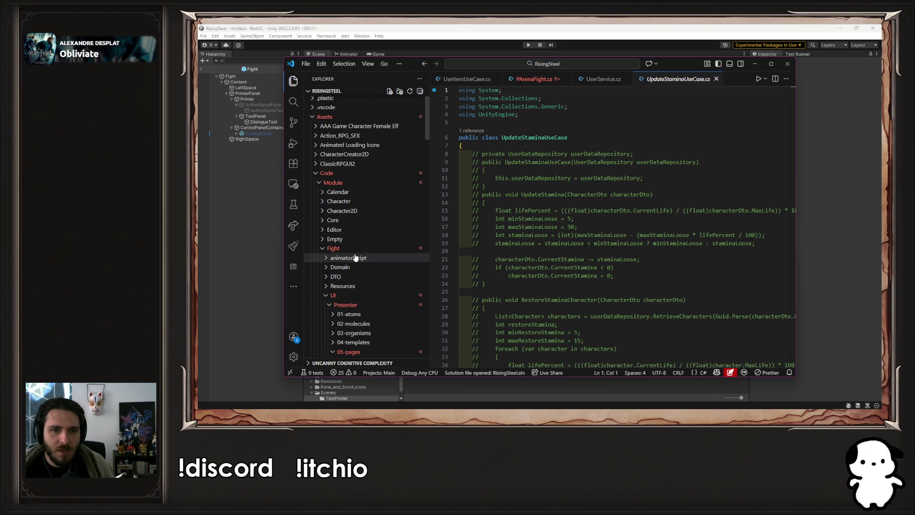
click(352, 248)
scroll(359, 309, down, 3)
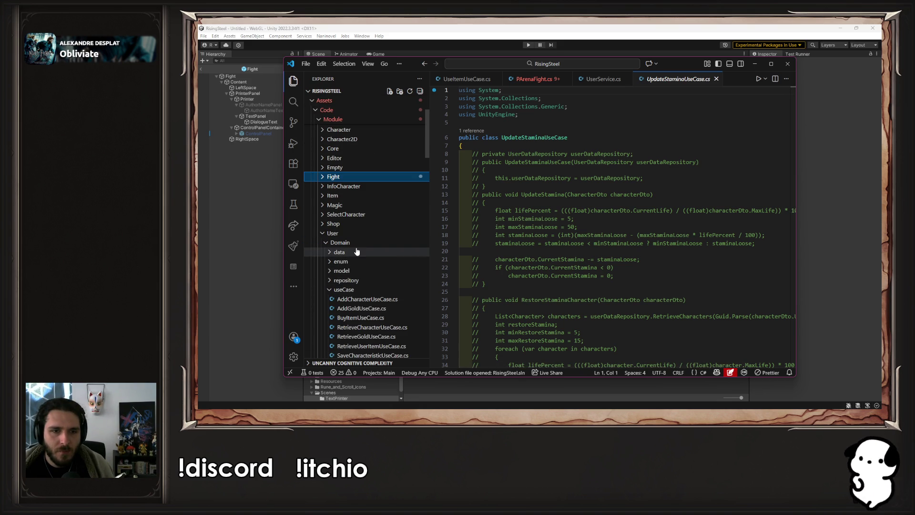
click(362, 290)
Paste UpdateStaminaUseCase.cs into the User useCase folder and uncomment its stamina code.
key(ctrl+v)
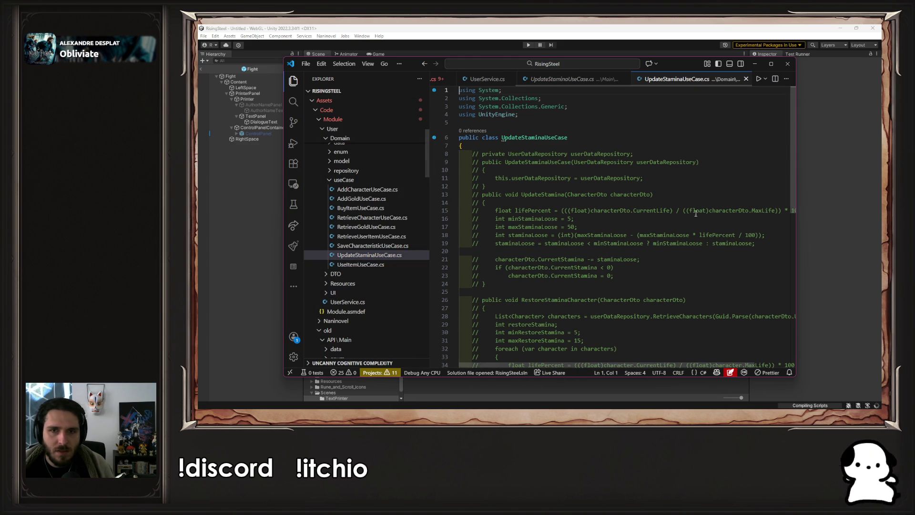
scroll(667, 238, down, 10)
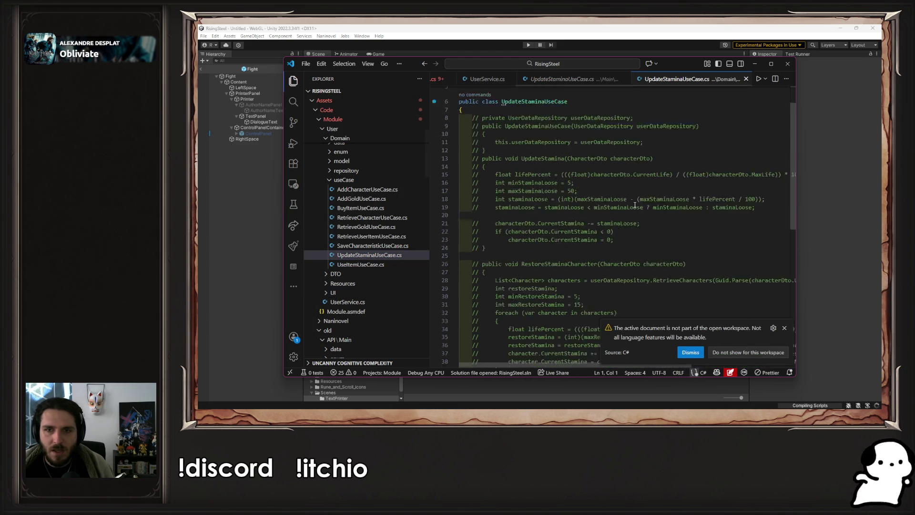
click(784, 328)
scroll(531, 258, up, 4)
mouse_move(486, 275)
mouse_down()
mouse_move(457, 137)
mouse_move(451, 151)
mouse_up()
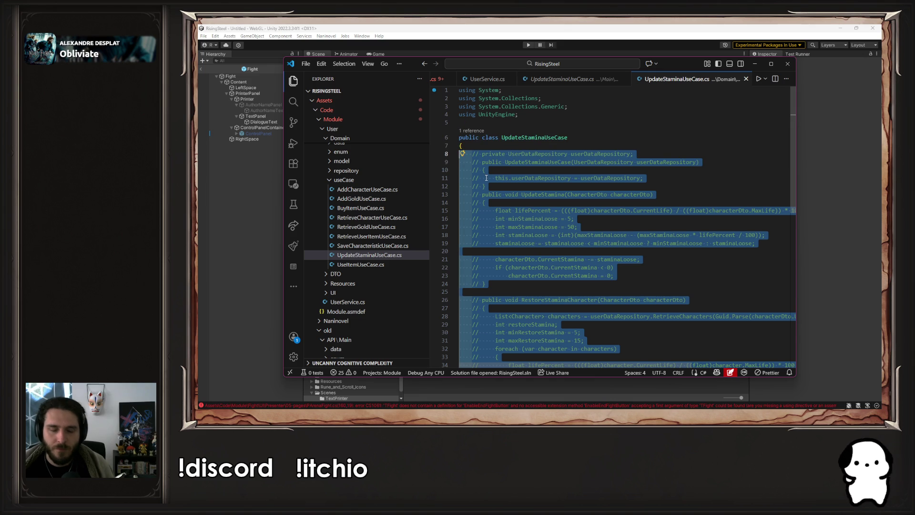
key(ctrl+slash)
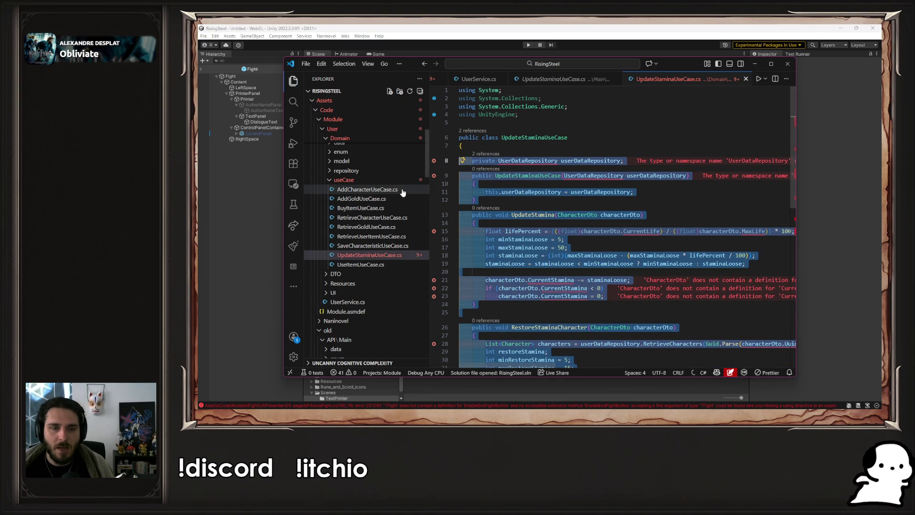
scroll(393, 209, up, 2)
scroll(394, 208, up, 2)
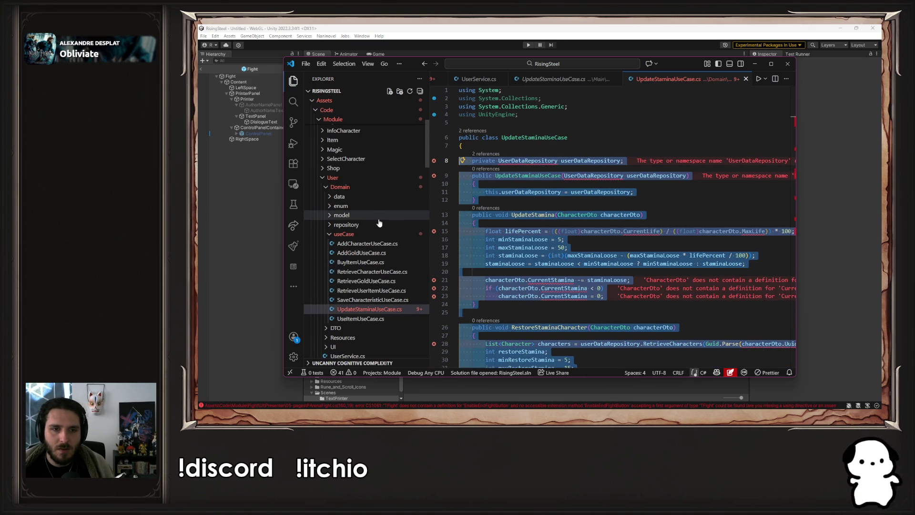
Change the UserDataRepository field and constructor parameter type to CharacterRepository.
click(377, 215)
click(373, 225)
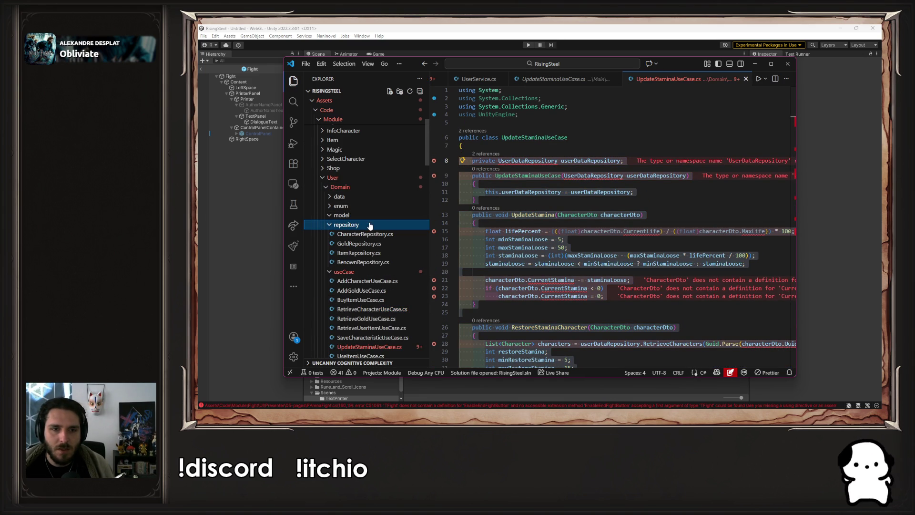
double_click(547, 161)
text(Chara)
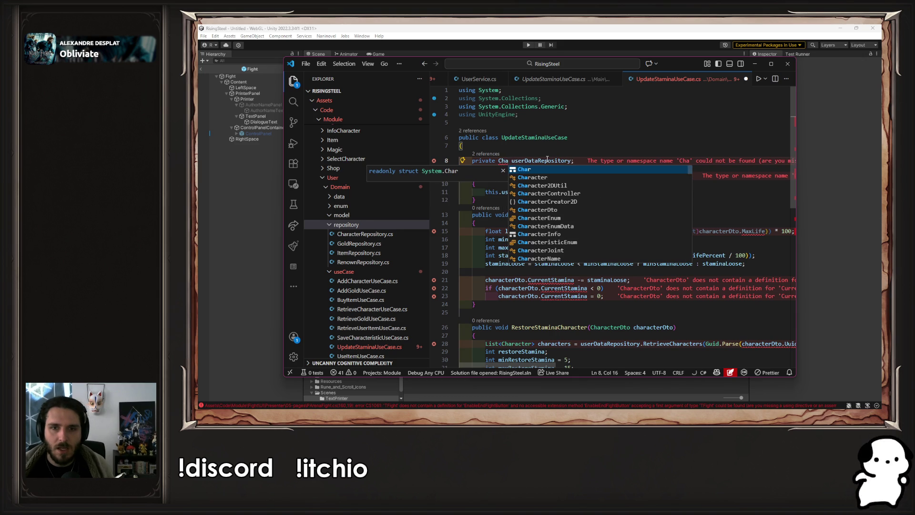
text(c)
key(Down)
key(Down)
key(Down)
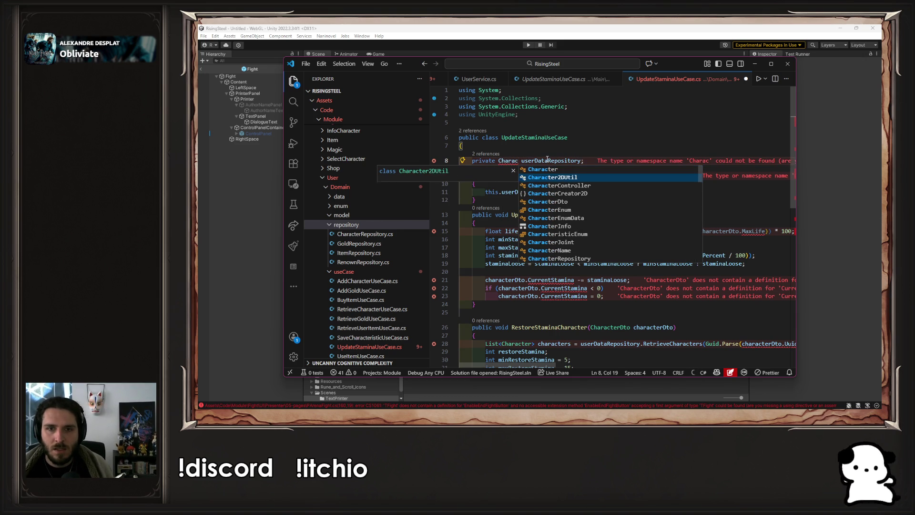
key(Down)
key(Down)
key(Down)
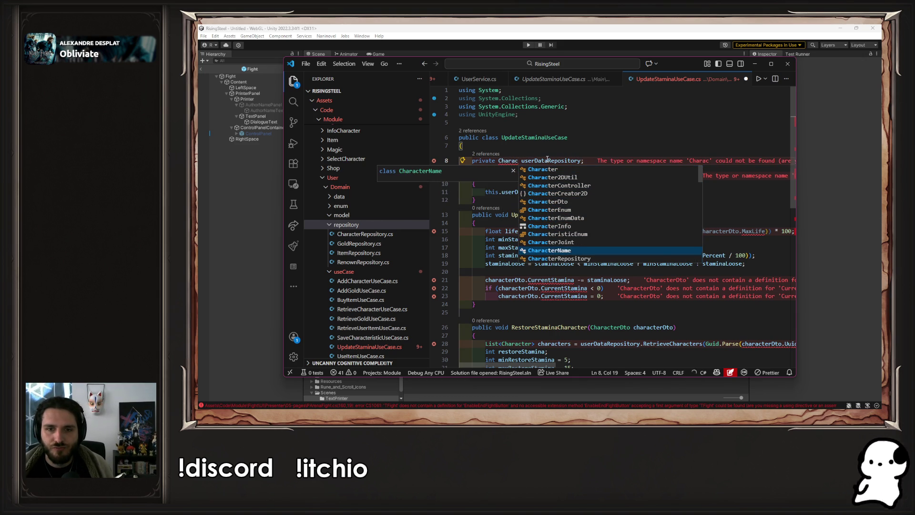
key(Return)
key(Tab)
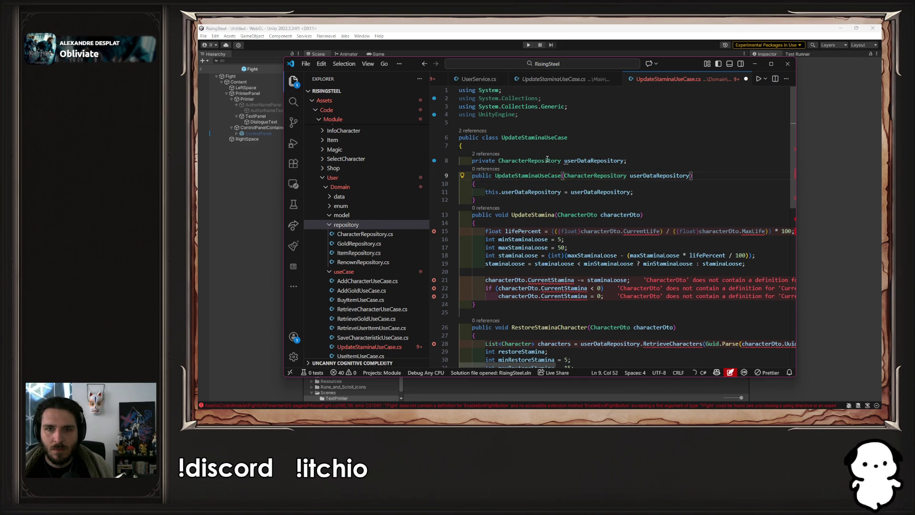
Rename the field to characterRepository and maximize the VS Code window.
key(Left)
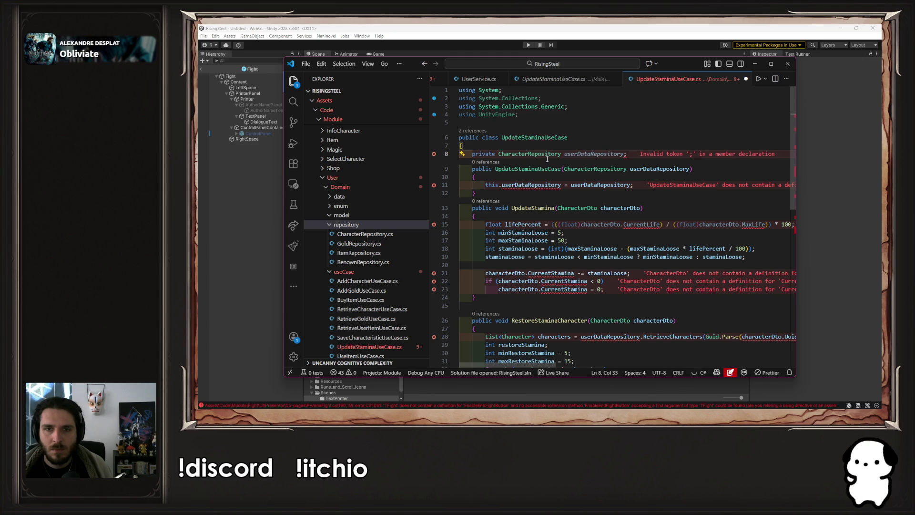
key(ctrl+BackSpace)
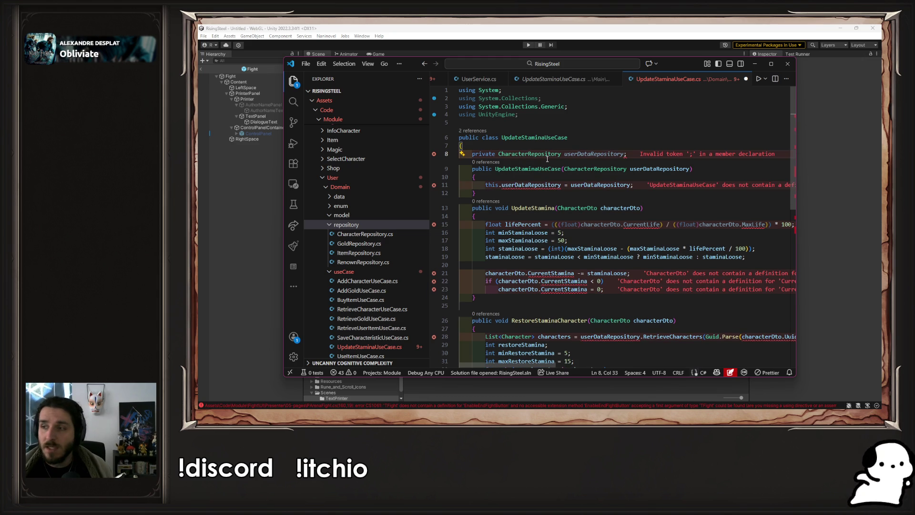
key(Escape)
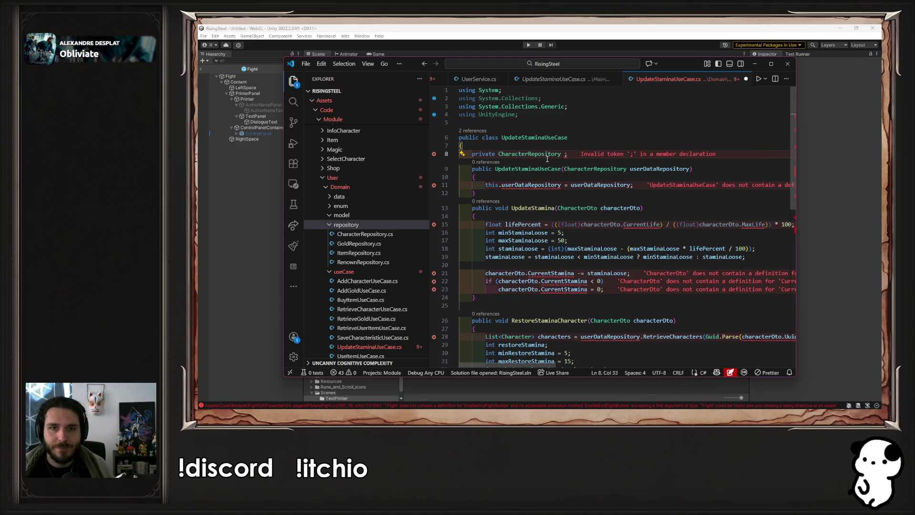
text(ch)
key(Tab)
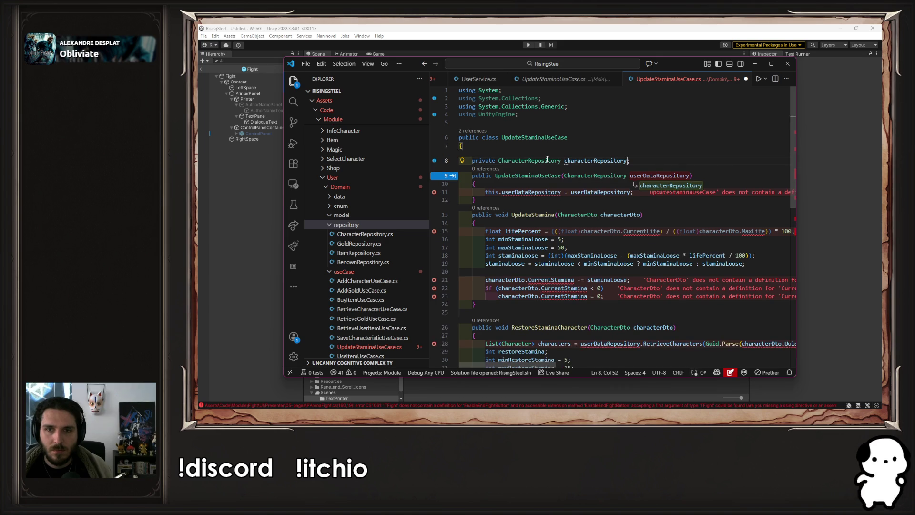
key(Tab)
key(Tab)
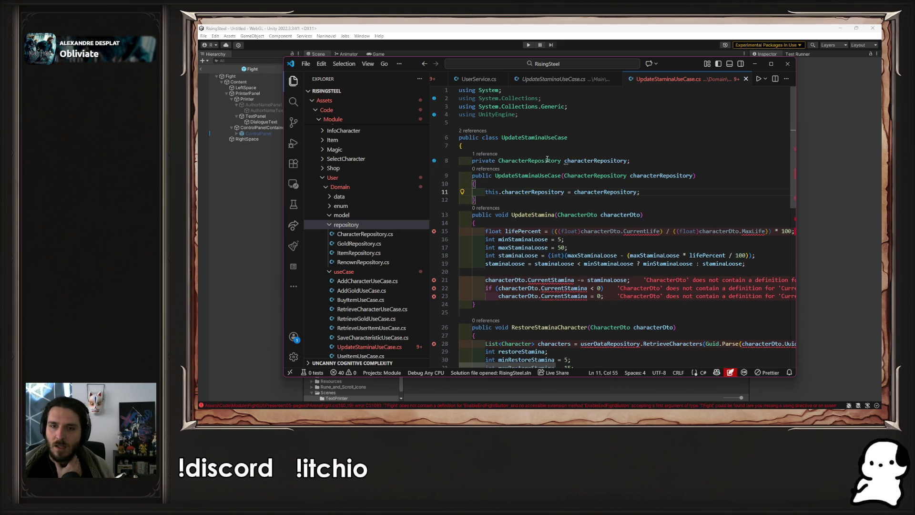
click(771, 64)
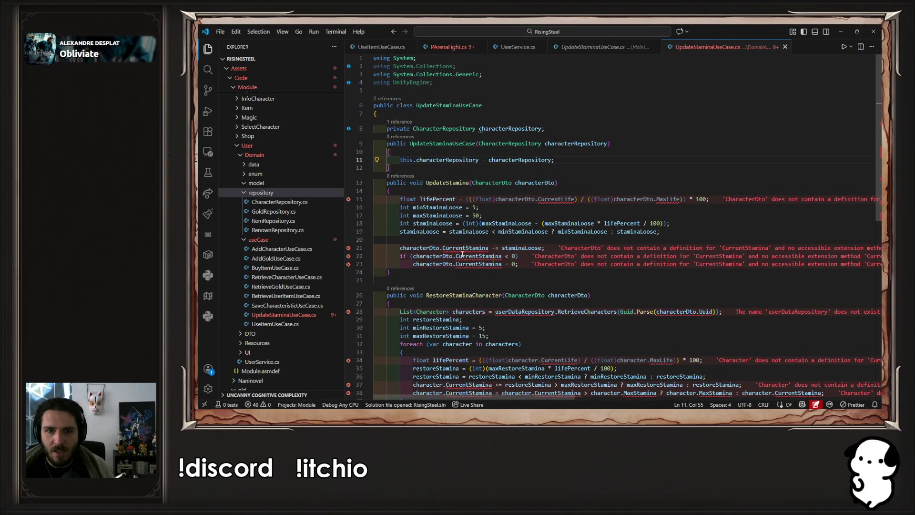
Declare StatisticDto statisticDto = characterDto.Statistic at the top of UpdateStamina and save.
click(591, 187)
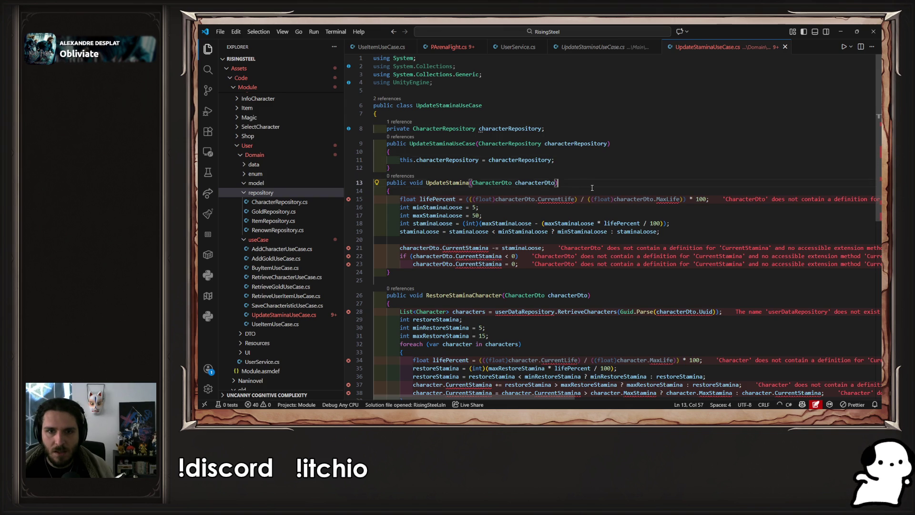
key(Return)
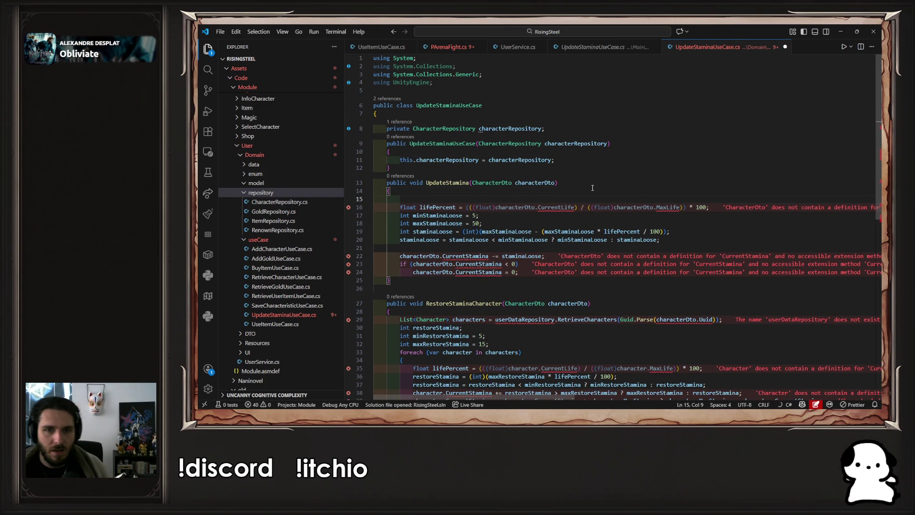
text(Statis)
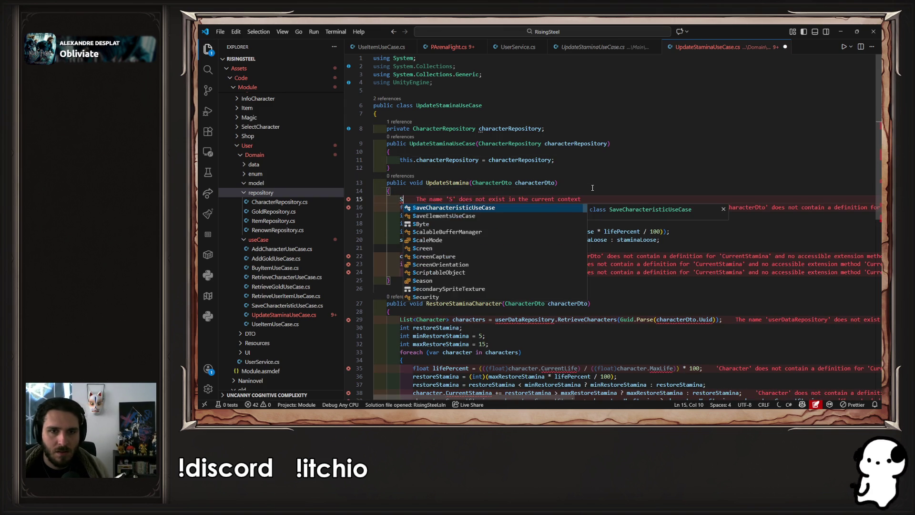
key(Tab)
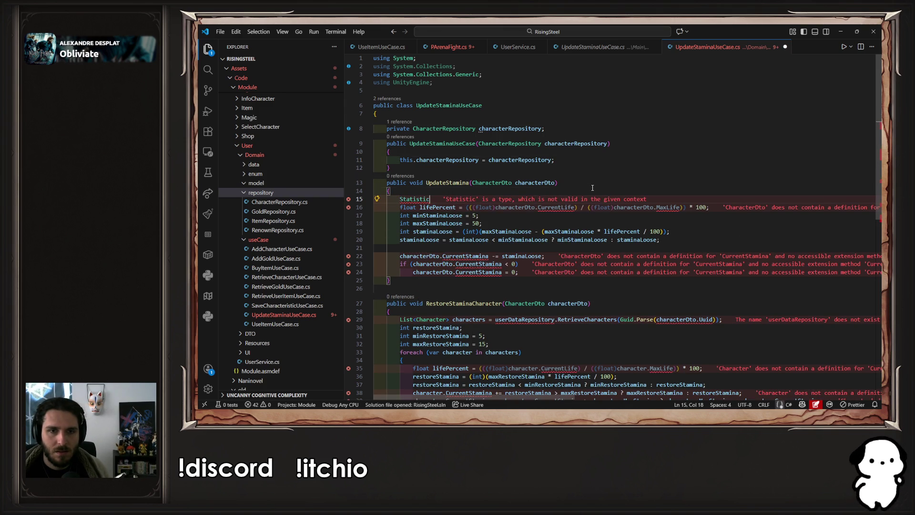
text(Dto)
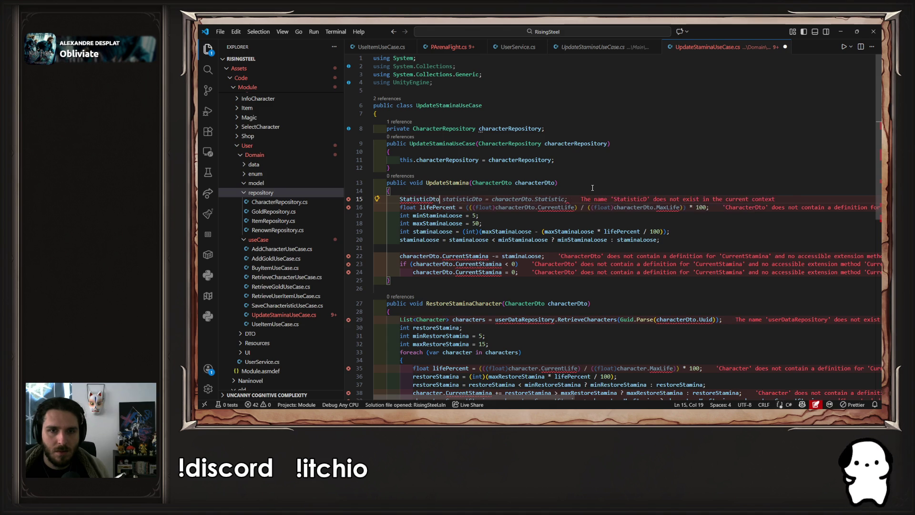
key(Tab)
key(ctrl+s)
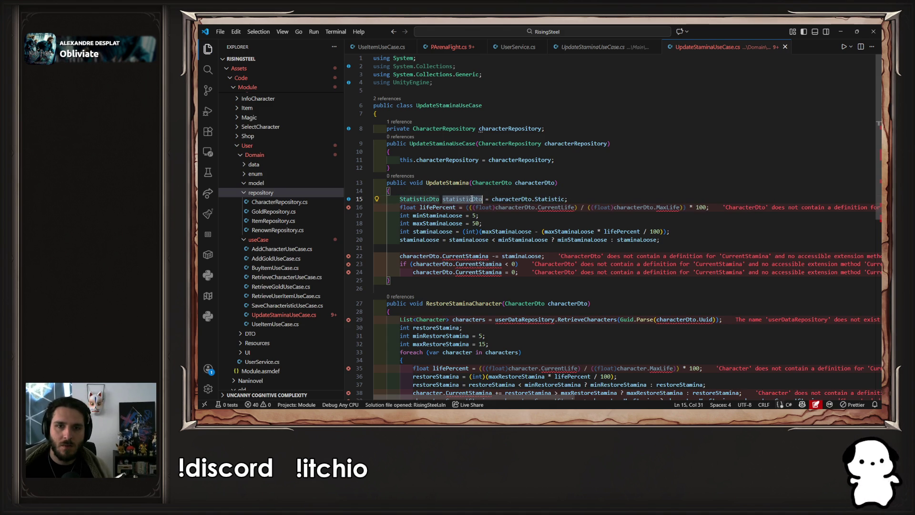
Replace characterDto with statisticDto in the CurrentLife, MaxLife and stamina lines, then save.
double_click(514, 207)
text(statisticDto)
double_click(633, 207)
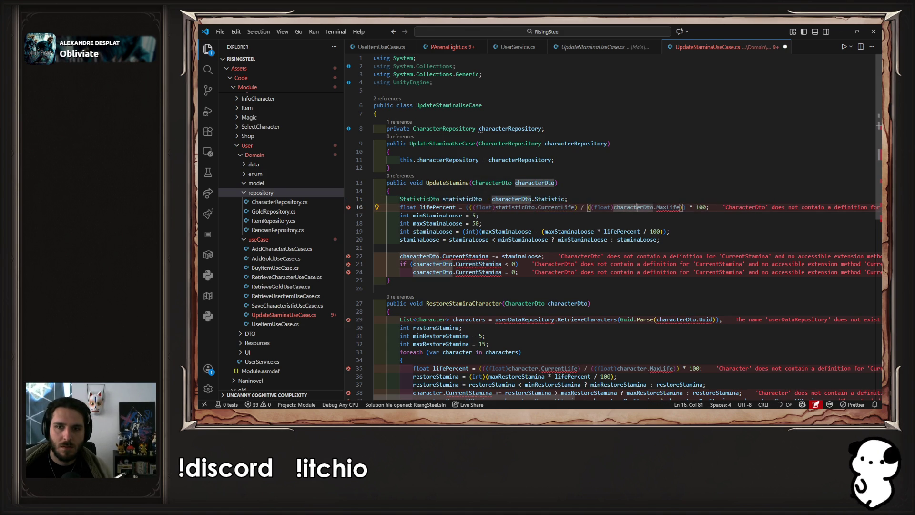
text(statisticDto)
key(ctrl+s)
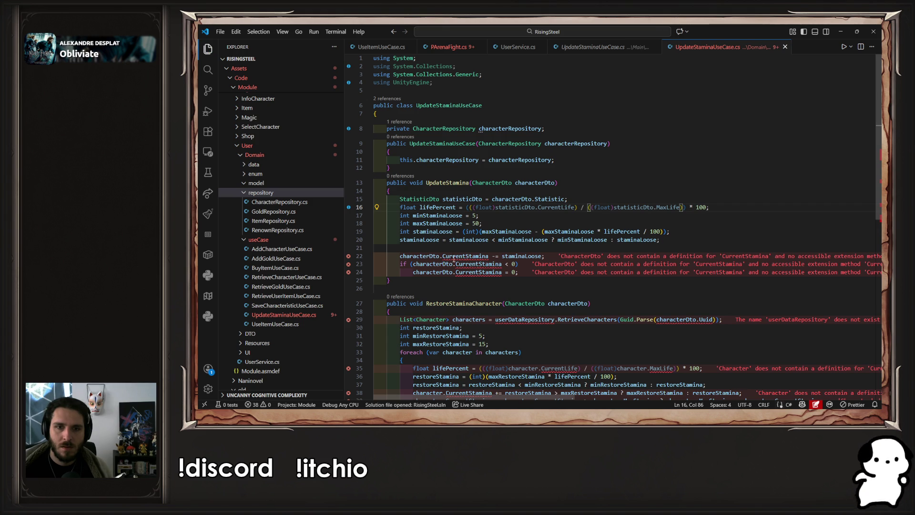
double_click(426, 256)
text(statisticDto)
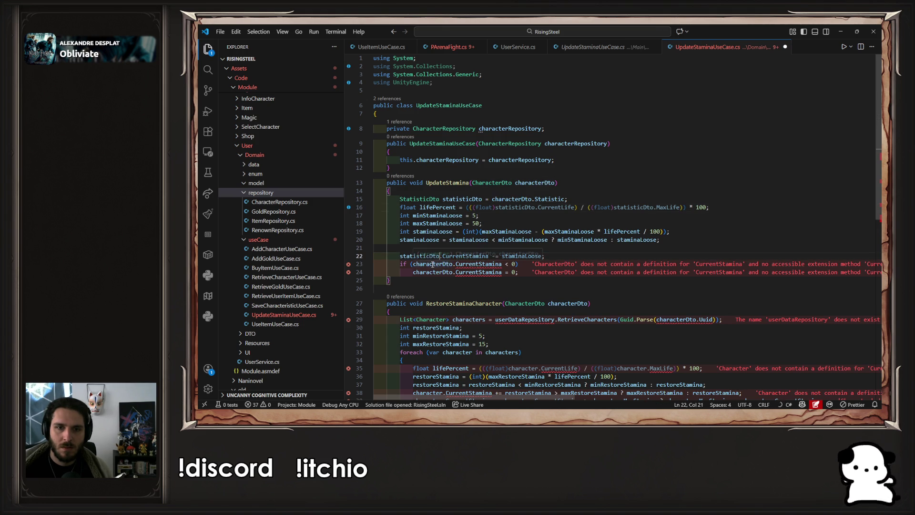
double_click(433, 264)
text(statisticDto)
double_click(431, 271)
text(statisticDto)
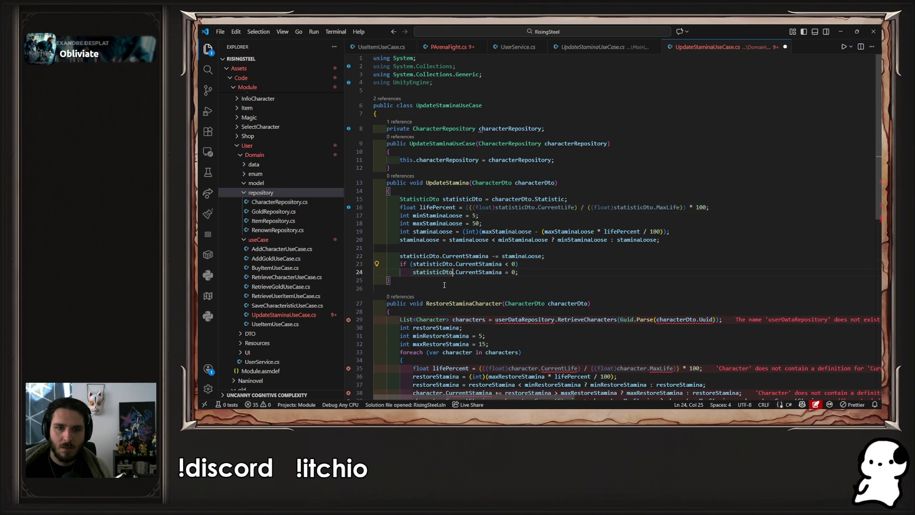
click(545, 267)
key(ctrl+s)
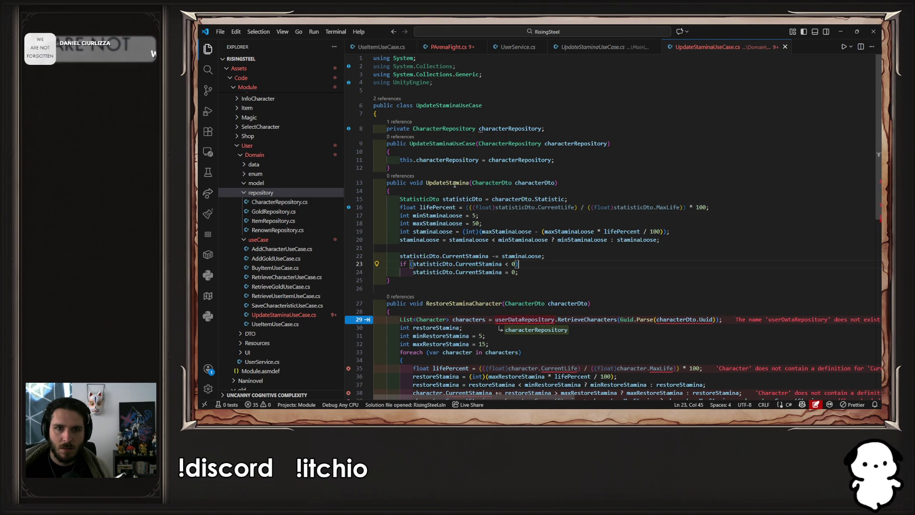
Comment out RestoreStaminaCharacter's body and return to the UpdateStamina call in PArenaFight.cs.
double_click(454, 183)
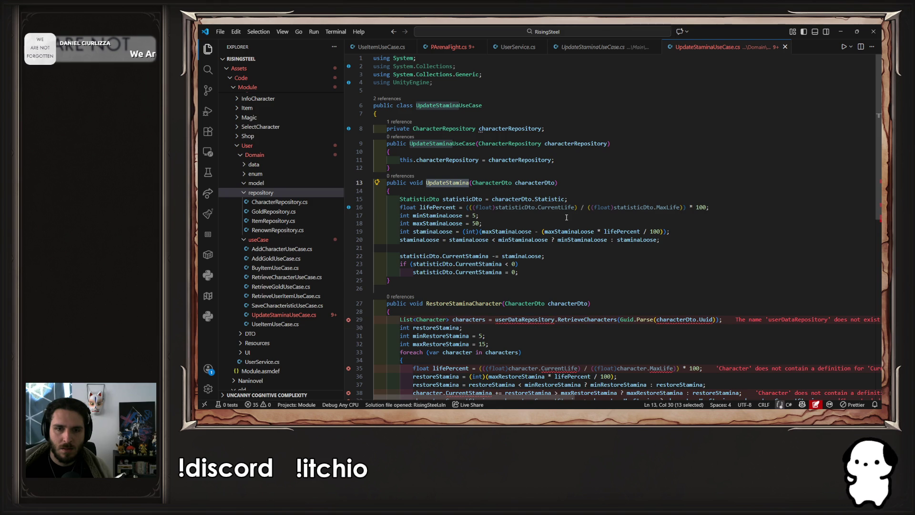
scroll(566, 218, down, 4)
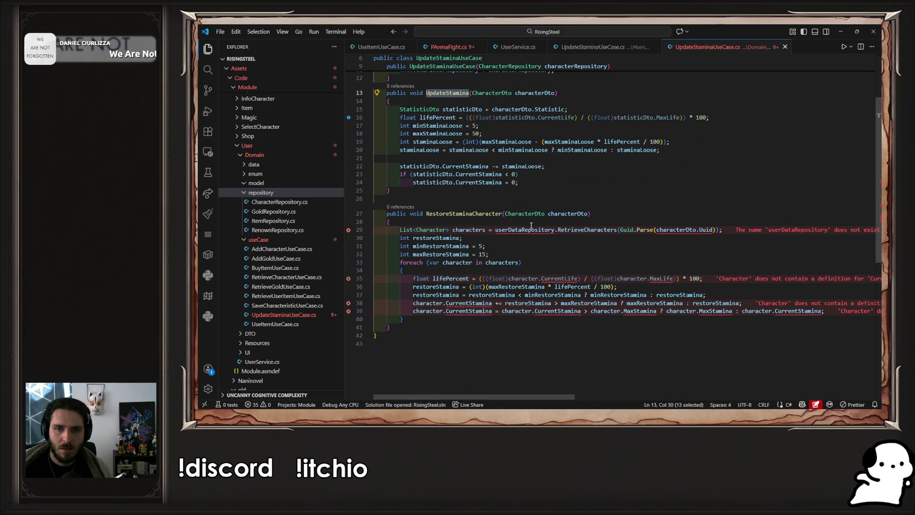
drag(403, 319, 400, 227)
key(ctrl+slash)
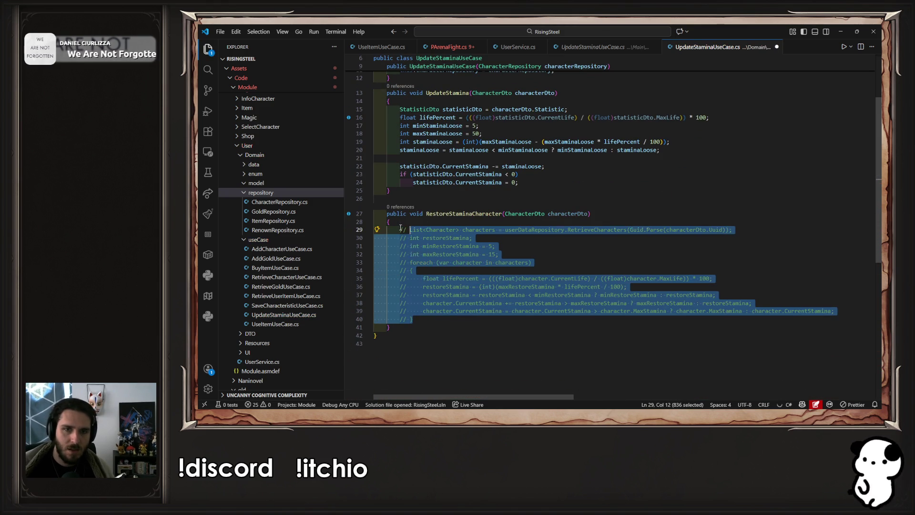
scroll(400, 227, up, 3)
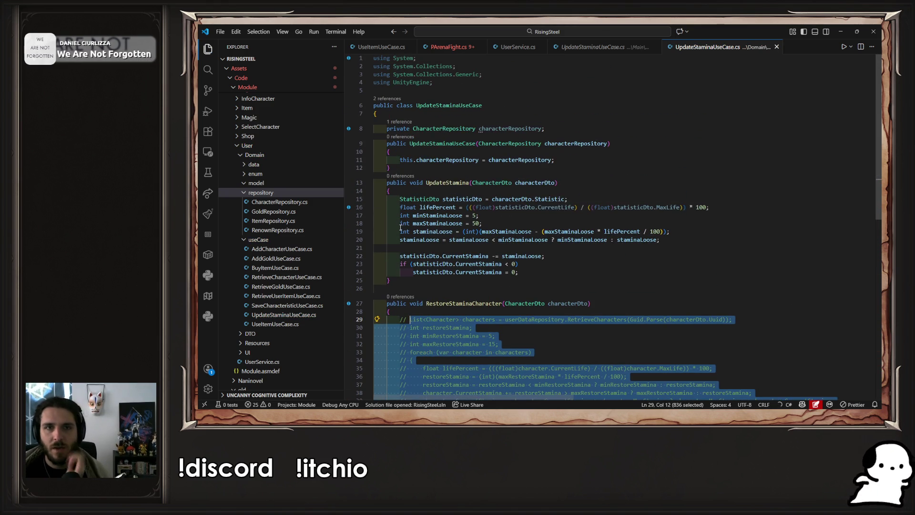
click(437, 48)
click(534, 131)
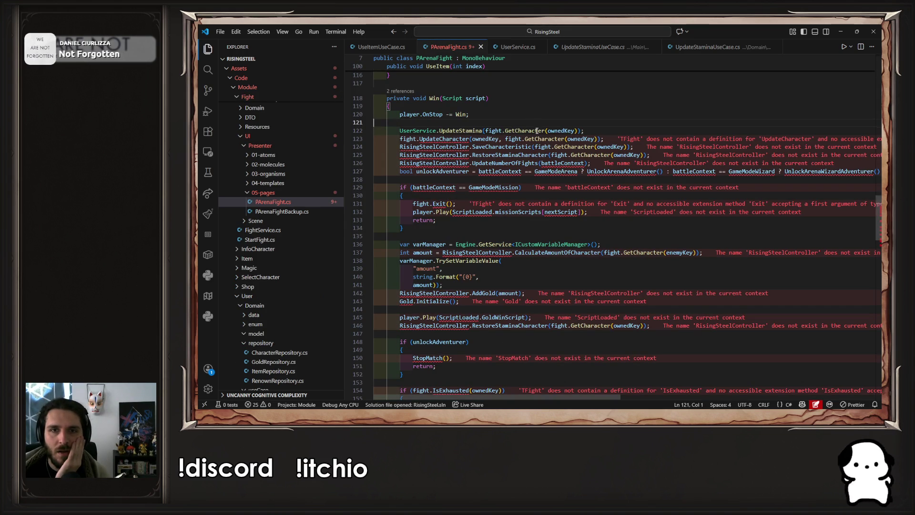
Add a private static updateStaminaUseCase field holding a new UpdateStaminaUseCase to UserService.cs.
ctrl+click(460, 130)
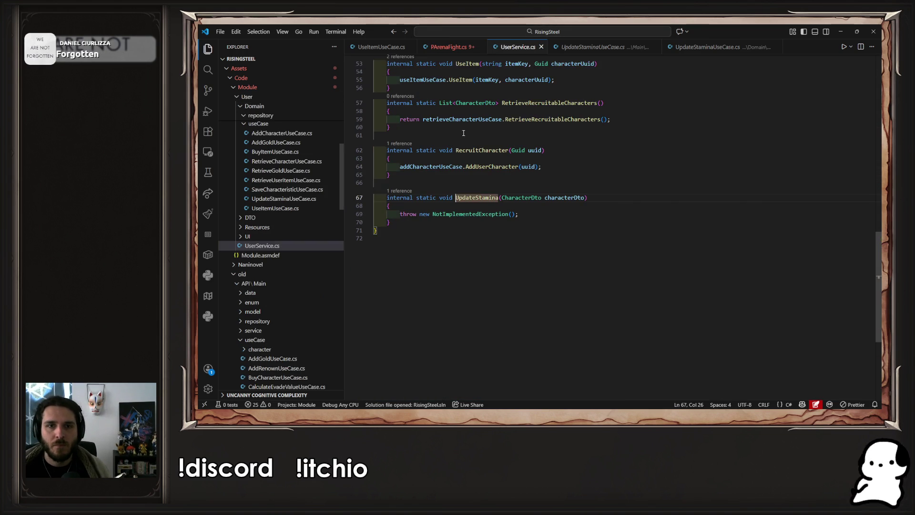
scroll(694, 189, up, 10)
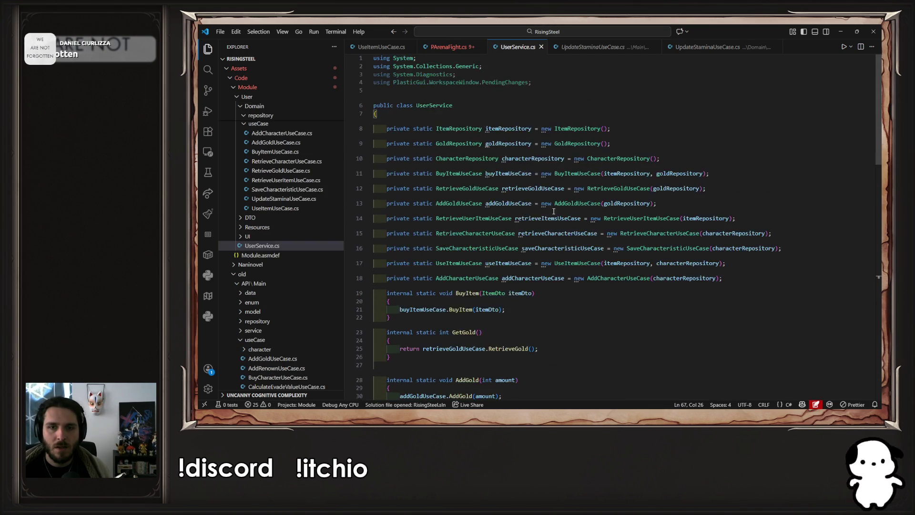
click(737, 136)
key(Return)
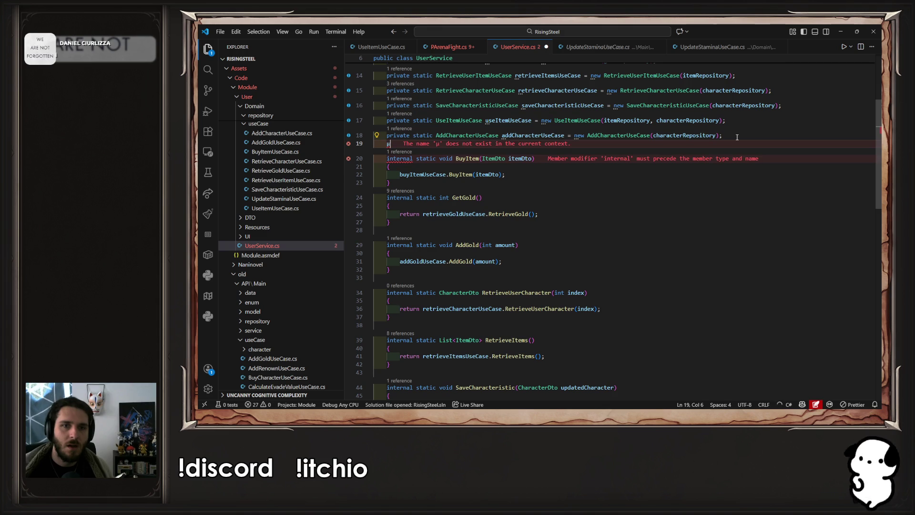
text(private static UpdateStaminaUseCase updateStaminaUseCase = new UpdateStaminaUseCase(characterRepository);)
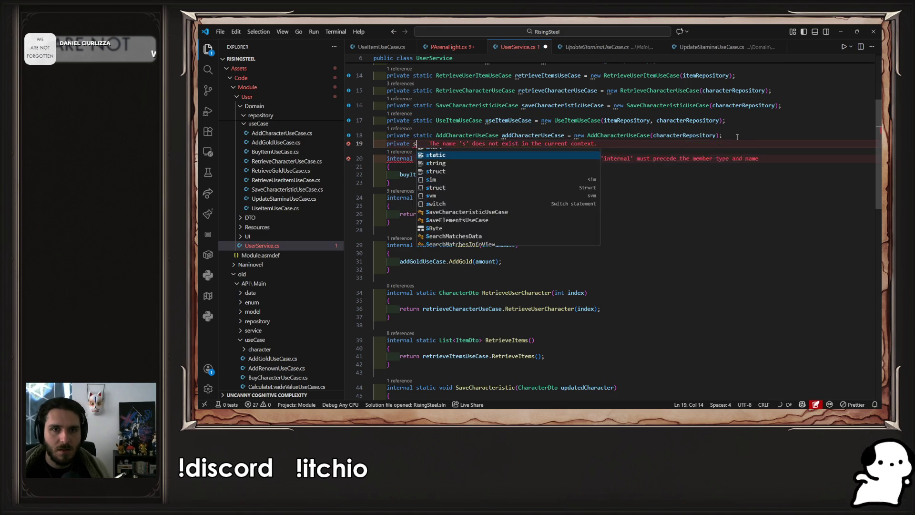
key(ctrl+s)
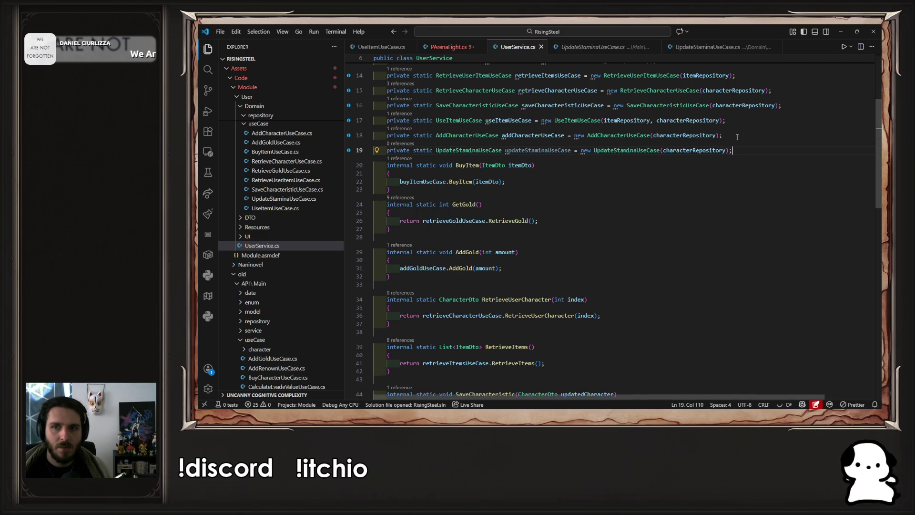
Replace the NotImplementedException throw with updateStaminaUseCase.UpdateStamina(characterDto) and save.
double_click(529, 150)
scroll(565, 208, down, 13)
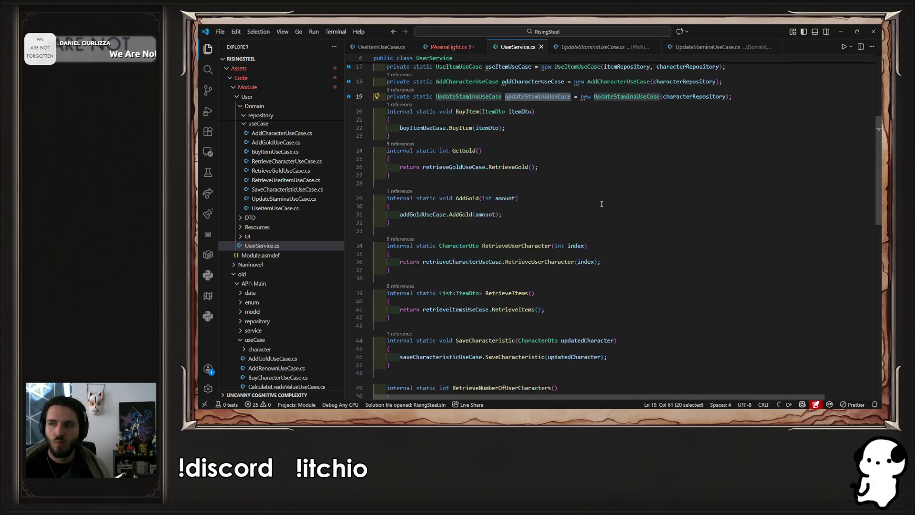
click(529, 230)
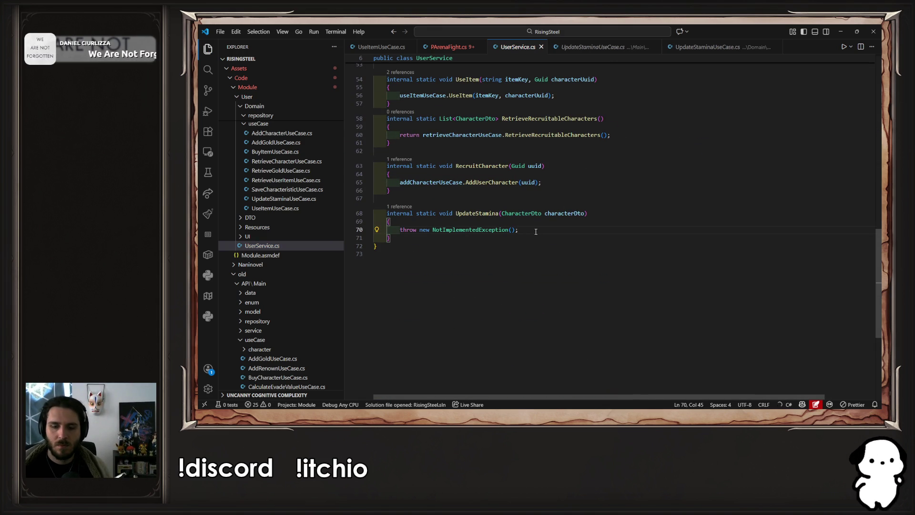
key(shift+Home)
key(BackSpace)
key(Tab)
key(ctrl+s)
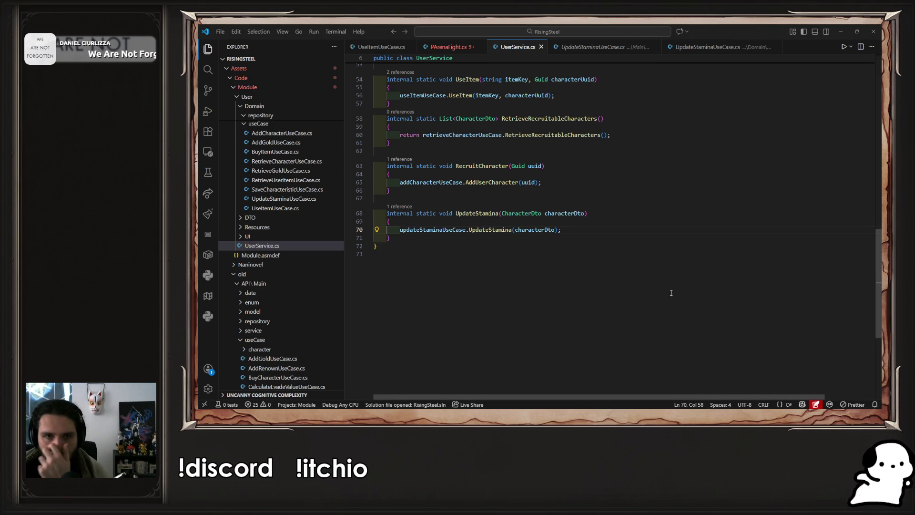
Replace the undefined UpdateCharacter call in PArenaFight.cs's Win method with UpdatePanelPoint.
click(449, 49)
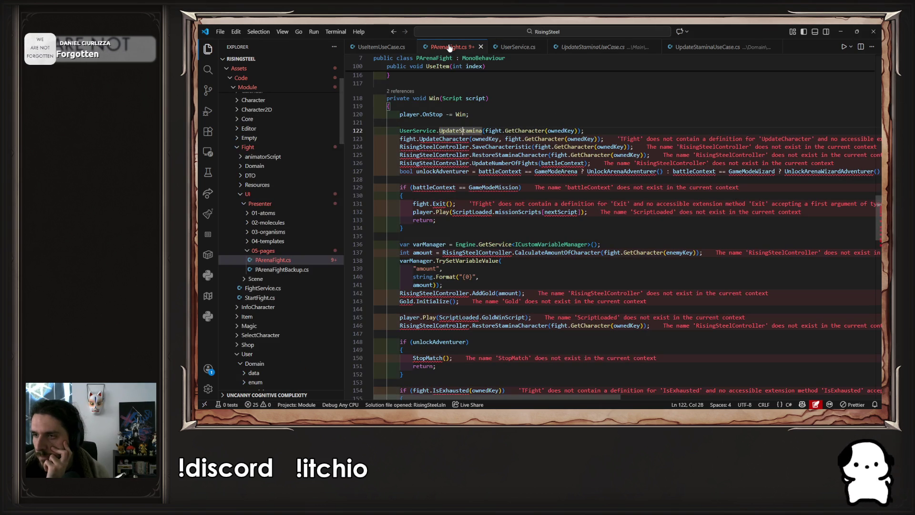
click(414, 138)
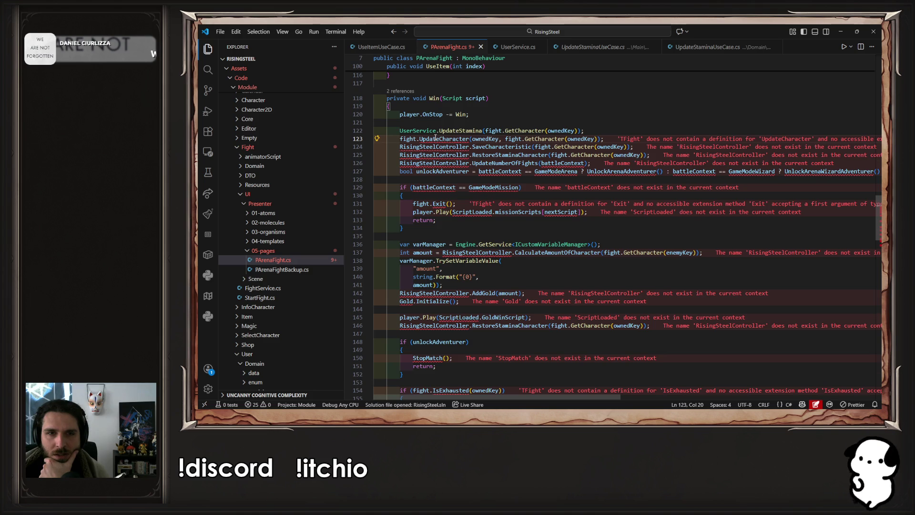
scroll(435, 138, up, 2)
scroll(435, 138, up, 2)
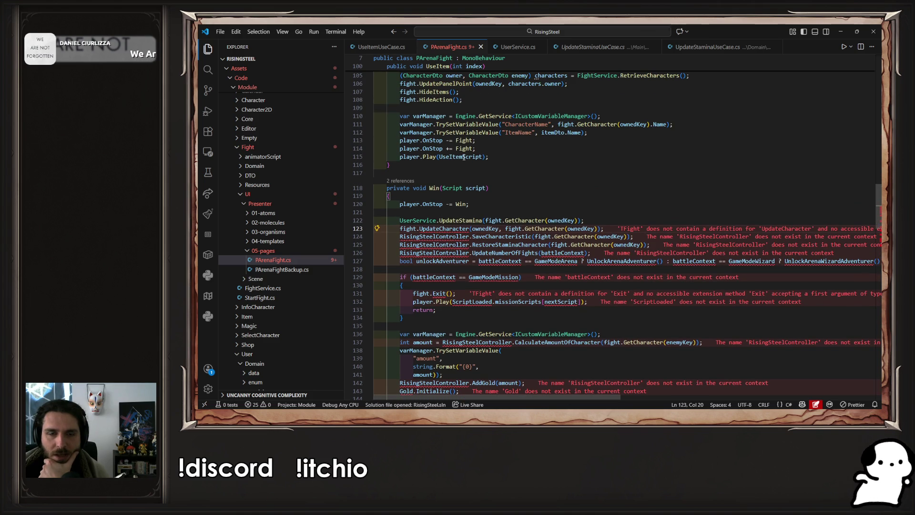
double_click(453, 228)
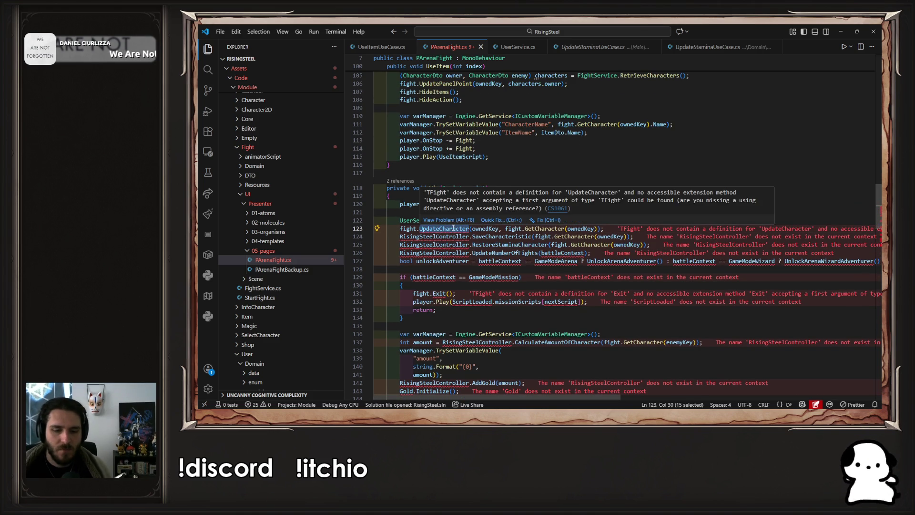
text(UpdatePa)
key(Tab)
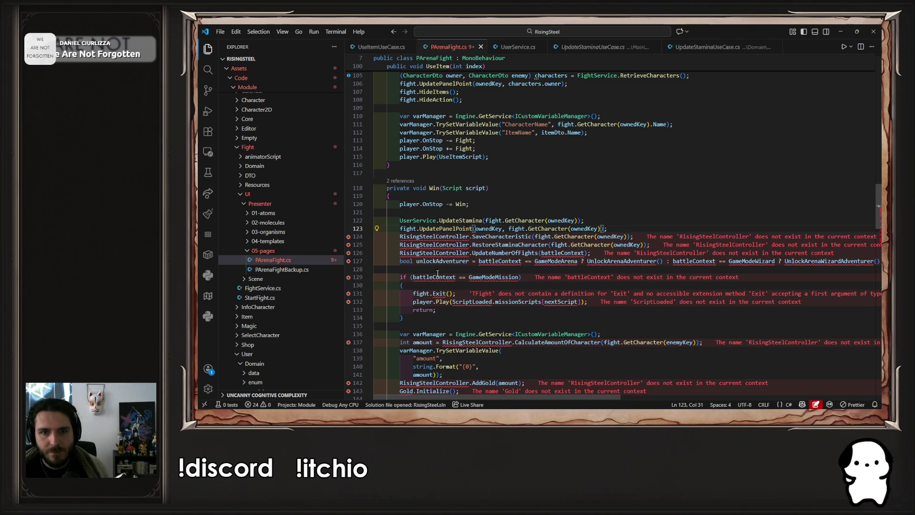
Comment out the old win-handling code on lines 124–152, then restore and resize the editor window.
scroll(437, 273, down, 10)
mouse_move(405, 215)
mouse_down()
mouse_move(393, 218)
mouse_move(411, 234)
mouse_move(414, 213)
mouse_move(354, 171)
mouse_up()
scroll(380, 189, up, 4)
key(ctrl+slash)
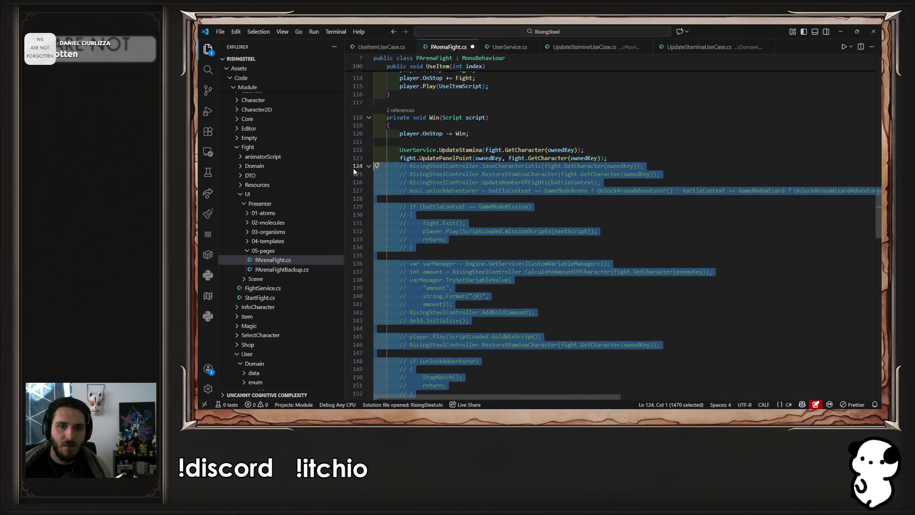
double_click(739, 26)
drag(729, 93, 733, 25)
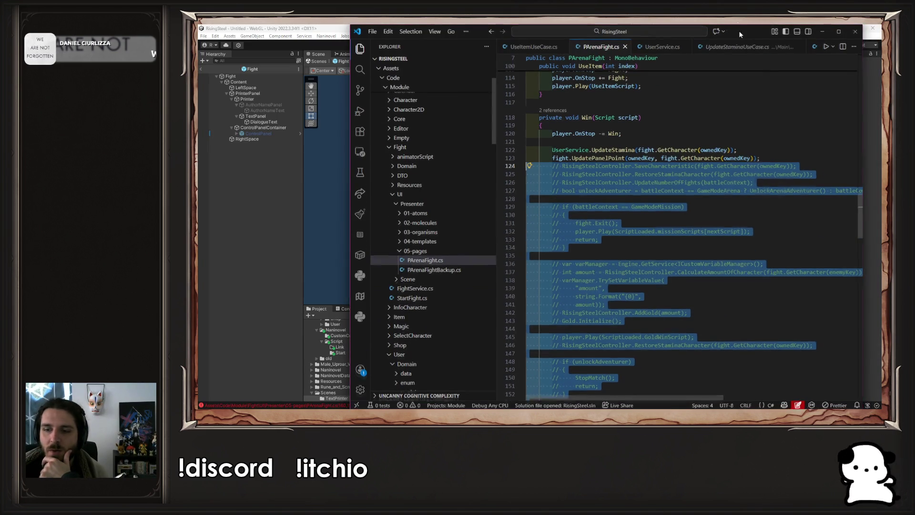
Fix the CS0433 error by commenting out line 23's duplicate UpdateStaminaUseCase field in RisingSteelController.cs.
drag(863, 147, 879, 147)
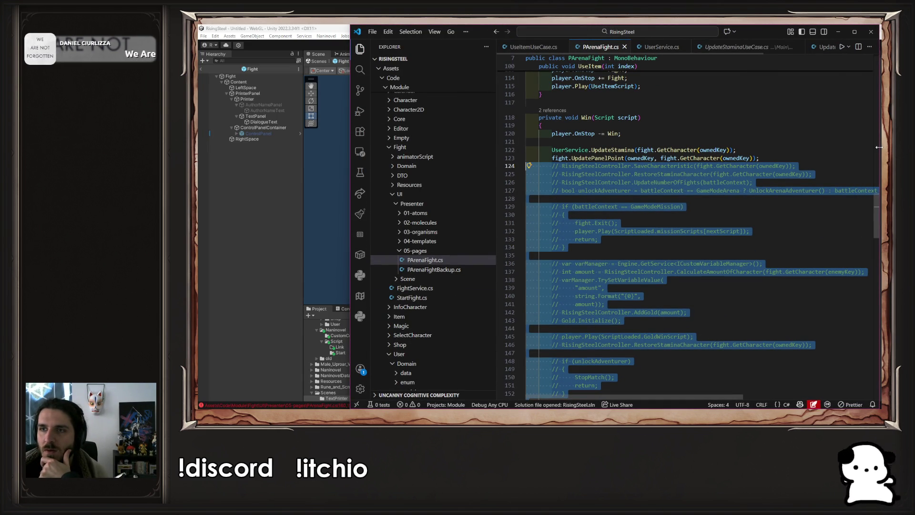
click(239, 203)
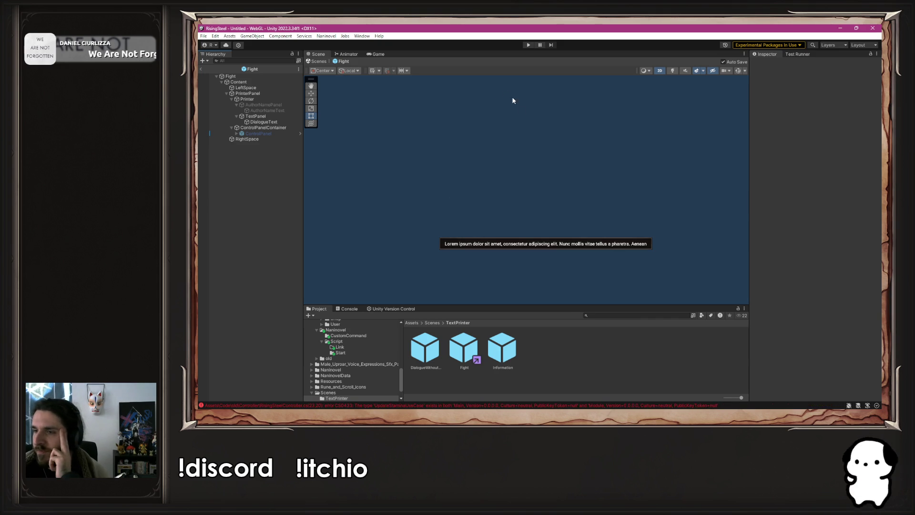
click(526, 45)
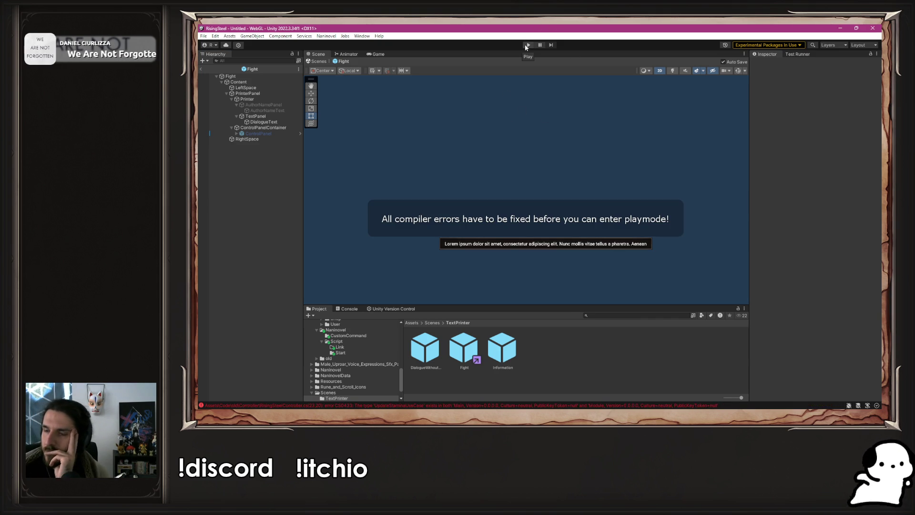
click(349, 308)
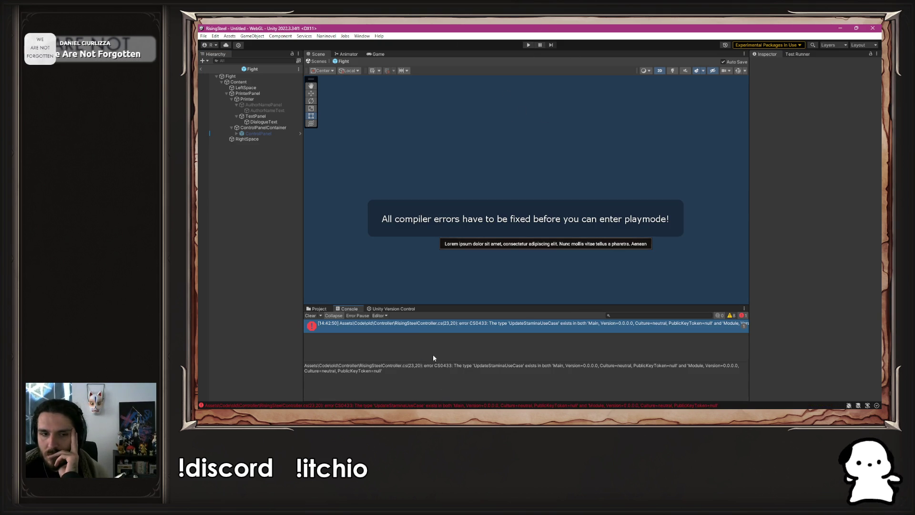
double_click(428, 328)
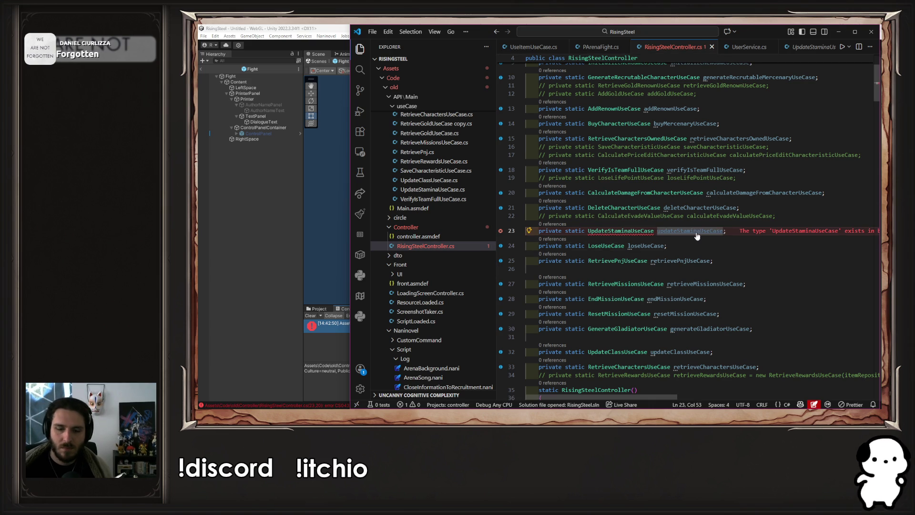
key(ctrl+slash)
click(281, 245)
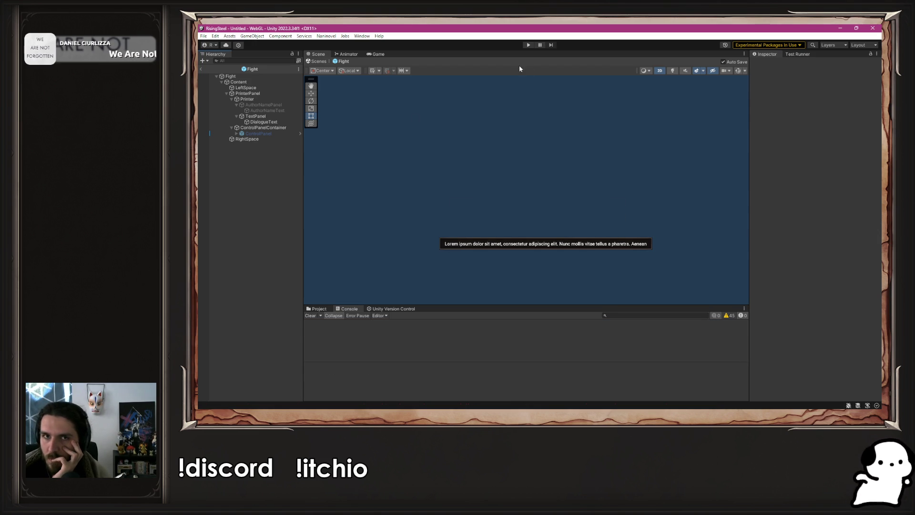
Enter Play mode, start a new game and arena fight, and attack Yselda three times.
click(529, 45)
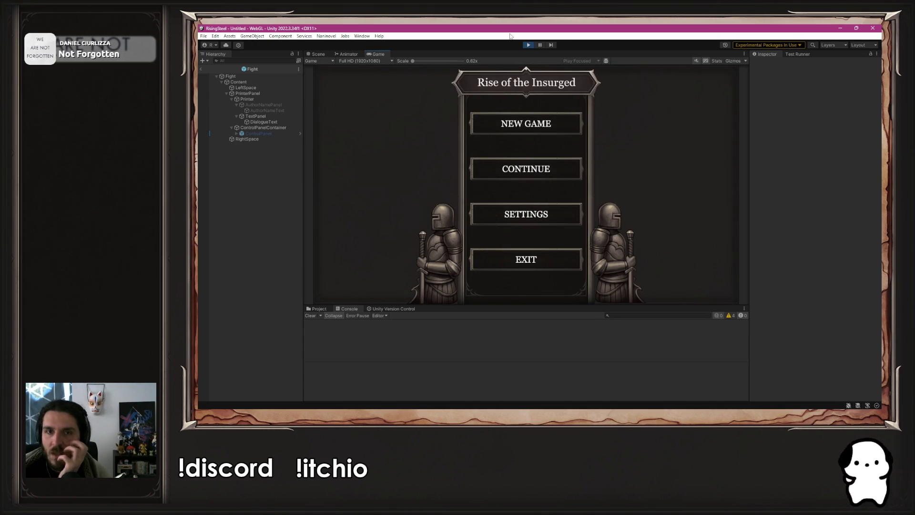
click(527, 124)
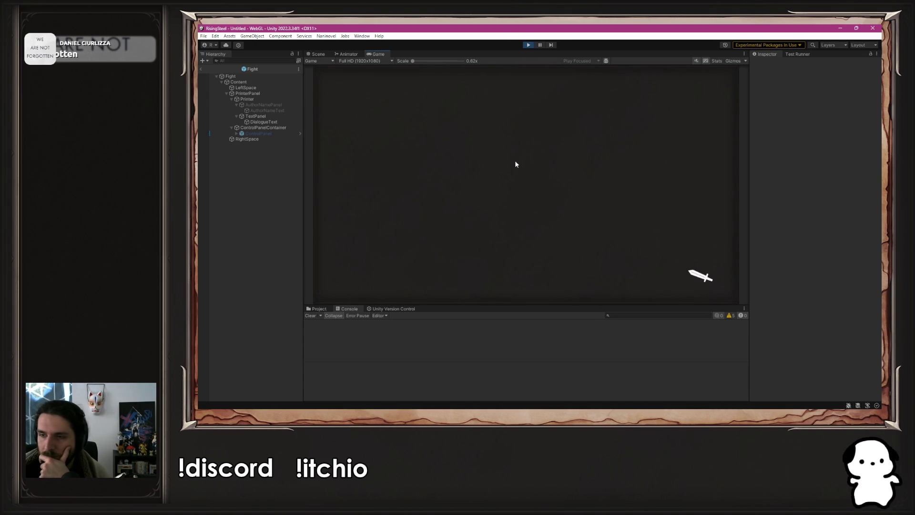
click(519, 191)
click(513, 201)
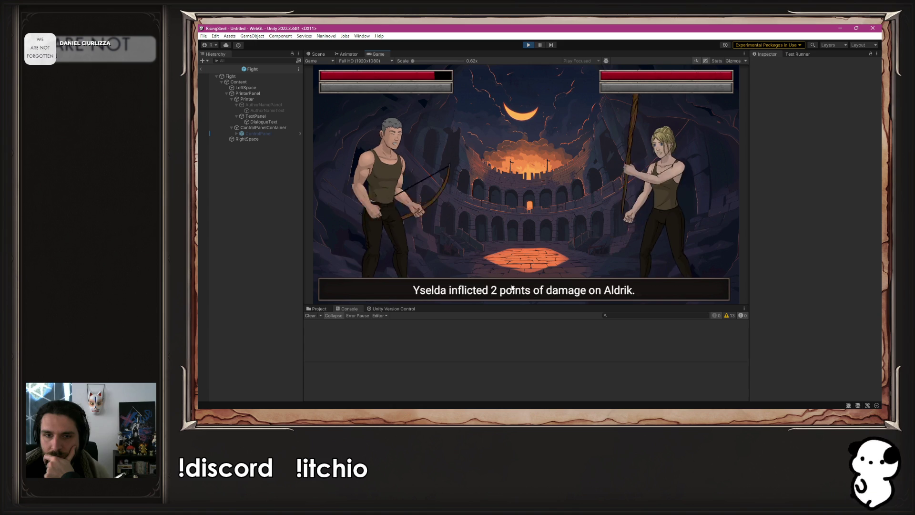
click(421, 206)
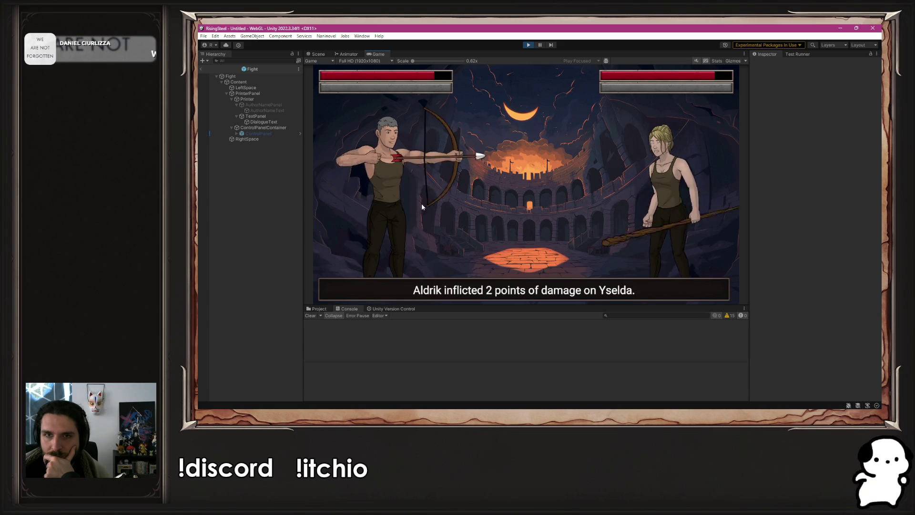
click(514, 284)
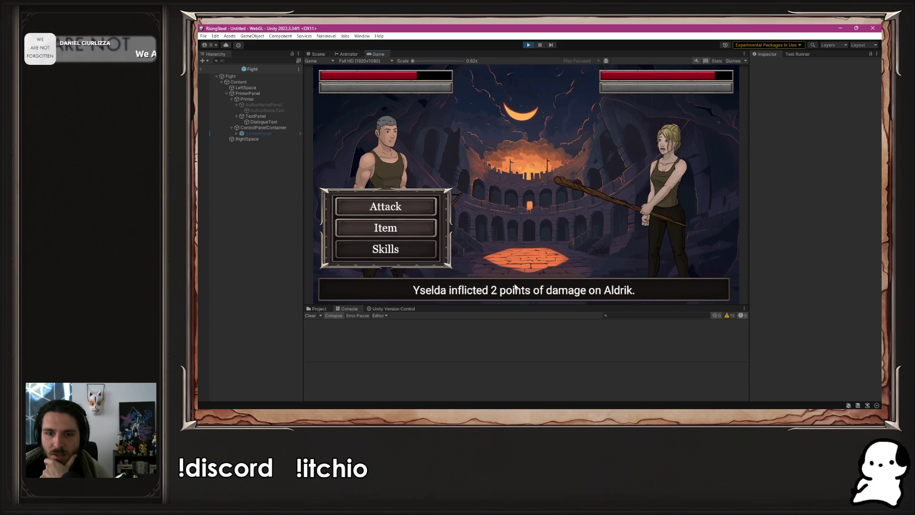
click(409, 206)
click(492, 295)
click(417, 209)
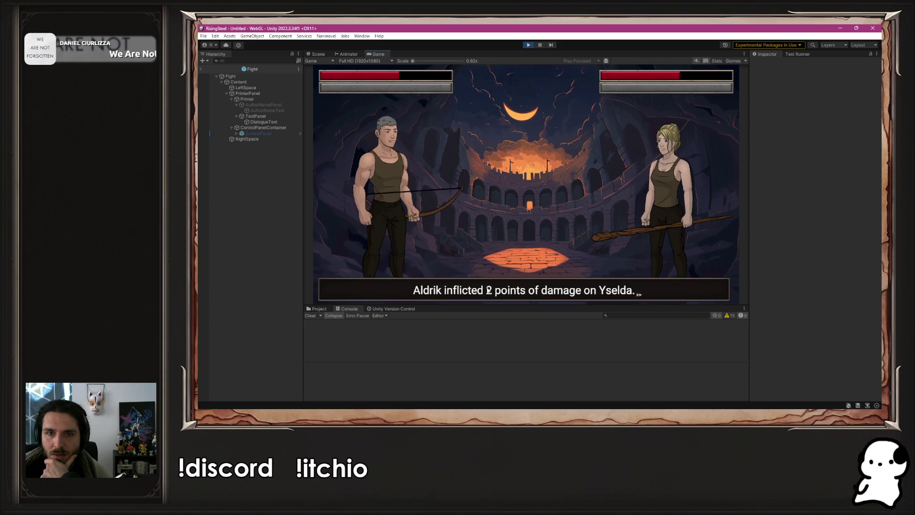
click(469, 286)
Heal Aldrik with the Chicken item and keep attacking Yselda.
click(418, 224)
click(521, 187)
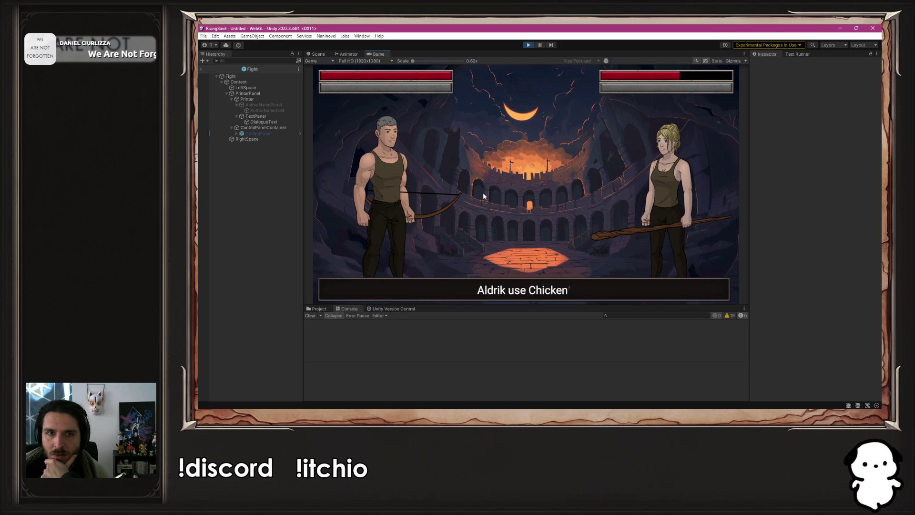
click(515, 296)
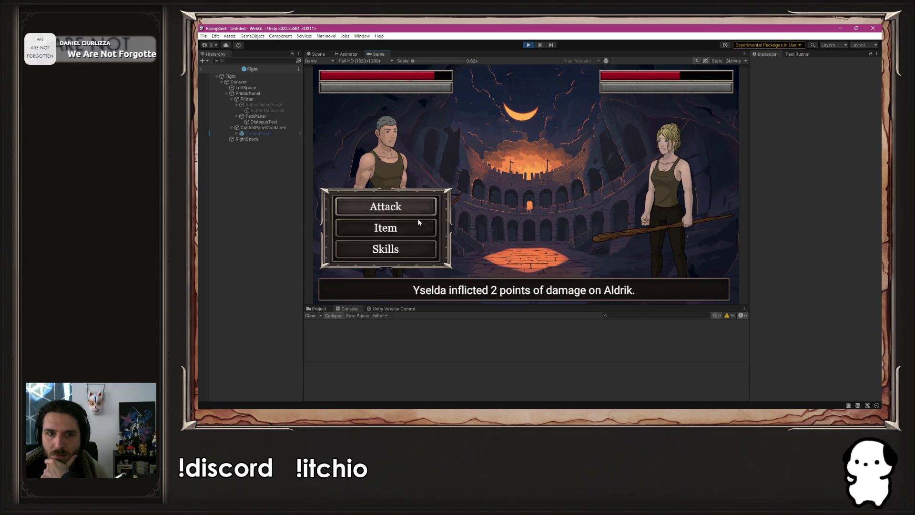
click(410, 205)
click(511, 286)
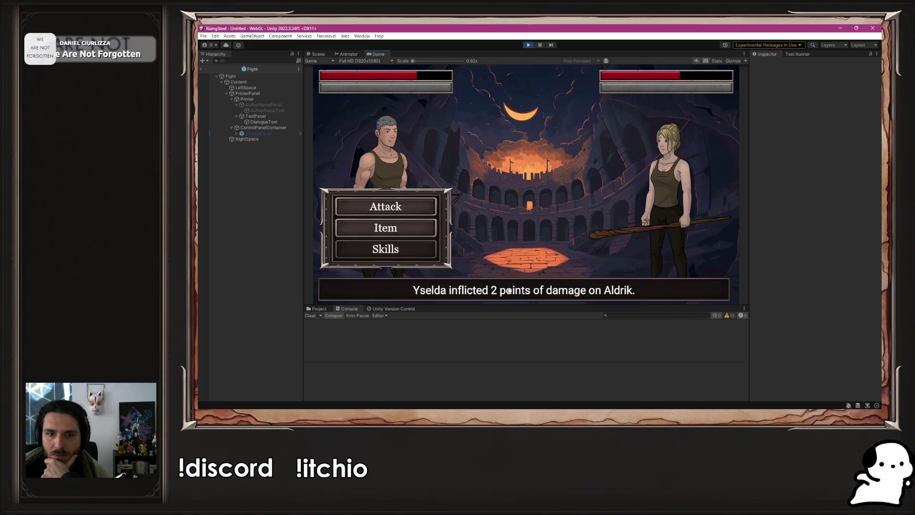
click(415, 207)
click(504, 296)
key(Return)
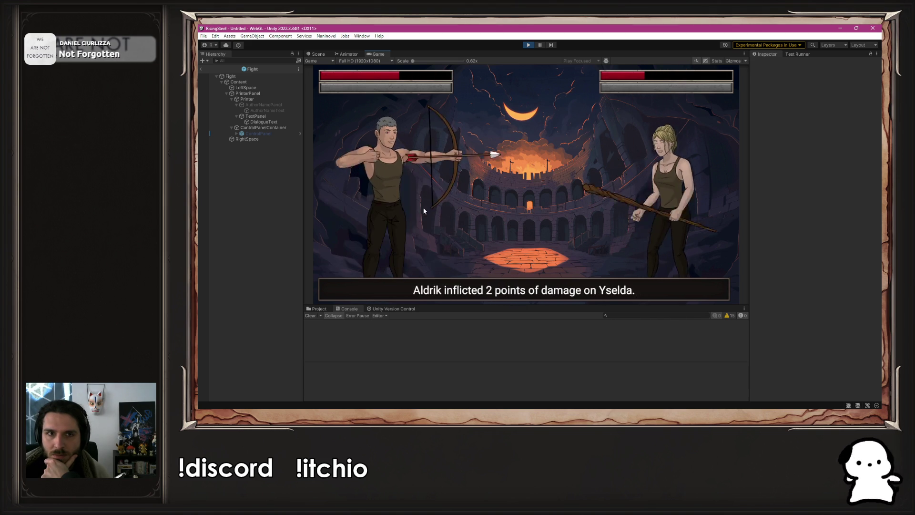
key(Return)
key(Return)
key(Return)
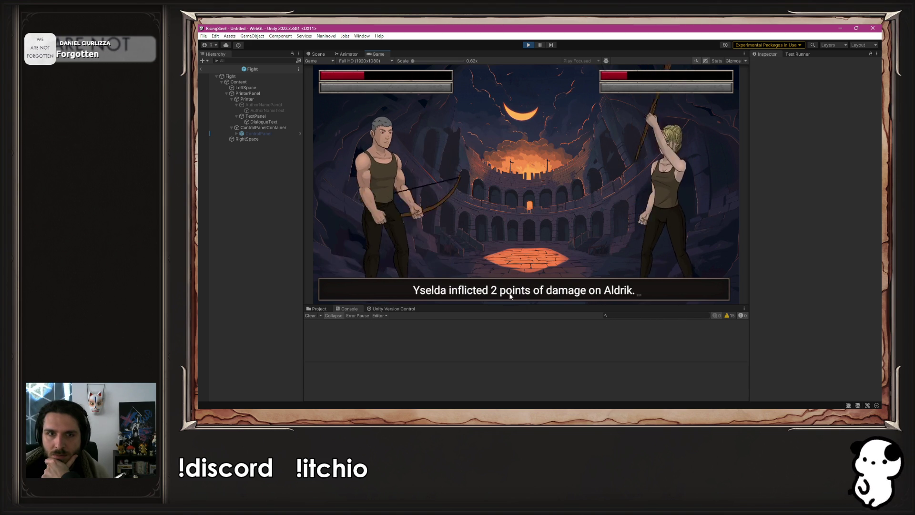
key(Down)
key(Return)
Heal with Chicken again, attack until Yselda is defeated, then stop Play mode.
click(503, 210)
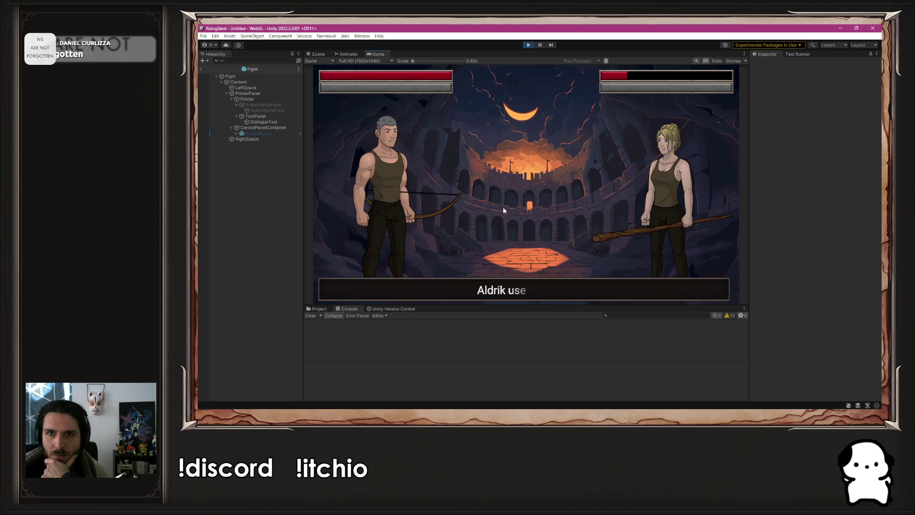
click(505, 277)
click(409, 204)
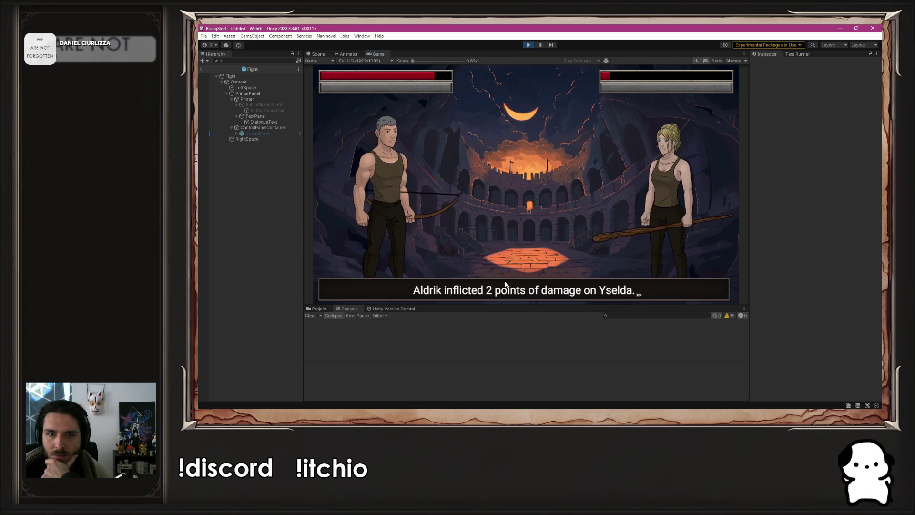
click(409, 204)
click(414, 204)
click(521, 288)
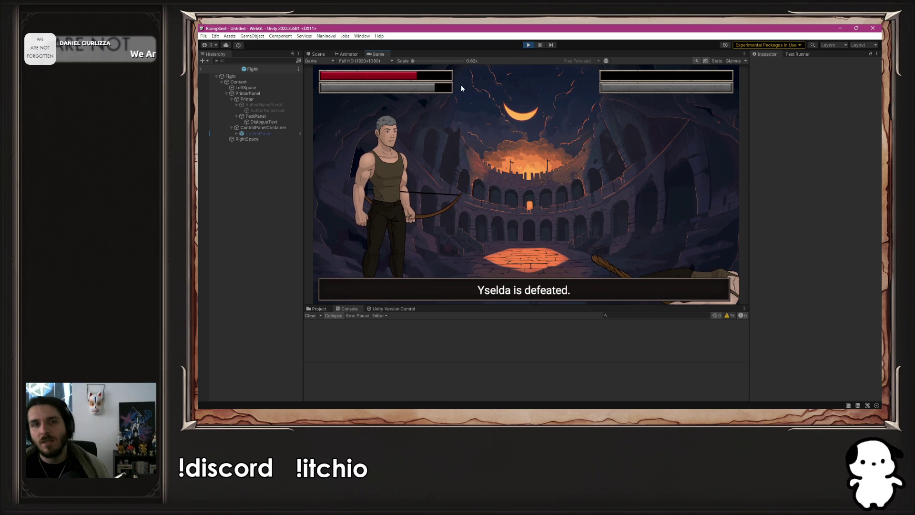
click(528, 45)
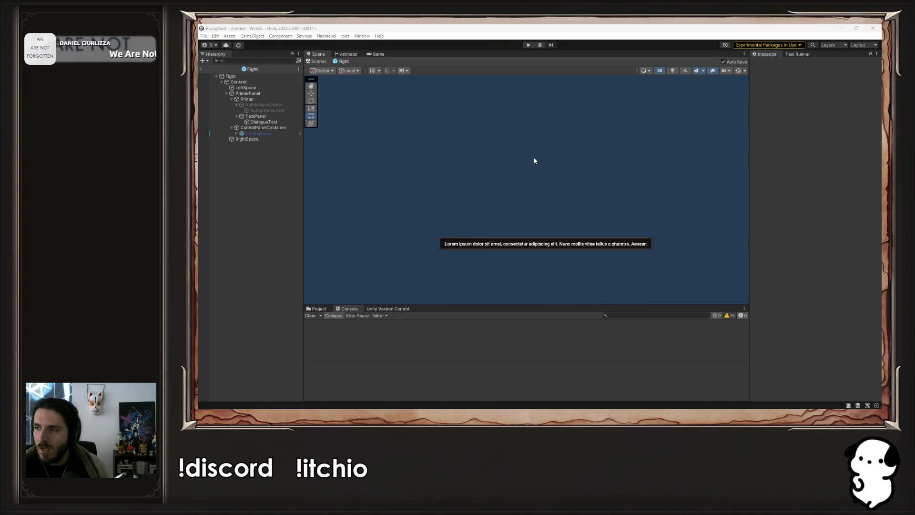
Uncomment the SaveCharacteristic call on line 124 of PArenaFight.cs.
key(alt+Tab)
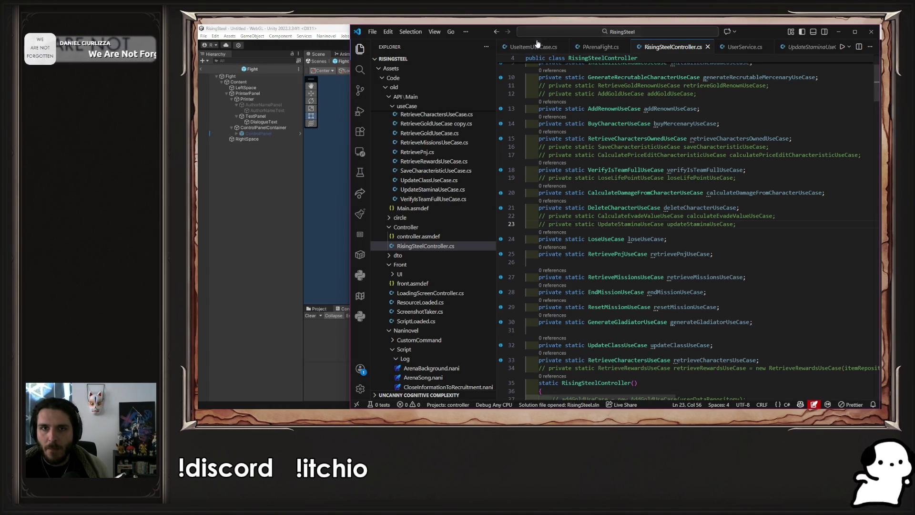
key(ctrl+Tab)
click(677, 205)
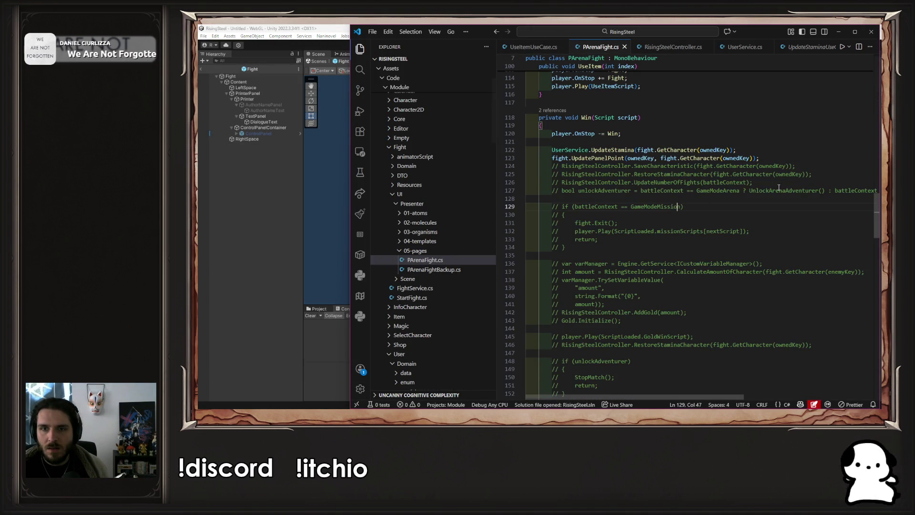
click(551, 166)
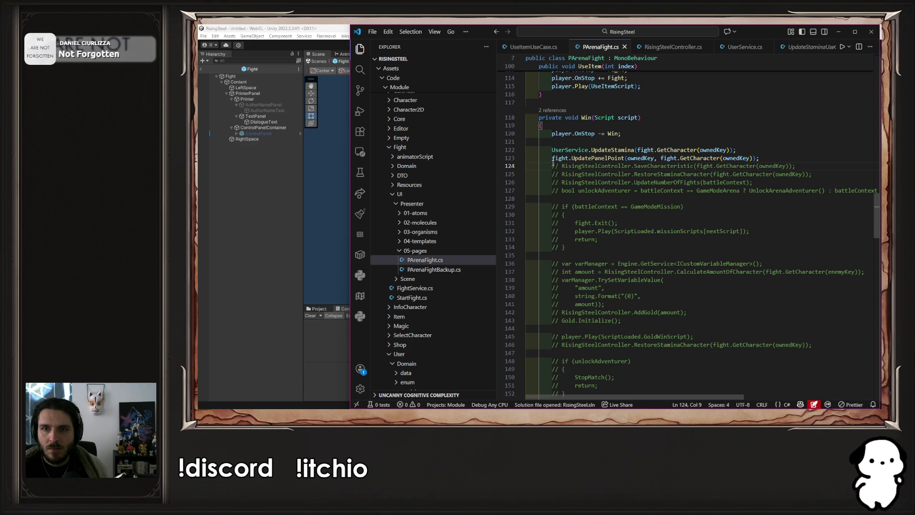
mouse_move(552, 166)
mouse_down()
mouse_move(795, 158)
mouse_move(817, 166)
mouse_up()
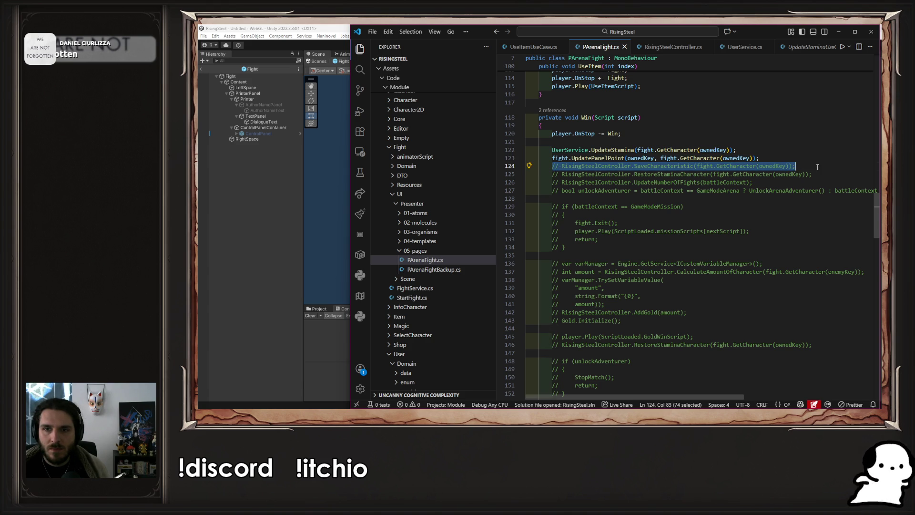
key(ctrl+slash)
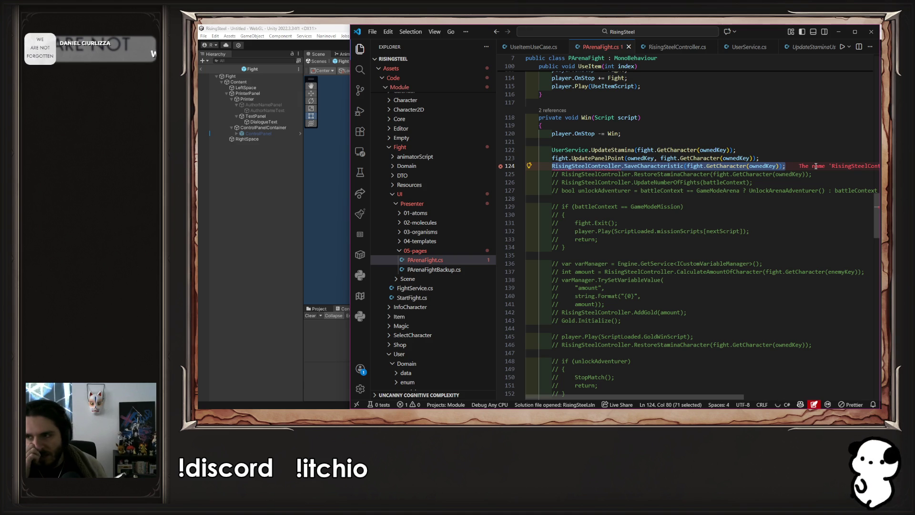
key(ctrl+slash)
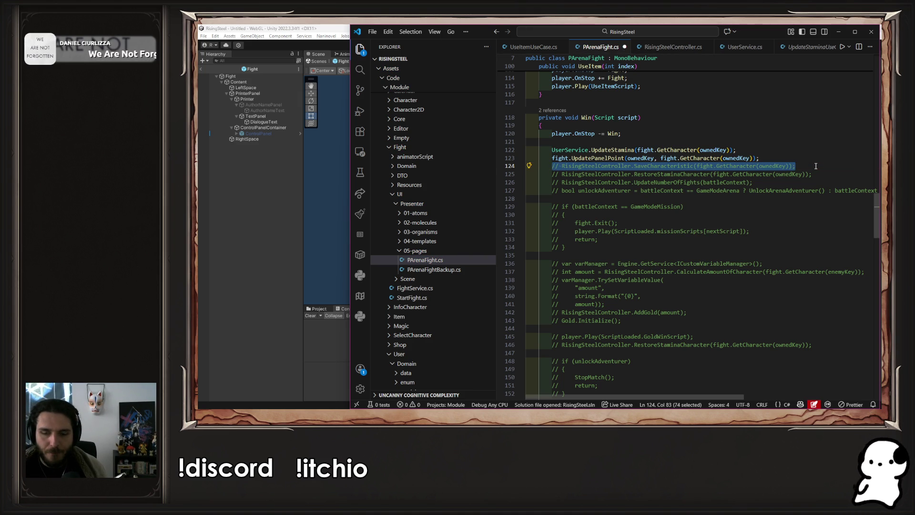
key(ctrl+slash)
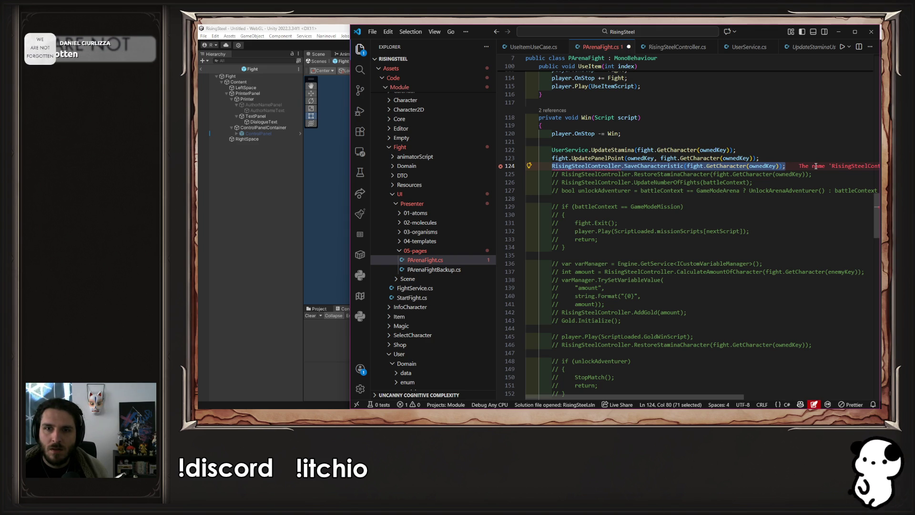
Follow GetCharacter, then UpdateStamina, to their definitions, ending in UpdateStaminaUseCase.cs.
ctrl+click(686, 158)
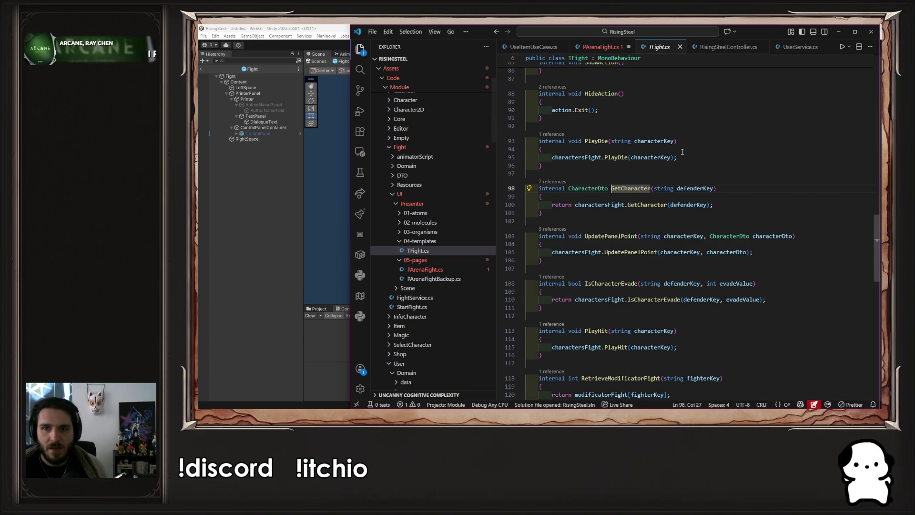
key(alt+Left)
ctrl+click(625, 151)
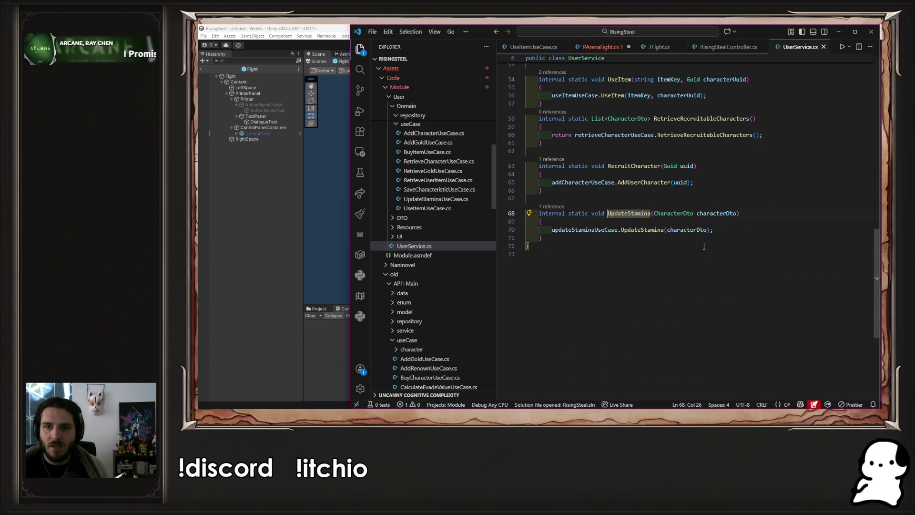
ctrl+click(664, 231)
Change UpdateStamina's return type from void to CharacterDto.
click(691, 183)
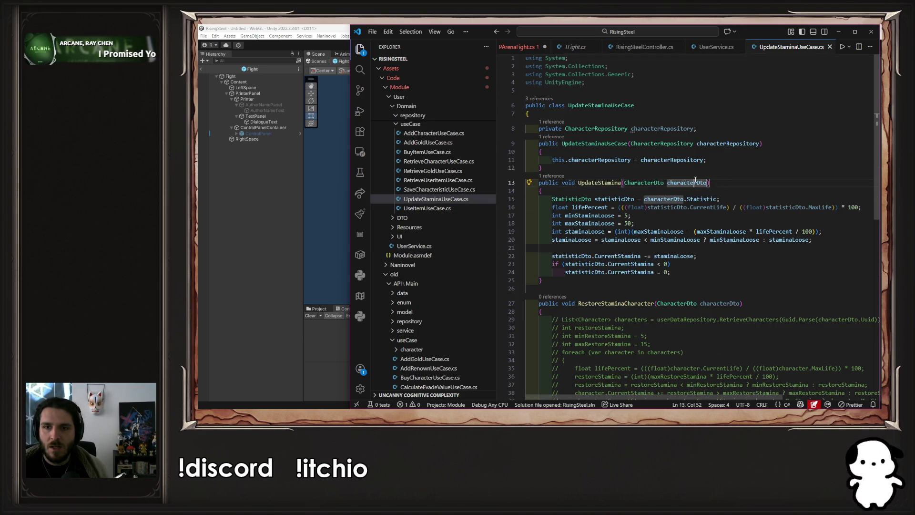
double_click(695, 183)
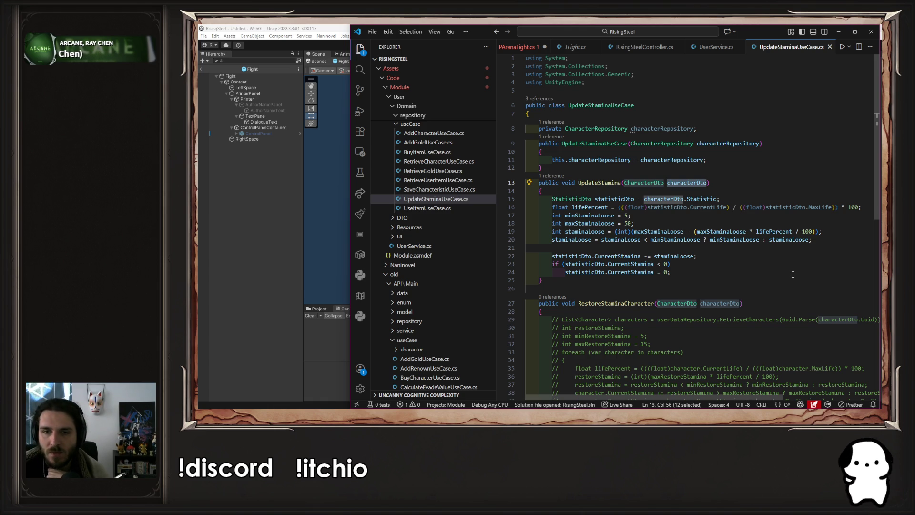
click(729, 190)
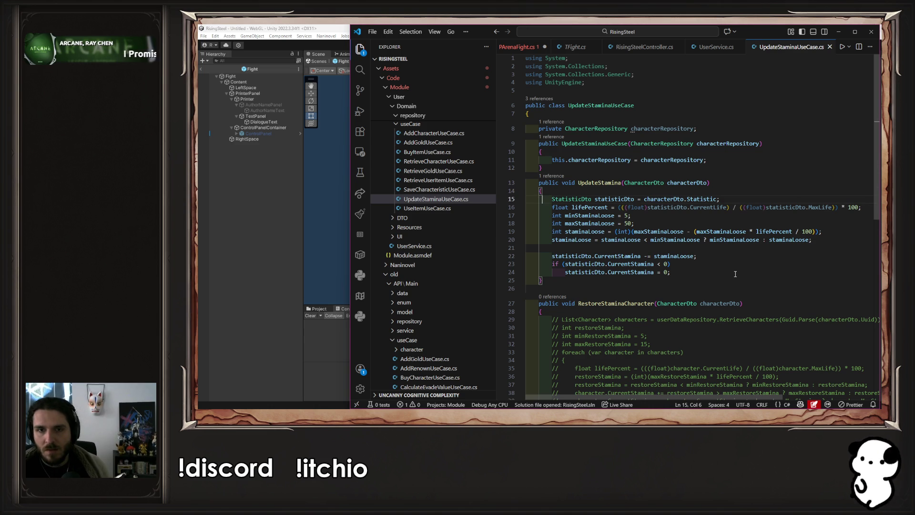
key(Return)
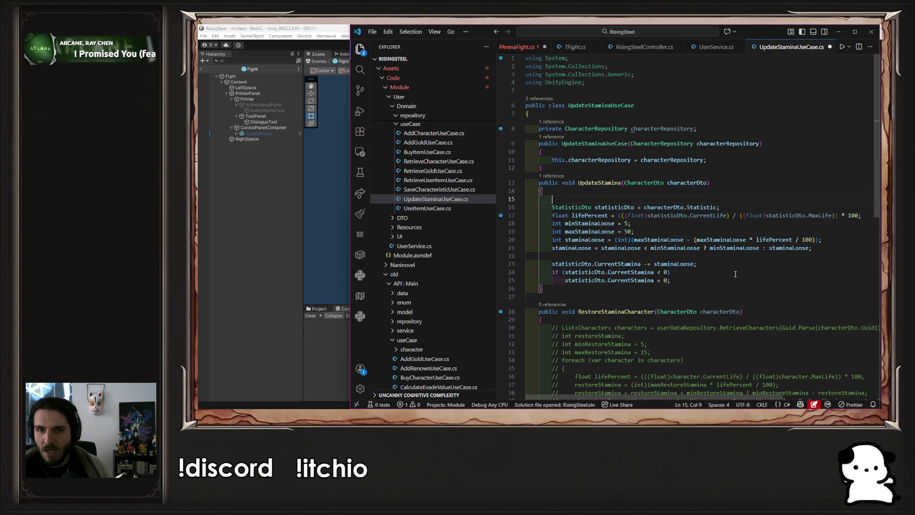
key(ctrl+z)
key(ctrl+Right)
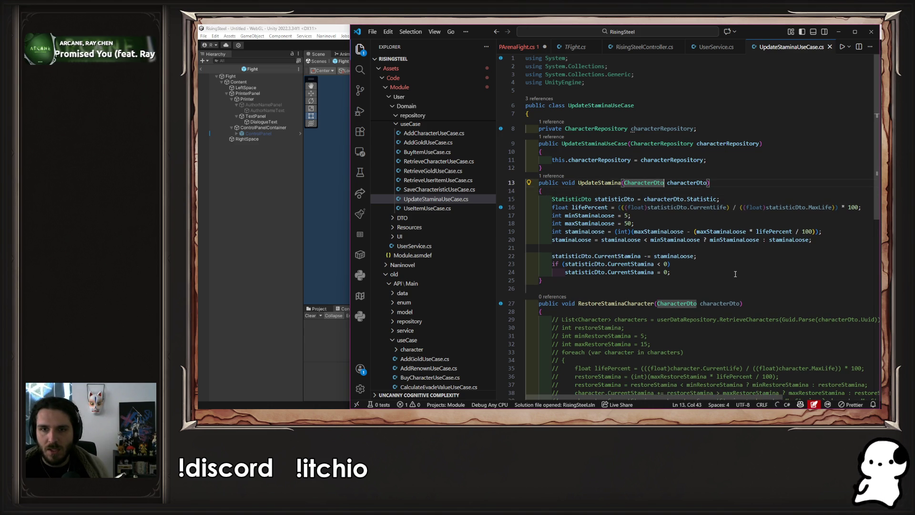
key(ctrl+Right)
key(ctrl+Right)
key(ctrl+Left)
key(ctrl+Left)
key(ctrl+Left)
key(ctrl+shift+Right)
text(CharacterDto)
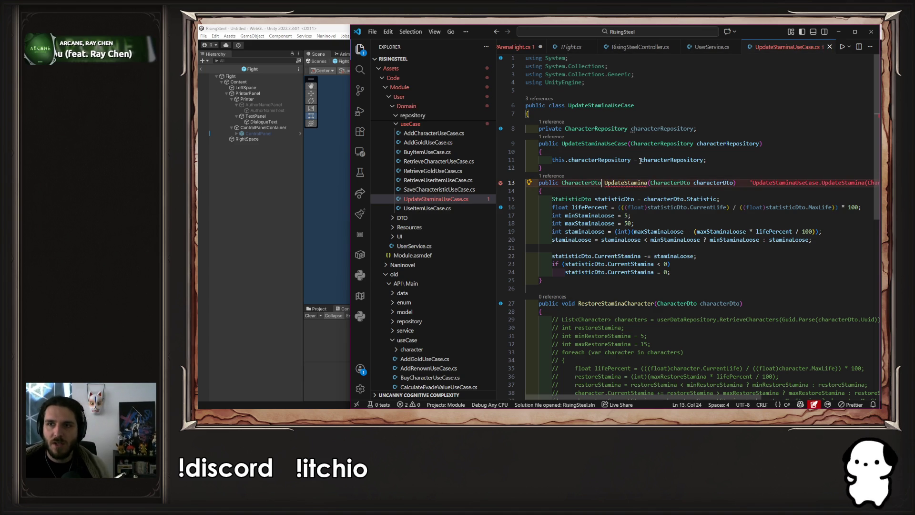
Add 'return characterDto' after the stamina-floor check at the end of the method.
click(694, 265)
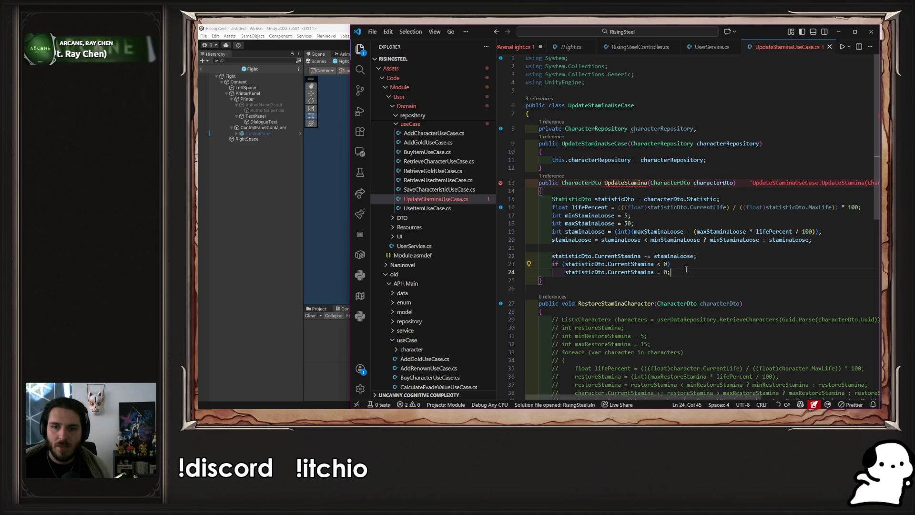
key(Return)
text(re)
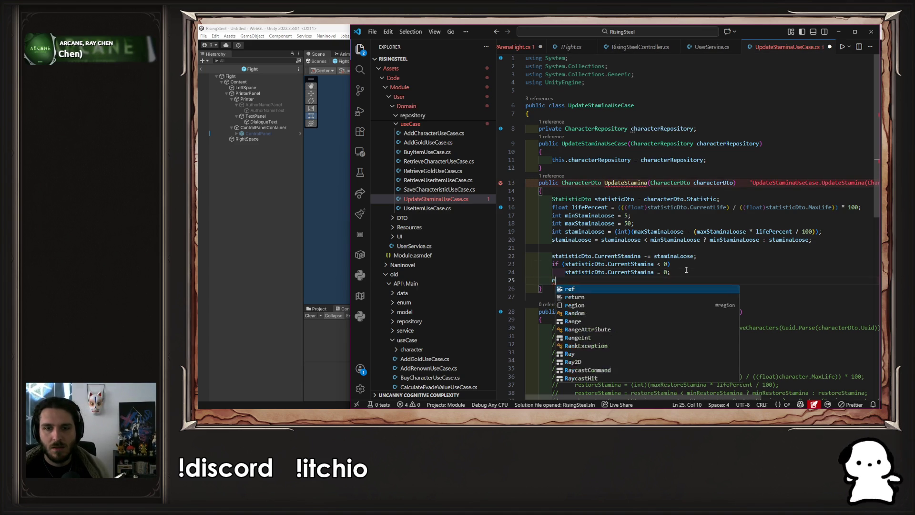
key(Down)
key(Tab)
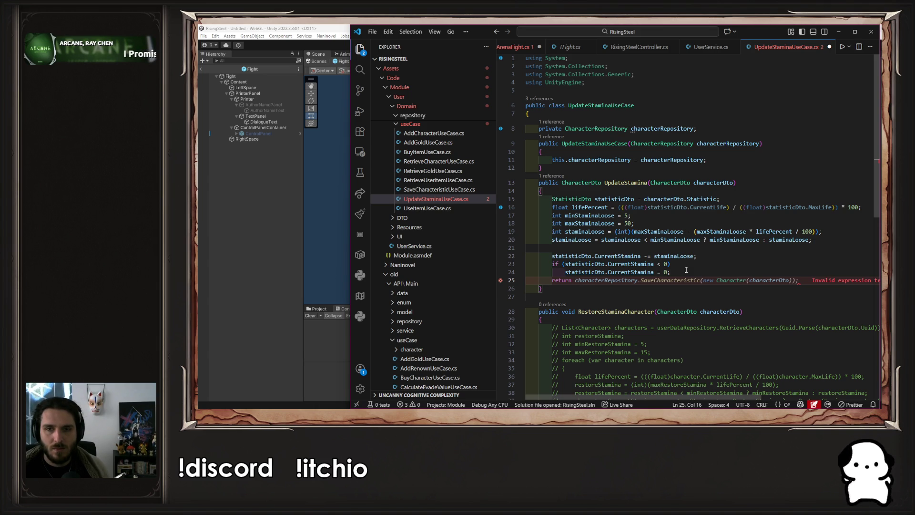
double_click(714, 184)
key(ctrl+c)
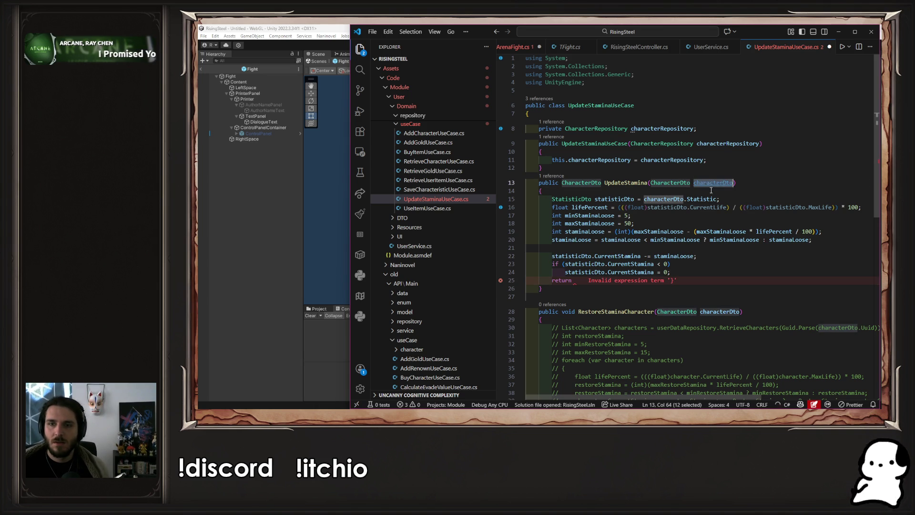
click(589, 281)
key(ctrl+v)
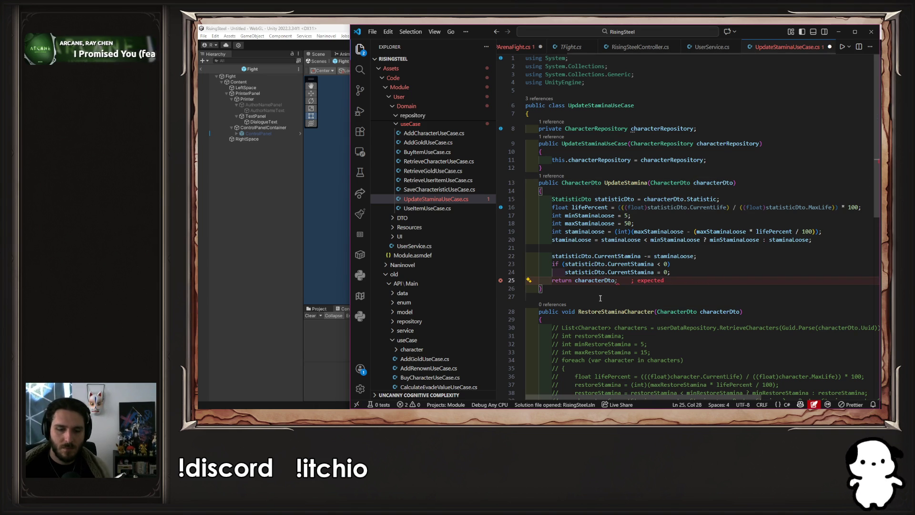
End the return line with ';' and check GetCharacter's definition from the Win method.
text(;)
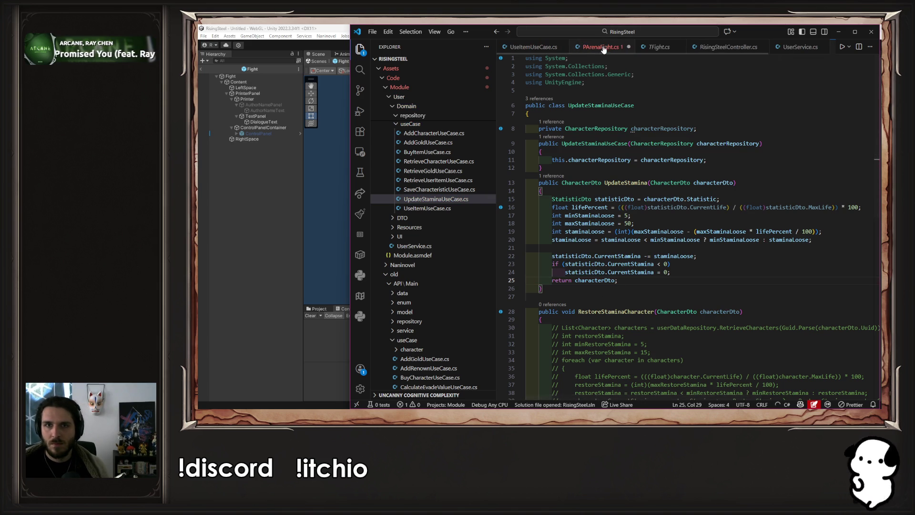
key(alt+Left)
mouse_move(578, 168)
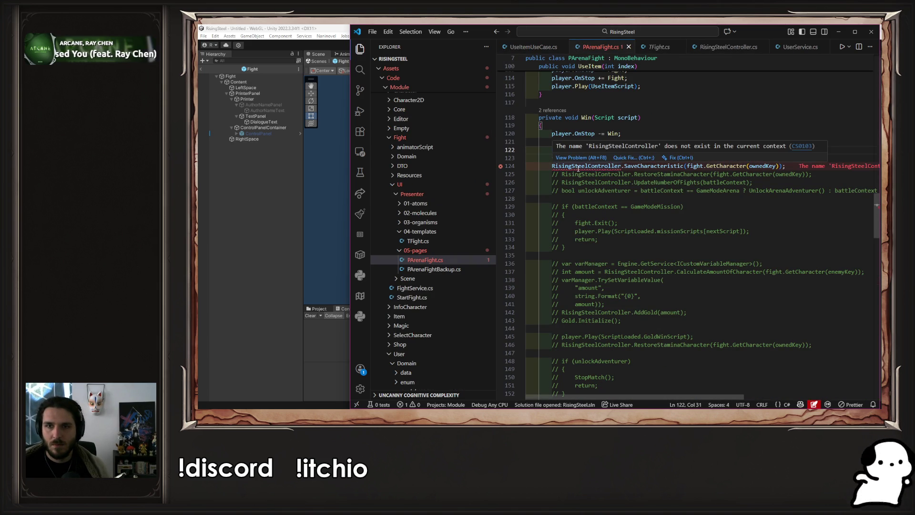
ctrl+click(695, 158)
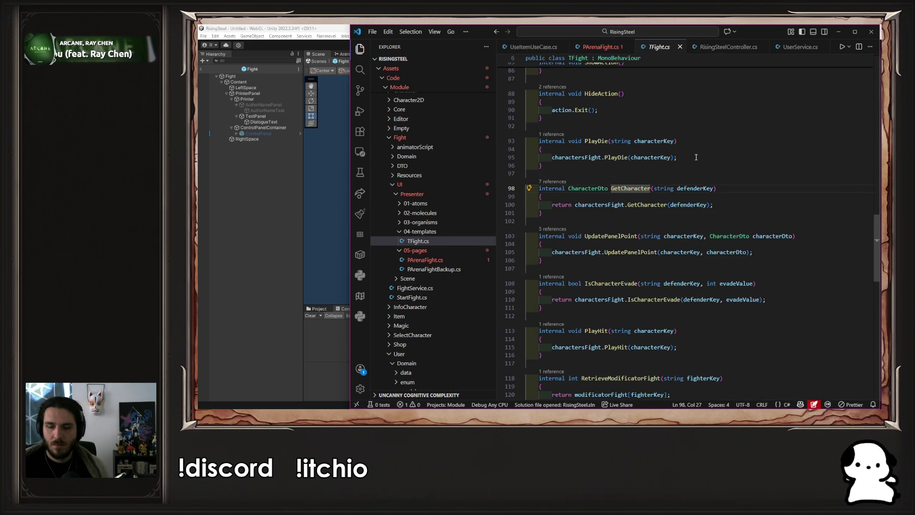
key(alt+Left)
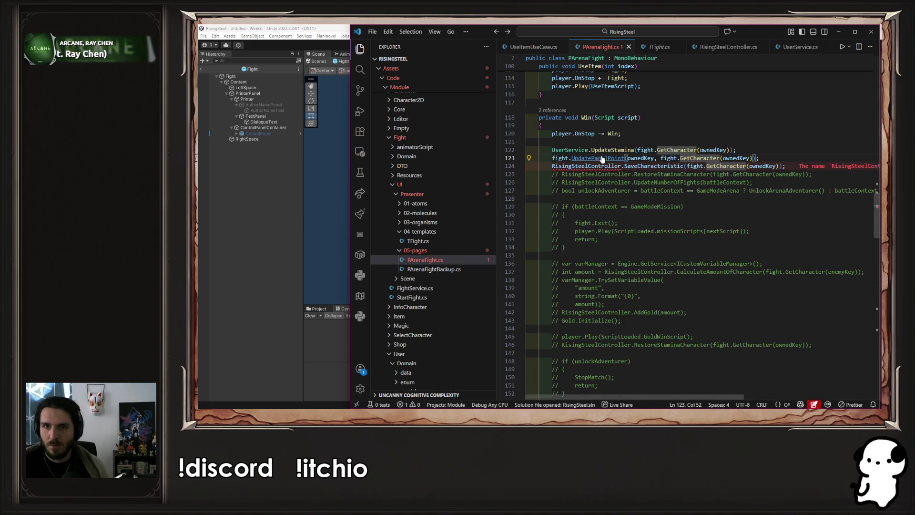
Try making TFight.UpdatePanelPoint return CharacterDto, then undo it so it stays void.
ctrl+click(605, 158)
click(573, 235)
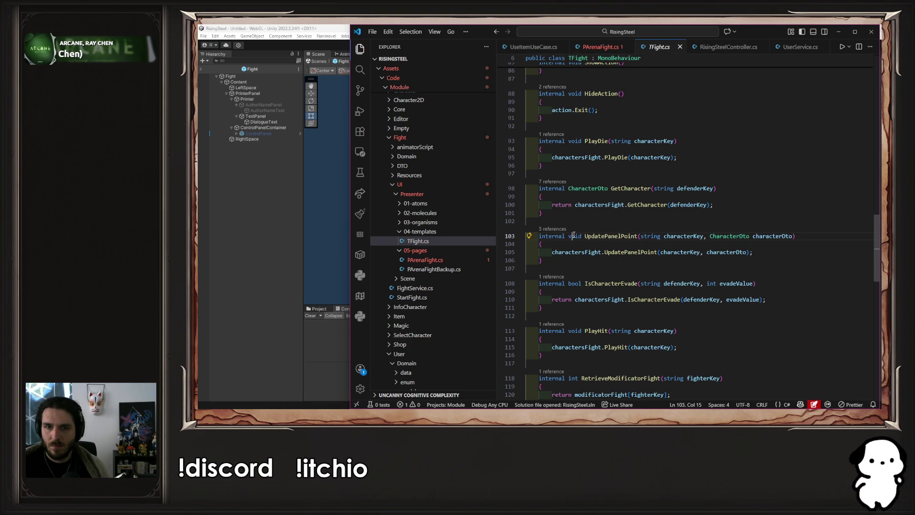
double_click(575, 236)
text(Charac)
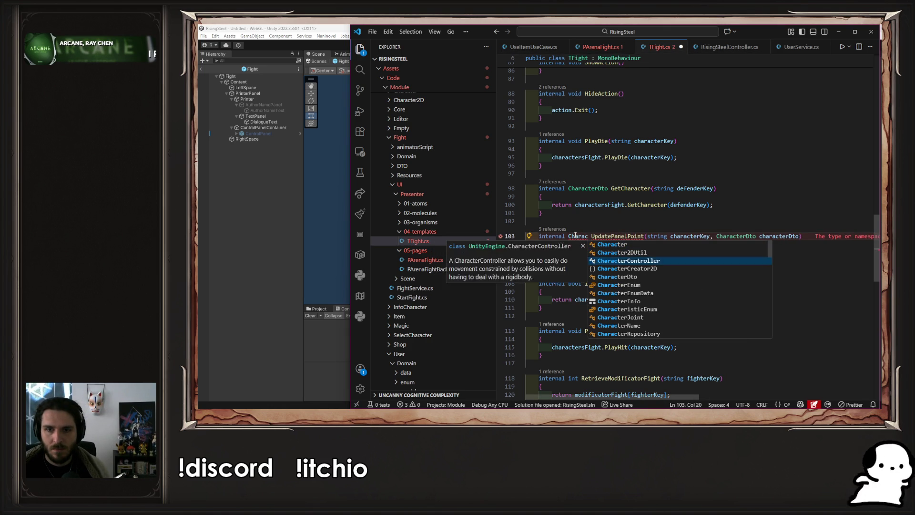
key(Tab)
key(Down)
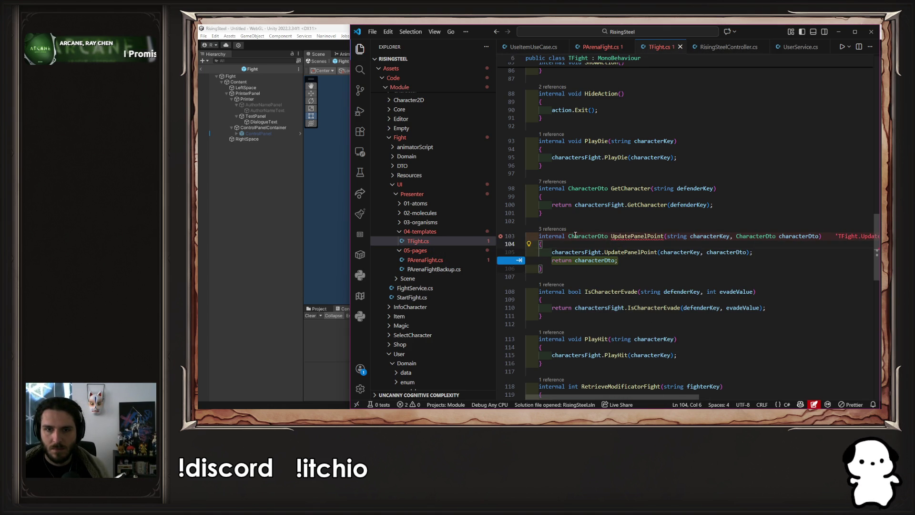
key(Tab)
key(Up)
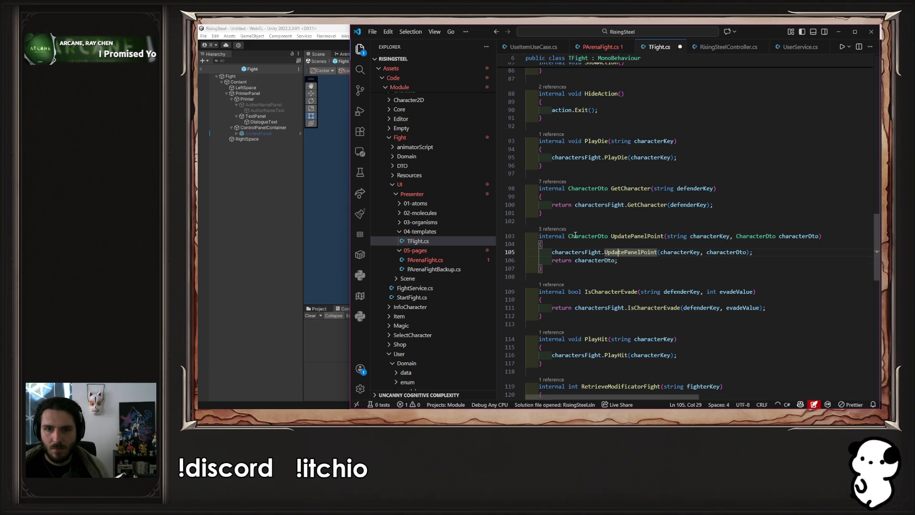
key(ctrl+shift+k)
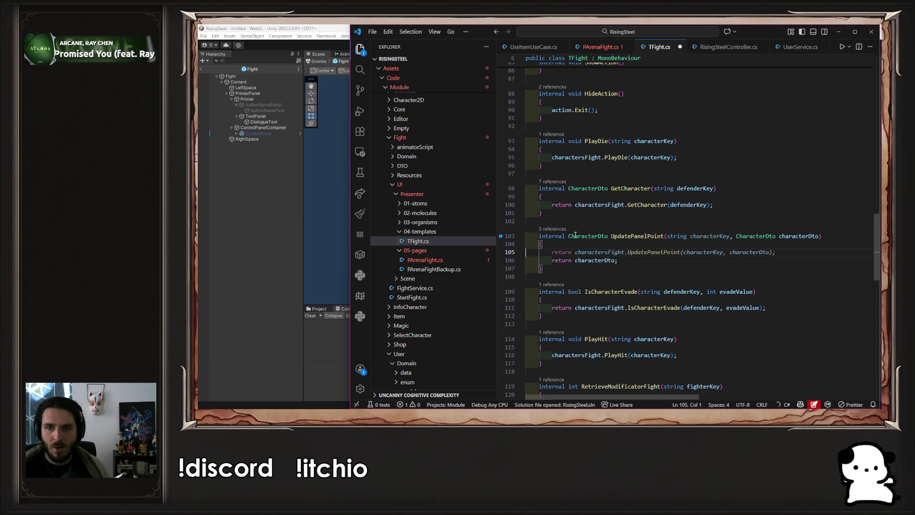
key(ctrl+z)
key(ctrl+z)
key(ctrl+z)
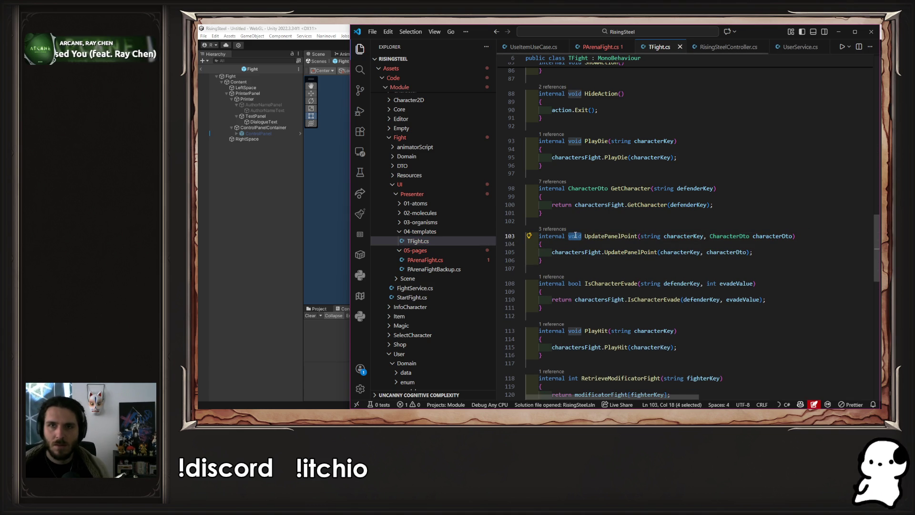
Return to PArenaFight.cs and put the caret on the Win method's UpdatePanelPoint call.
key(alt+Left)
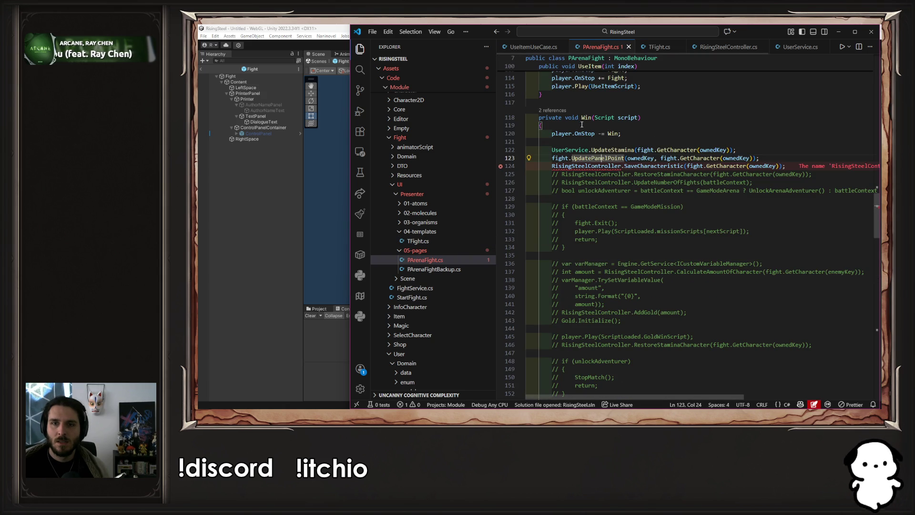
double_click(640, 157)
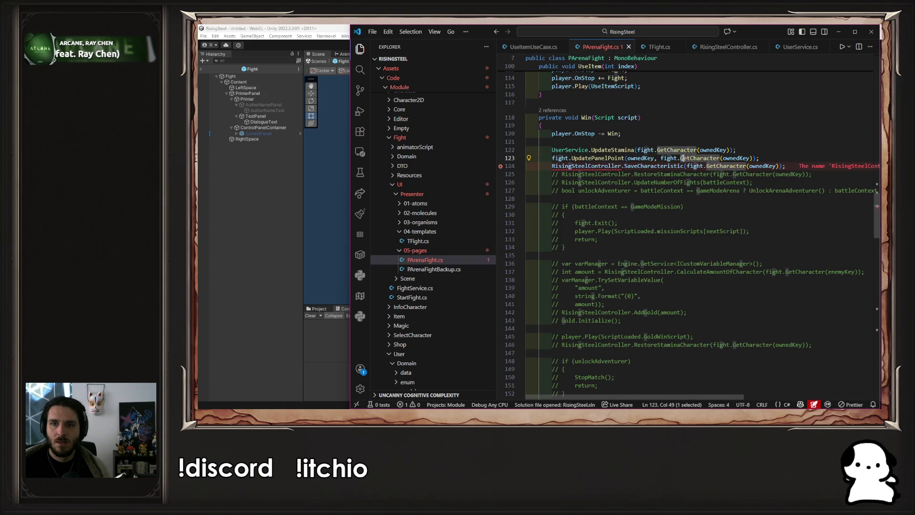
click(620, 158)
key(Up)
key(Up)
key(Up)
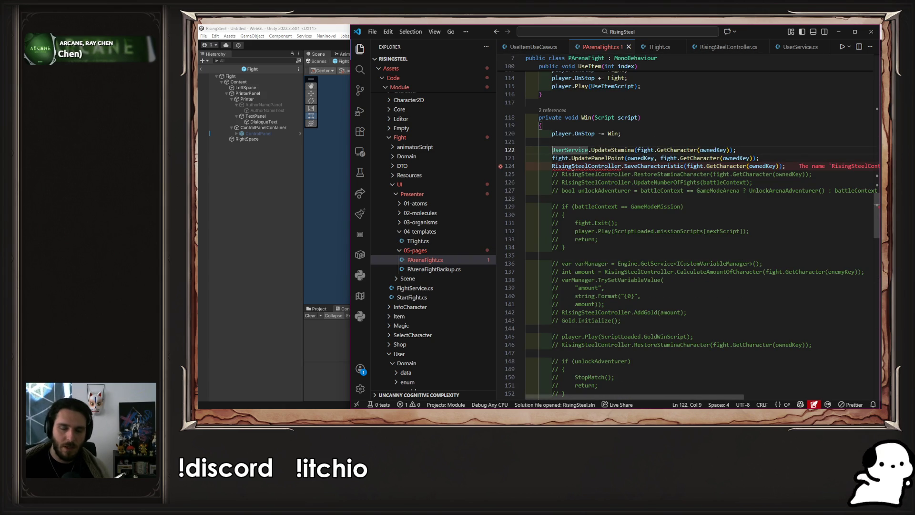
Change UserService.UpdateStamina's return type to CharacterDto, then select the line 122 call in PArenaFight.cs.
ctrl+click(612, 150)
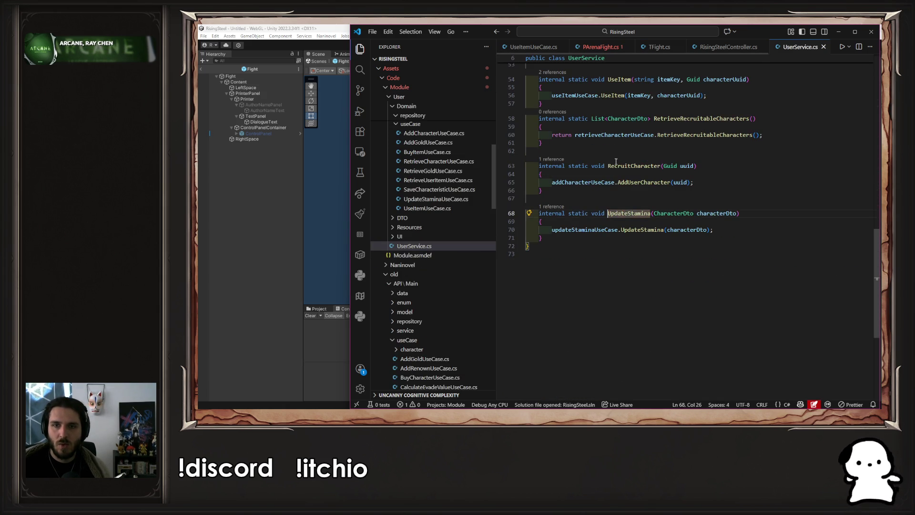
double_click(601, 213)
text(Charac)
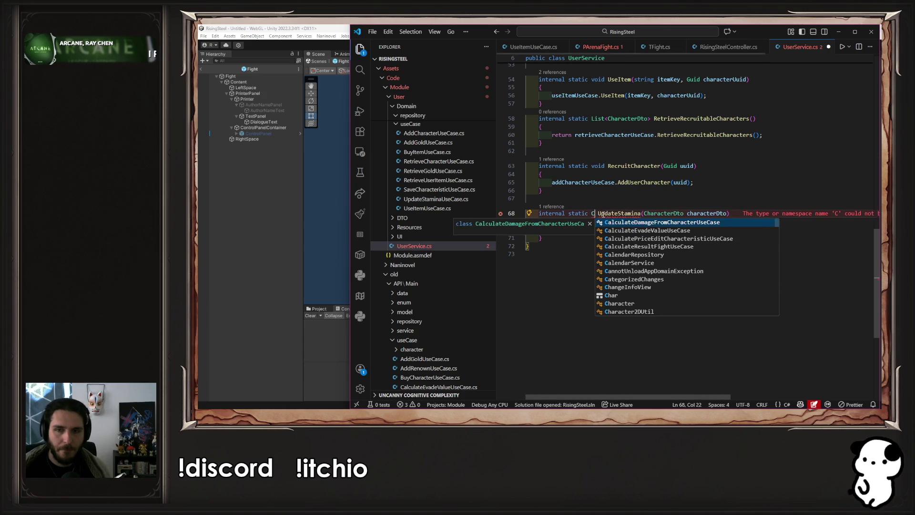
key(Down)
key(Down)
key(Down)
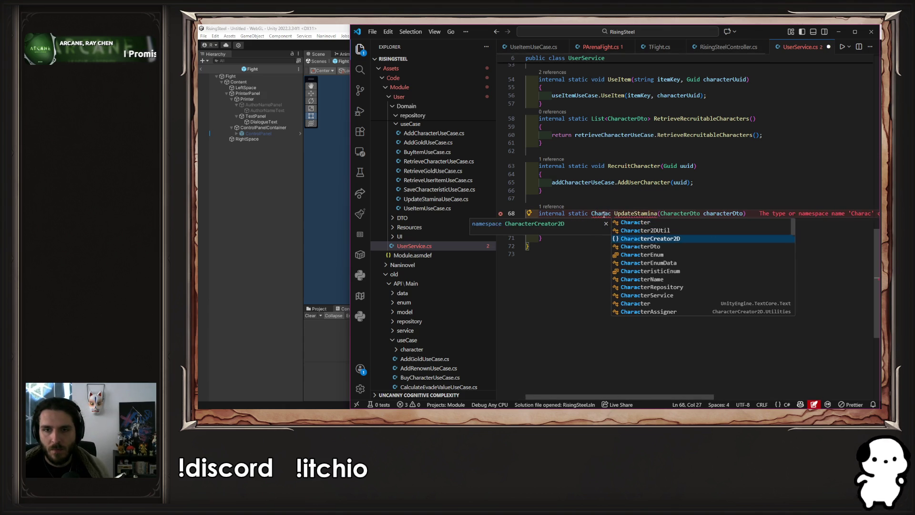
key(Return)
key(Down)
key(Down)
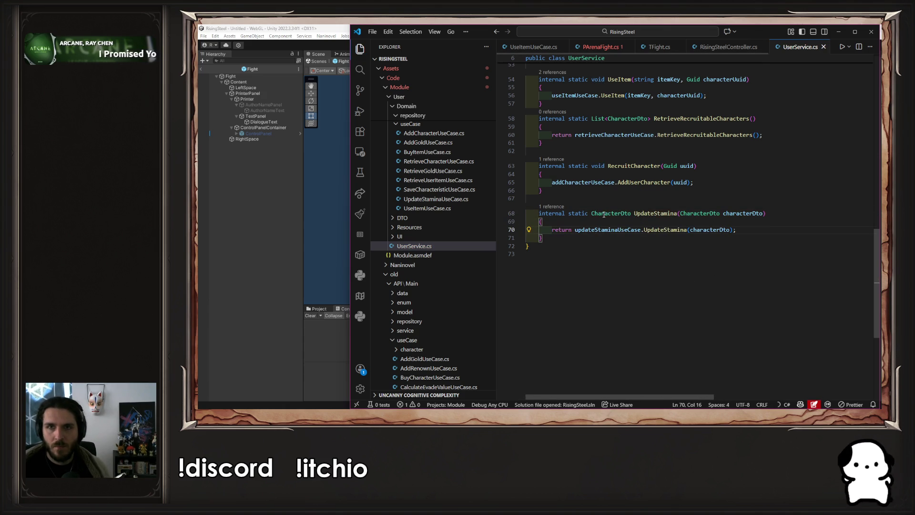
key(alt+Left)
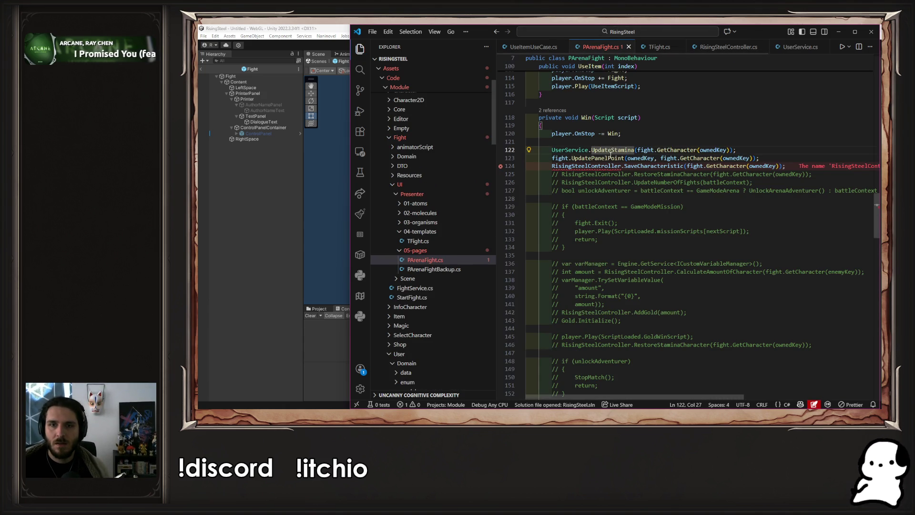
drag(552, 150, 723, 149)
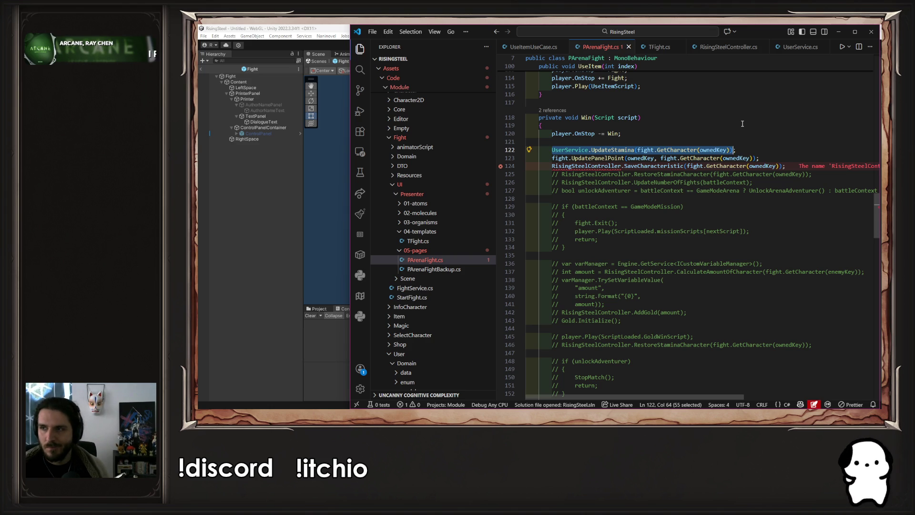
Cut and restore the UpdateStamina call, then peek at its definition.
key(ctrl+x)
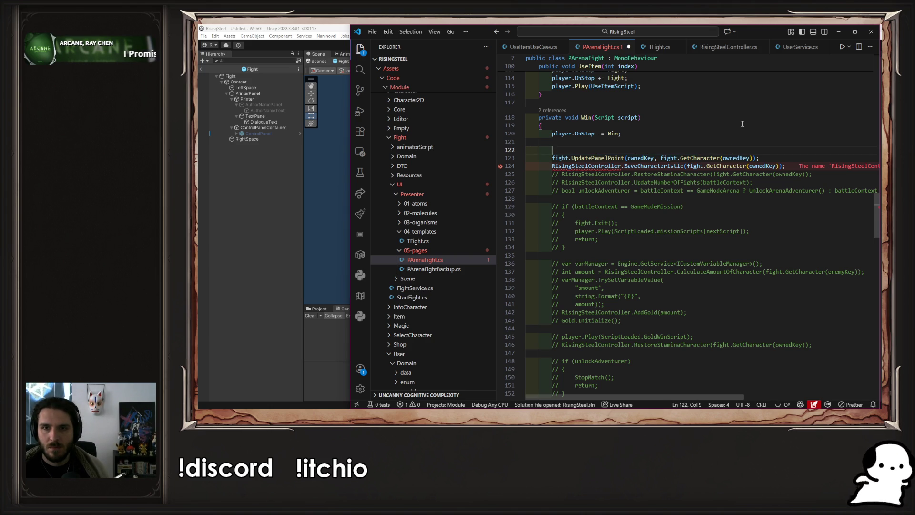
key(ctrl+z)
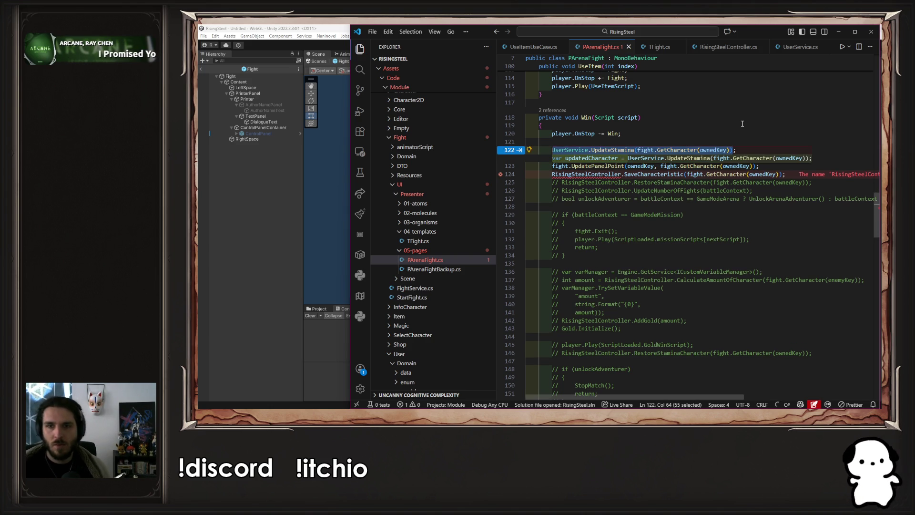
key(Escape)
click(608, 158)
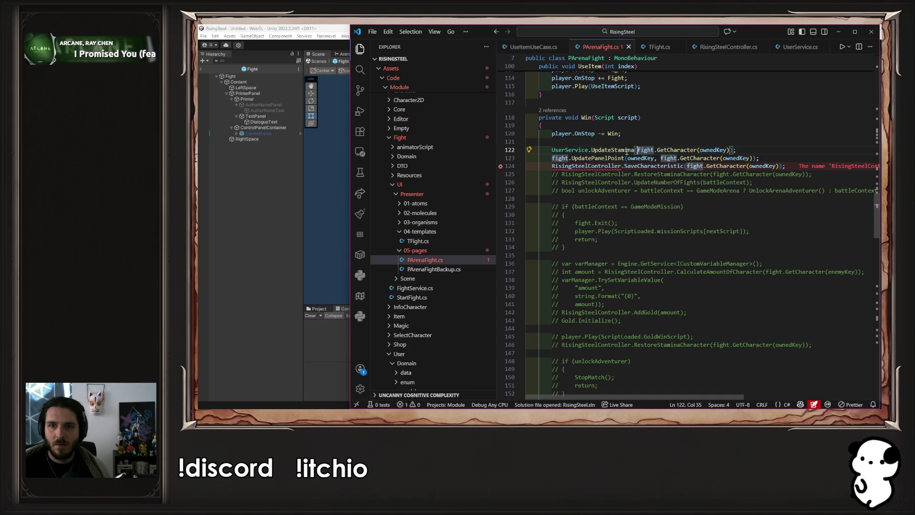
ctrl+click(609, 158)
key(alt+Left)
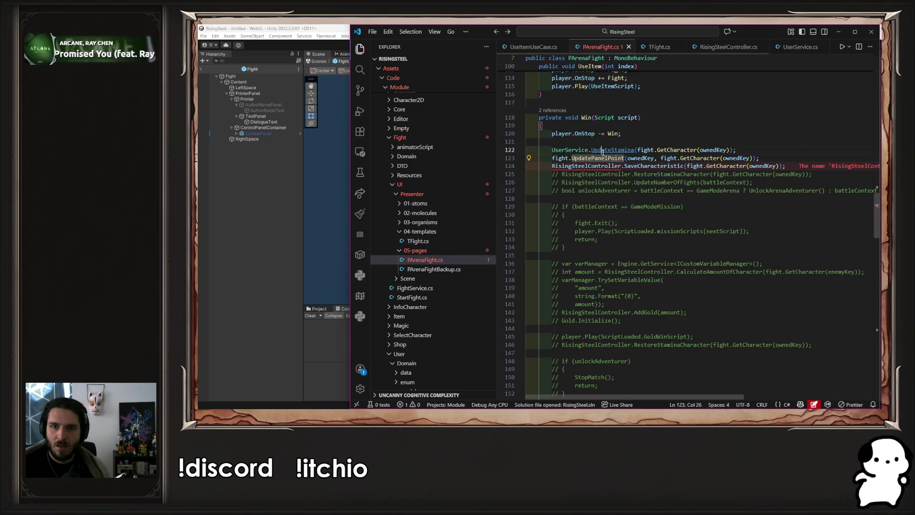
Set UserService.UpdateStamina back to void and drop the return keyword on line 70.
ctrl+click(608, 151)
double_click(610, 213)
text(void)
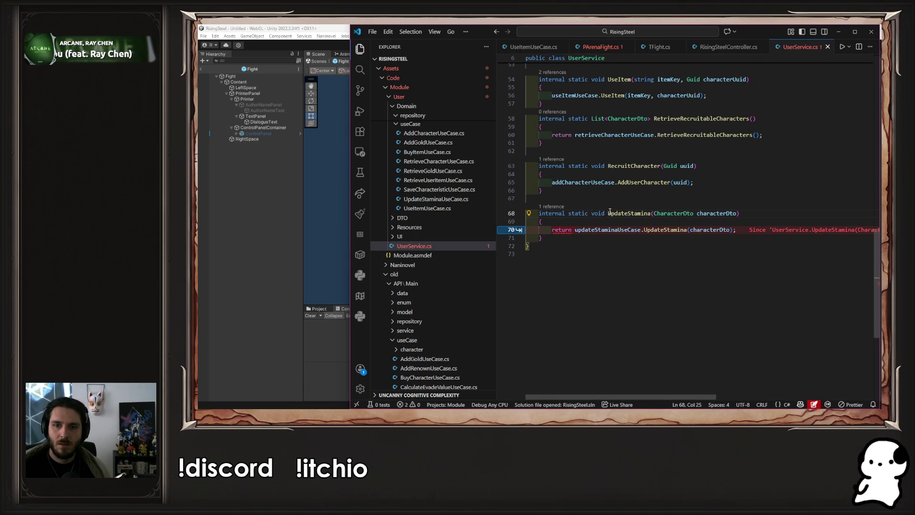
double_click(561, 230)
key(Delete)
key(Delete)
Revert UpdateStaminaUseCase.UpdateStamina to void and delete its 'return characterDto' line.
click(648, 229)
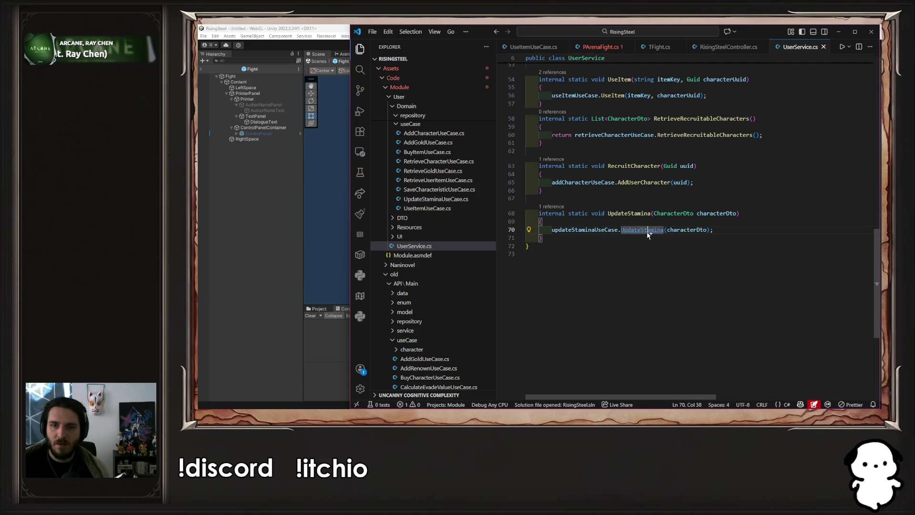
ctrl+click(648, 230)
double_click(583, 183)
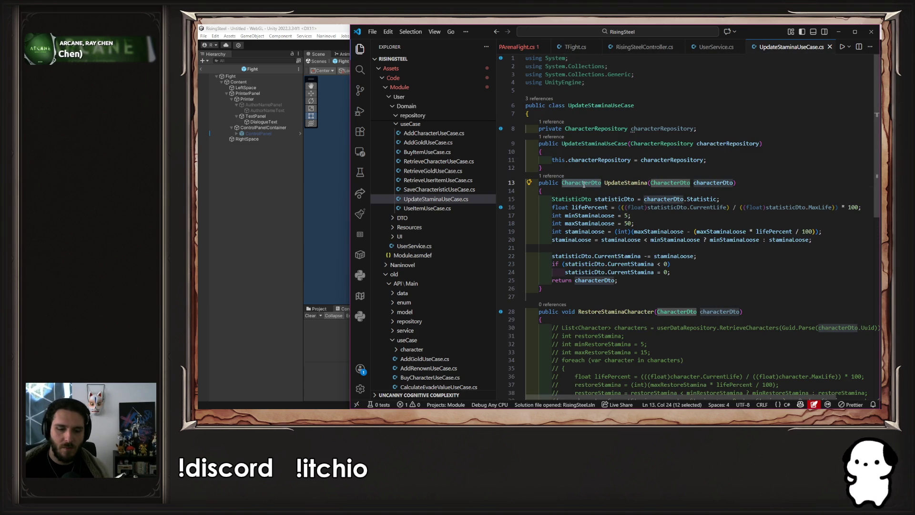
text(void)
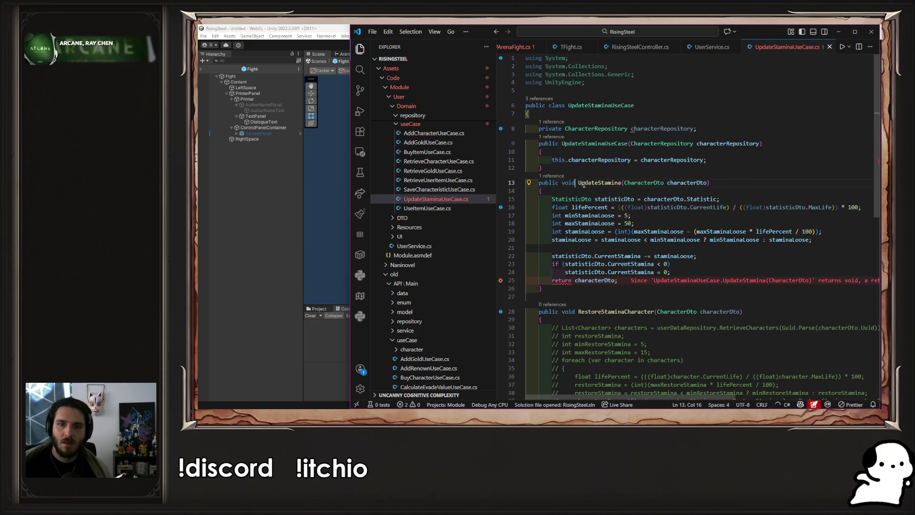
drag(617, 280, 527, 275)
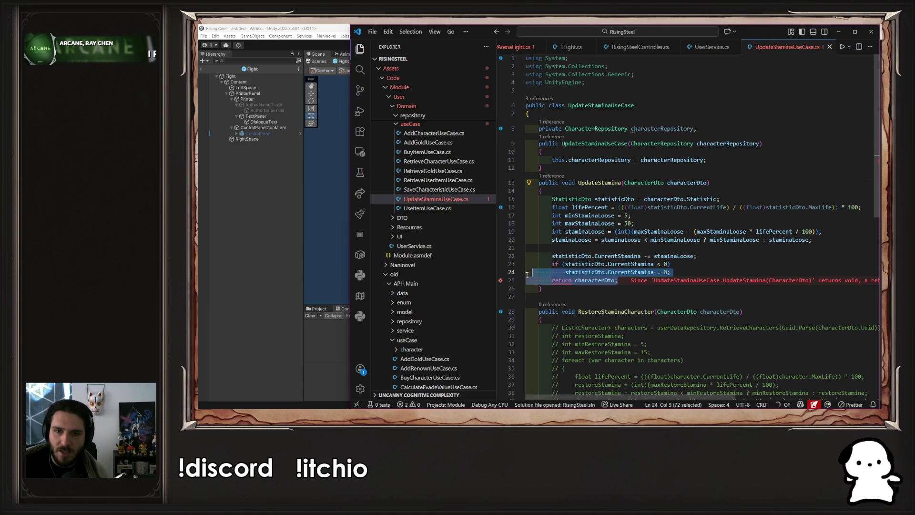
key(shift+End)
key(BackSpace)
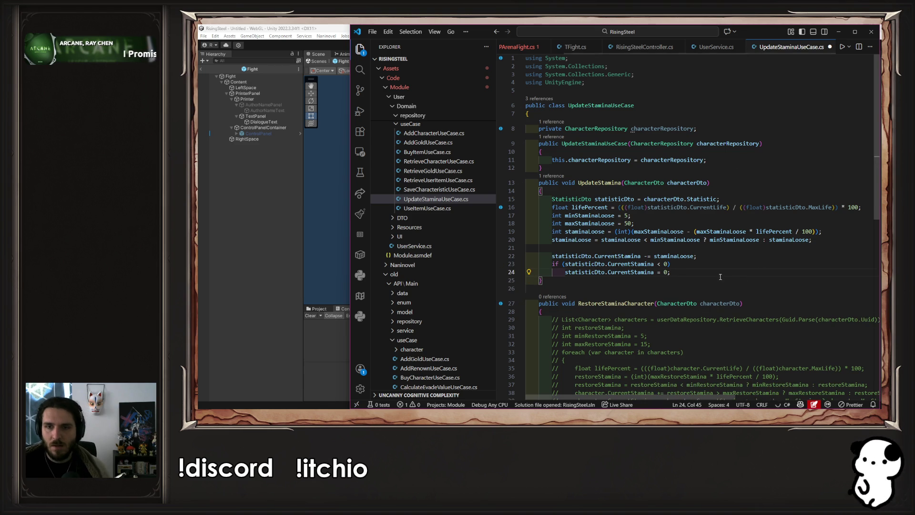
scroll(533, 52, up, 2)
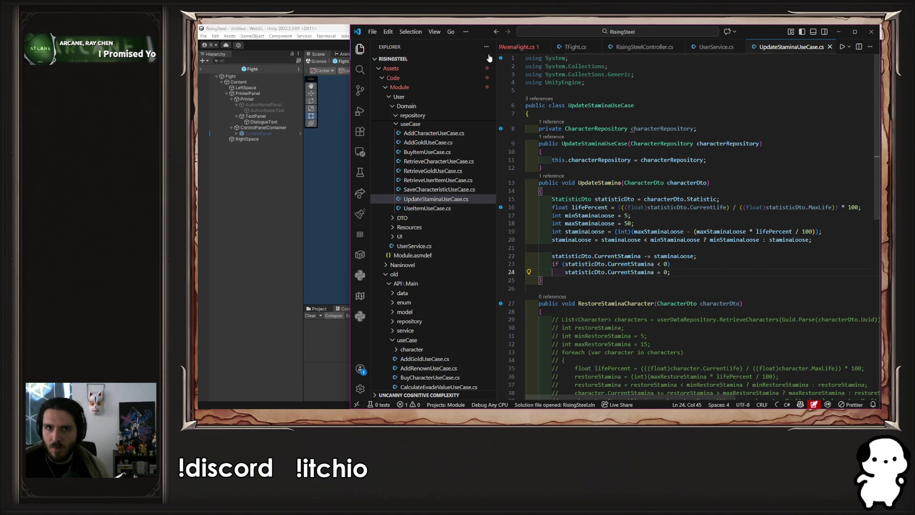
click(600, 47)
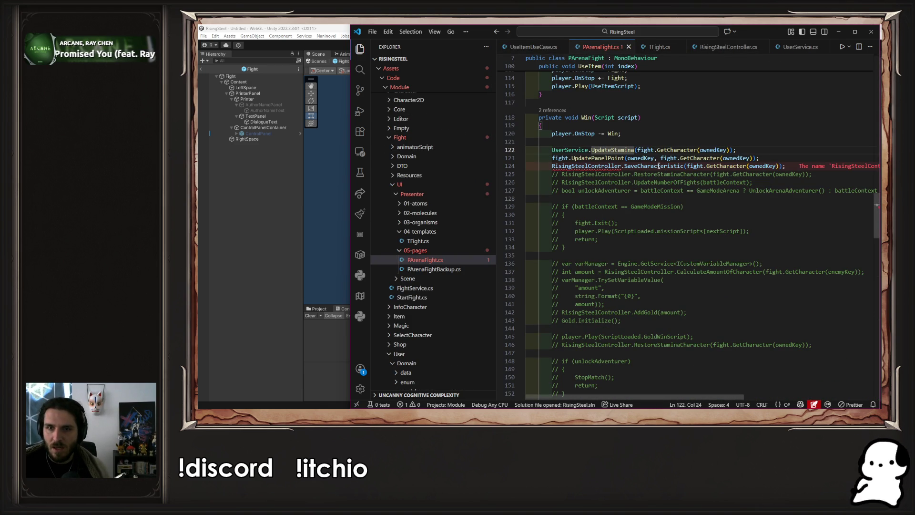
Replace fight.GetCharacter(ownedKey) on line 123 with UserService's RetrieveUserCharacter(0) and inspect it.
double_click(689, 158)
drag(750, 158, 658, 159)
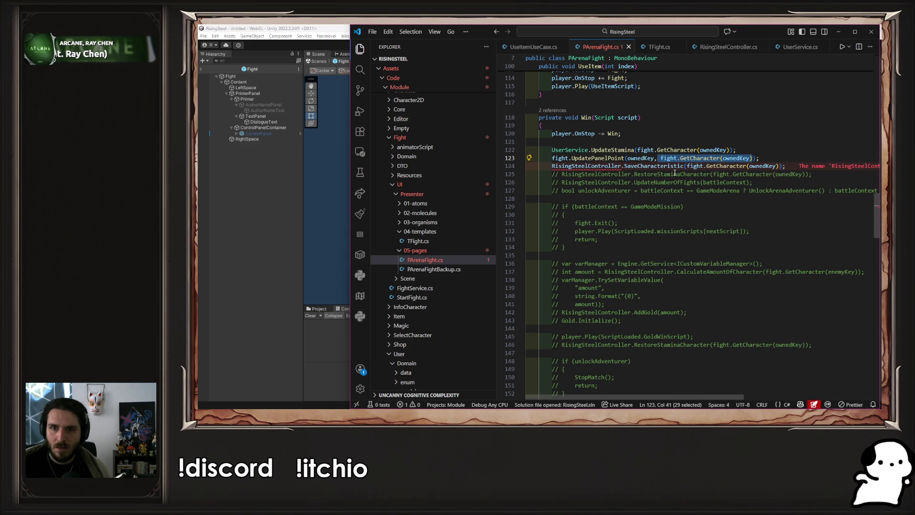
key(shift+Right)
text(user)
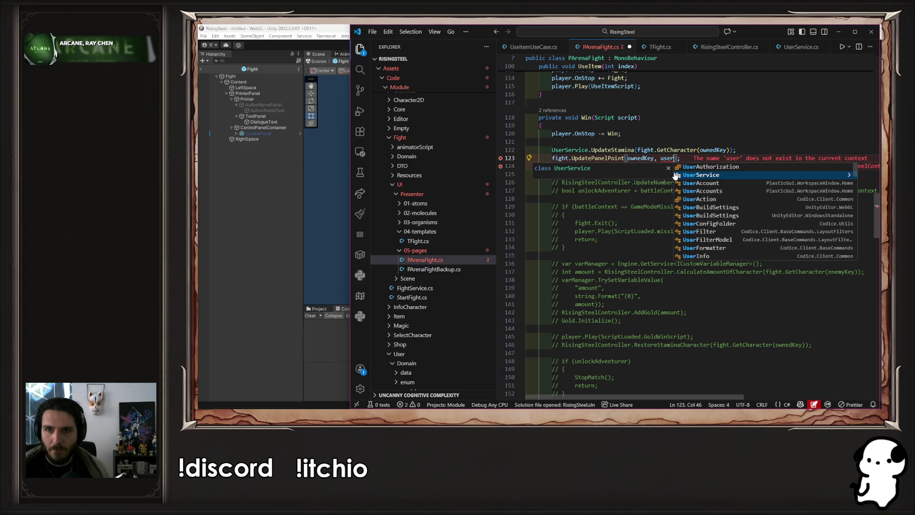
click(676, 175)
key(Tab)
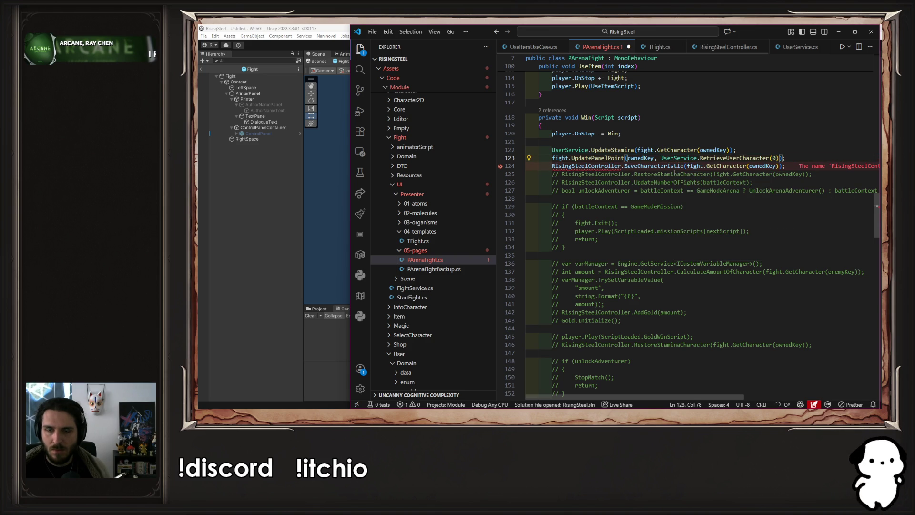
ctrl+click(734, 158)
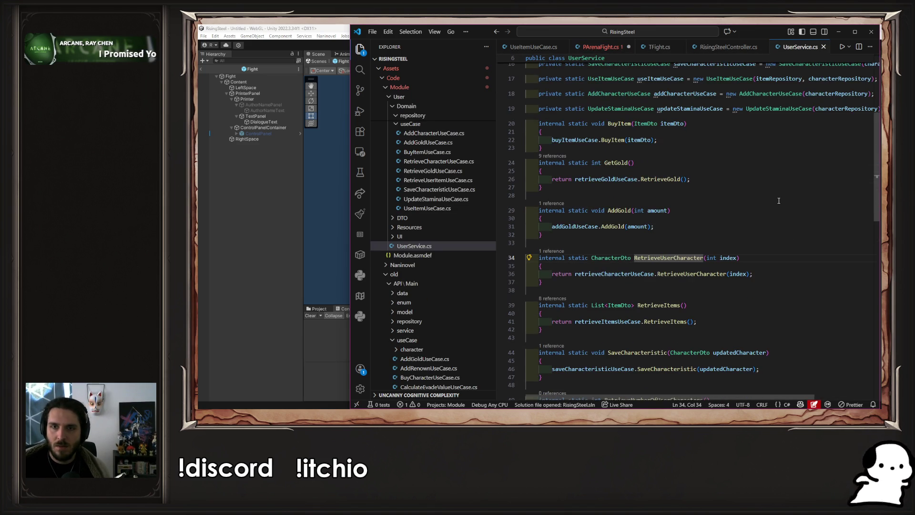
key(alt+Left)
Swap that call for FightService.RetrieveCharacters().owner via autocomplete.
key(Right)
key(Right)
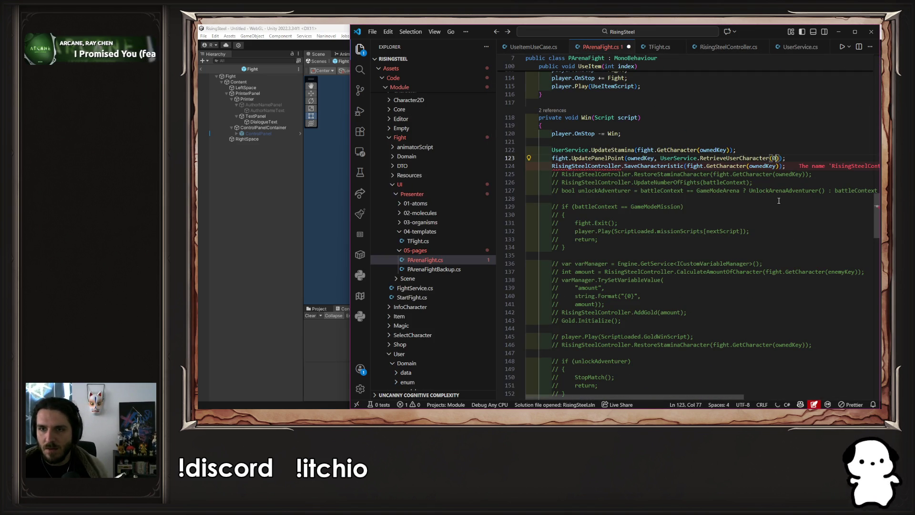
key(ctrl+shift+Left)
key(ctrl+shift+Left)
key(ctrl+shift+Left)
text(Figh)
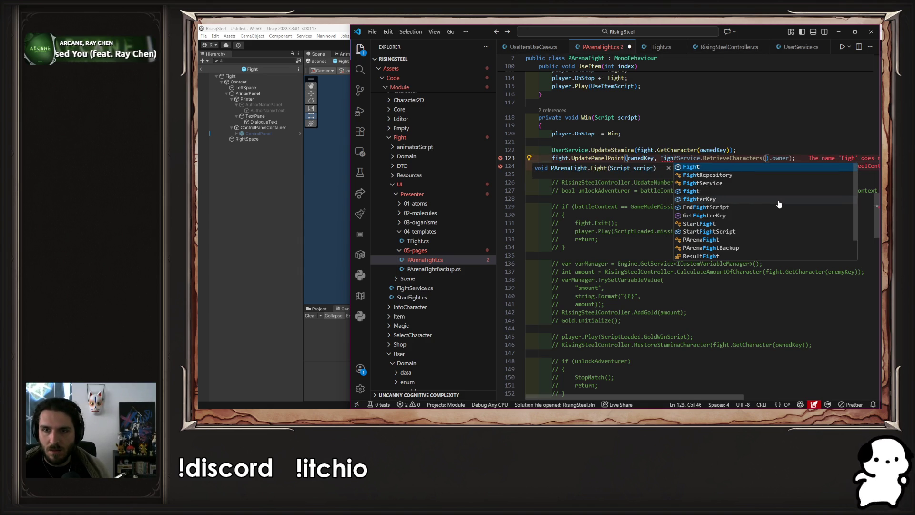
key(Down)
key(Down)
key(Down)
key(Up)
key(Up)
key(Down)
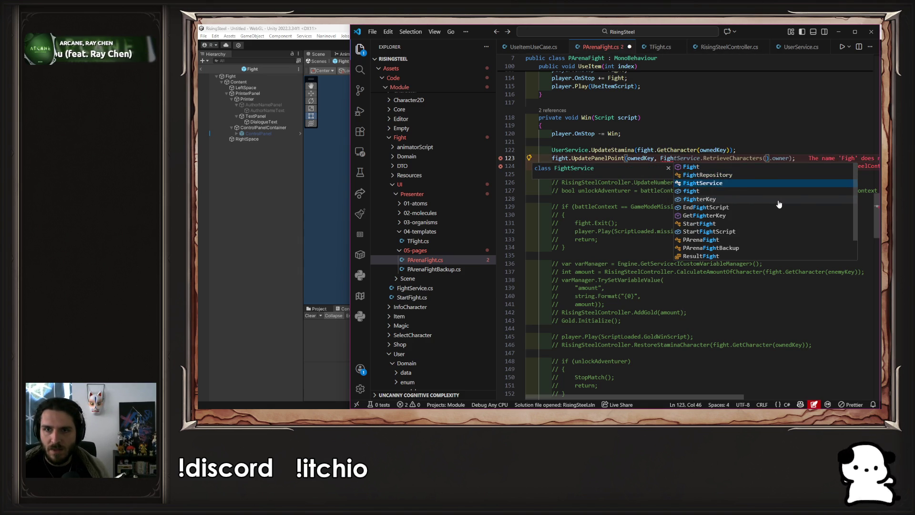
key(Tab)
key(Tab)
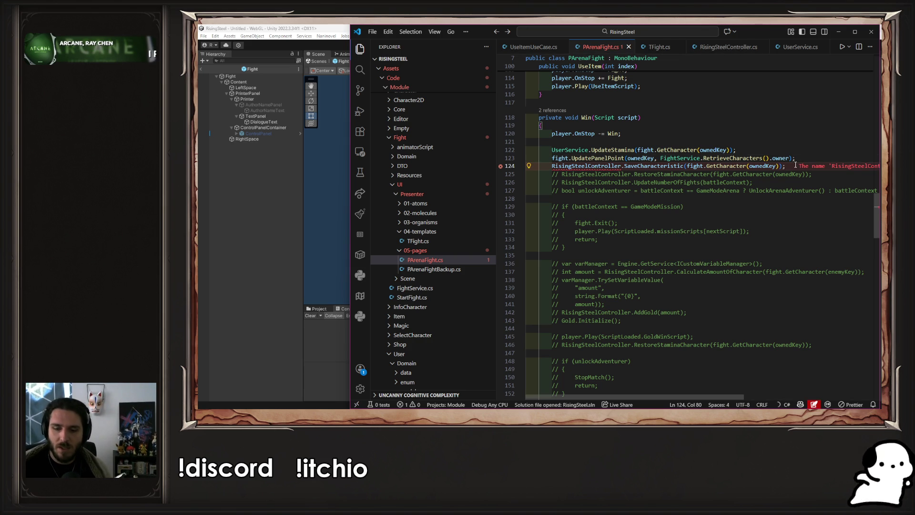
Delete the broken SaveCharacteristic line and follow UpdateStamina into UpdateStaminaUseCase.cs.
key(shift+Home)
key(shift+Home)
key(BackSpace)
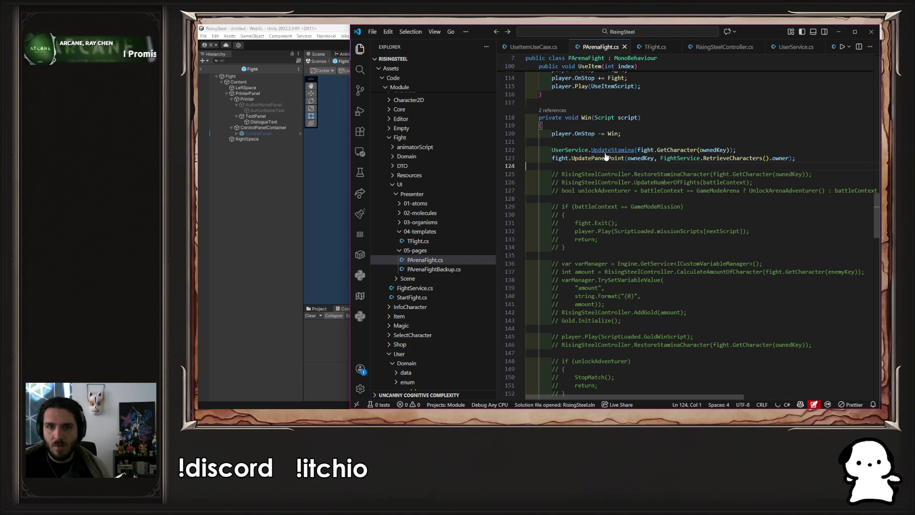
ctrl+click(605, 157)
key(alt+Left)
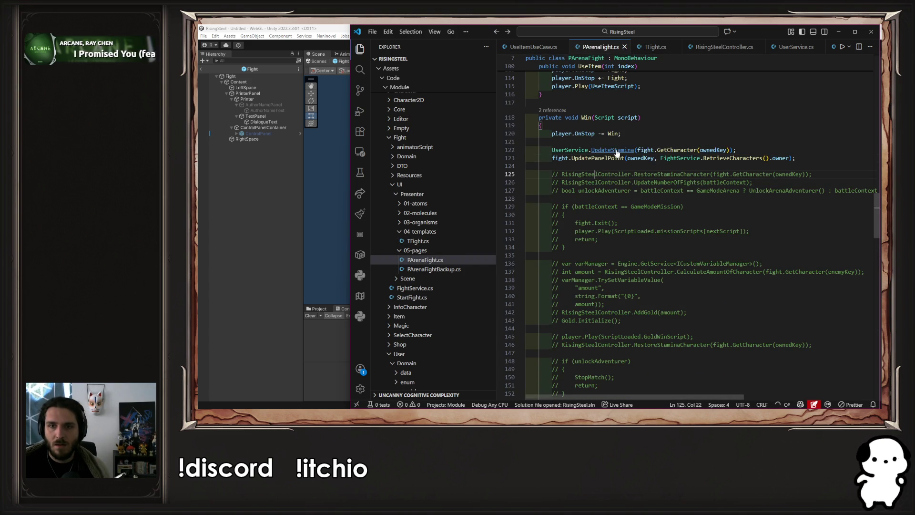
ctrl+click(590, 150)
ctrl+click(624, 166)
Add a line at the top of UpdateStamina fetching the Character from characterRepository by Uuid.
click(646, 189)
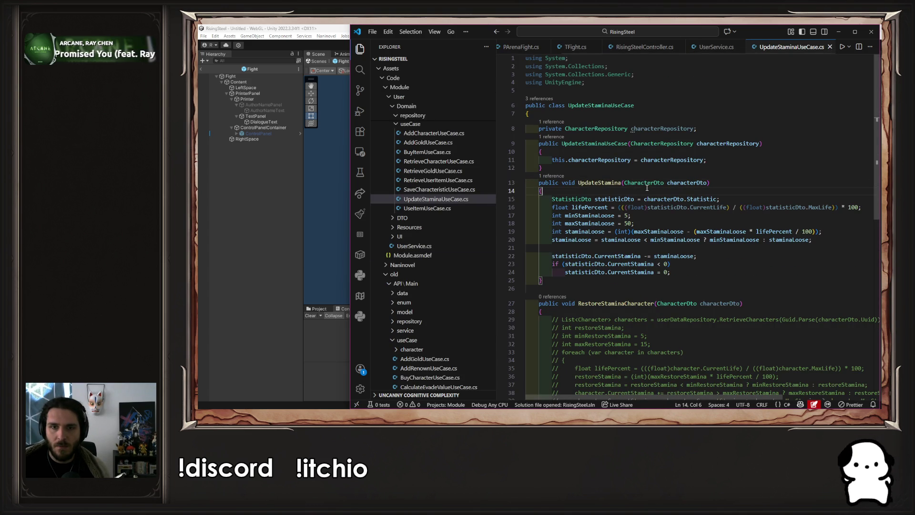
key(Return)
text(Chara)
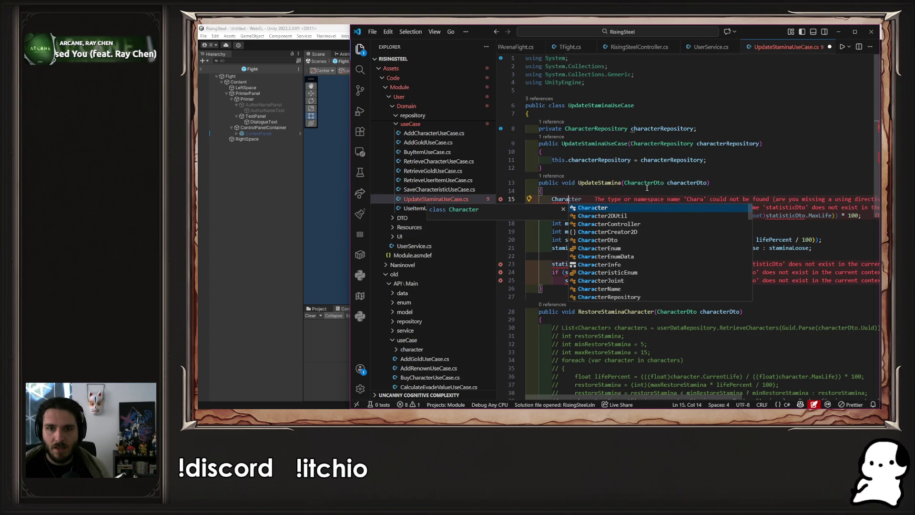
text(cter character = characterRepository.RetrieveUserCharacter(Guid.Parse(characterDto.Uuid));)
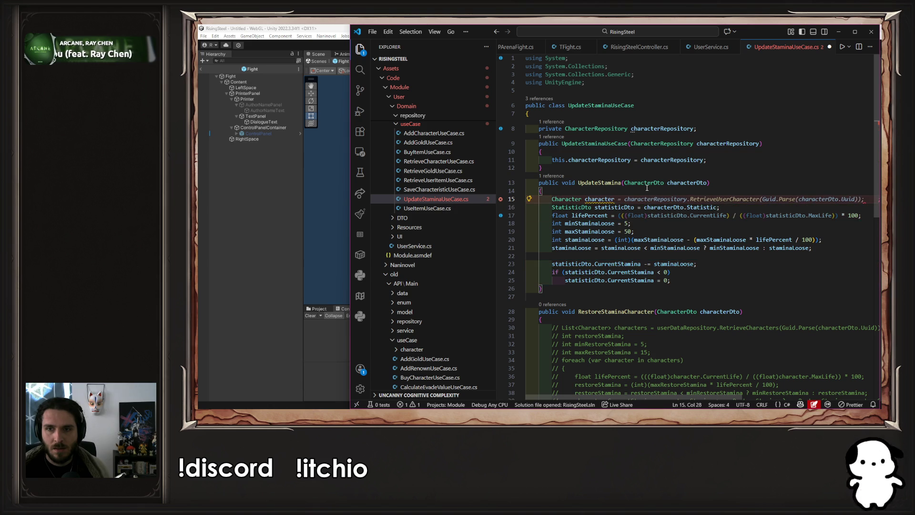
key(Tab)
key(ctrl+Left)
key(ctrl+Left)
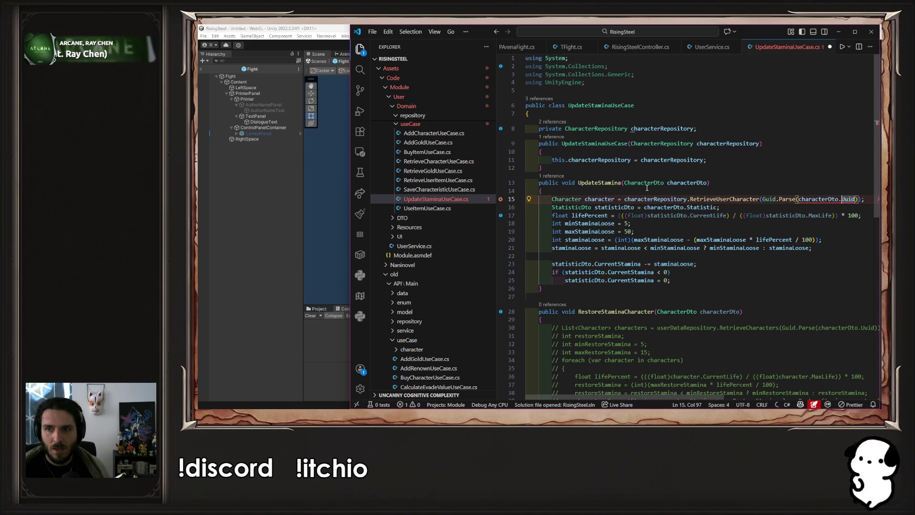
text(.)
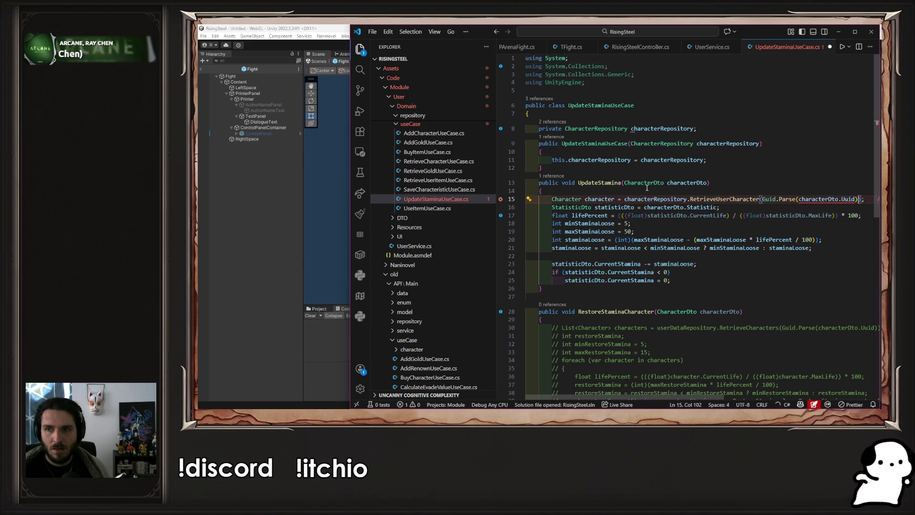
key(ctrl+Left)
key(ctrl+Left)
key(ctrl+Left)
key(BackSpace)
text(()
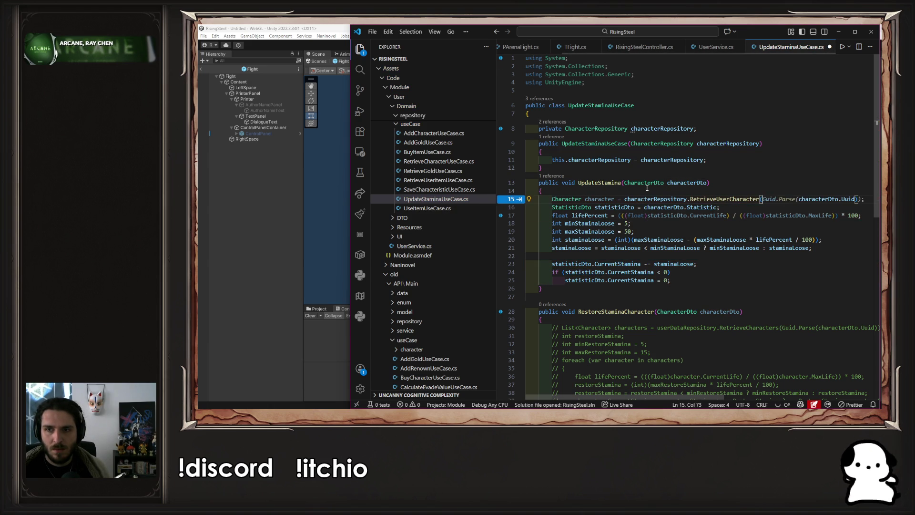
key(ctrl+Delete)
key(ctrl+Delete)
key(ctrl+Delete)
key(Delete)
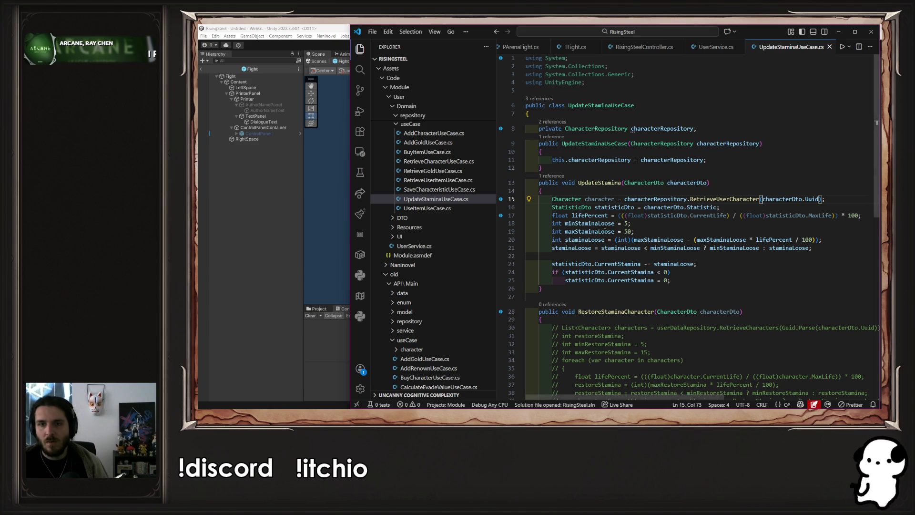
Make line 16 declare a Statistic read from character instead of characterDto.
double_click(606, 199)
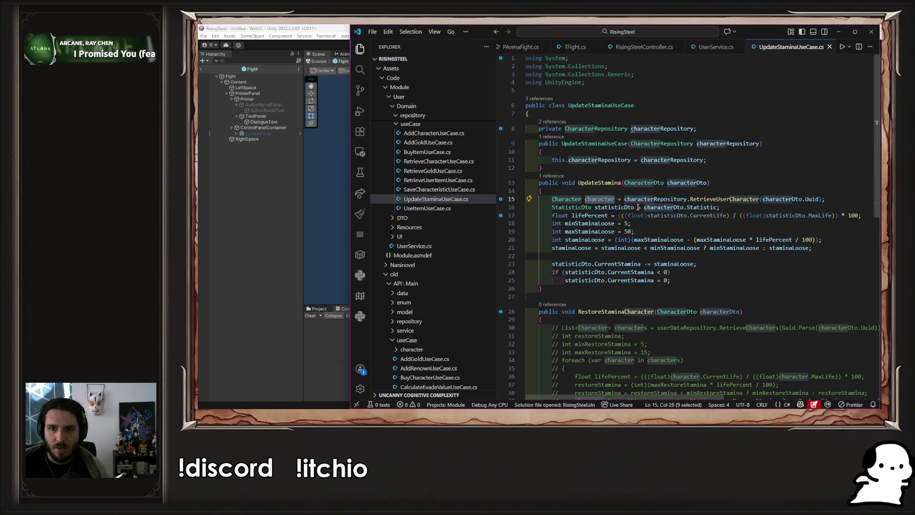
click(581, 208)
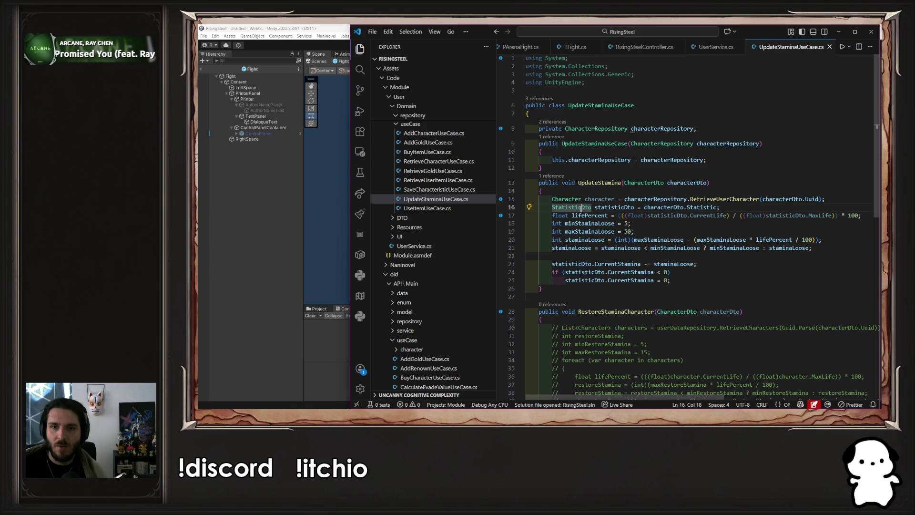
key(Delete)
key(Delete)
key(Delete)
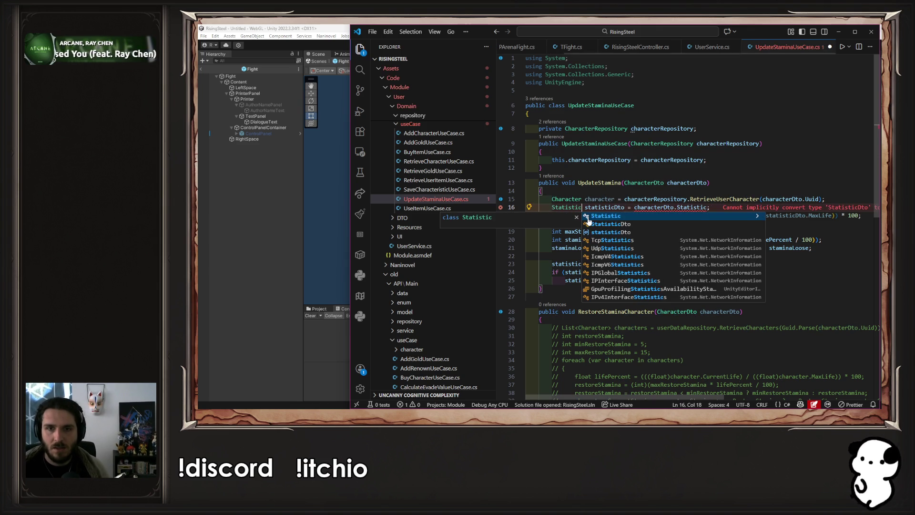
double_click(599, 199)
key(ctrl+c)
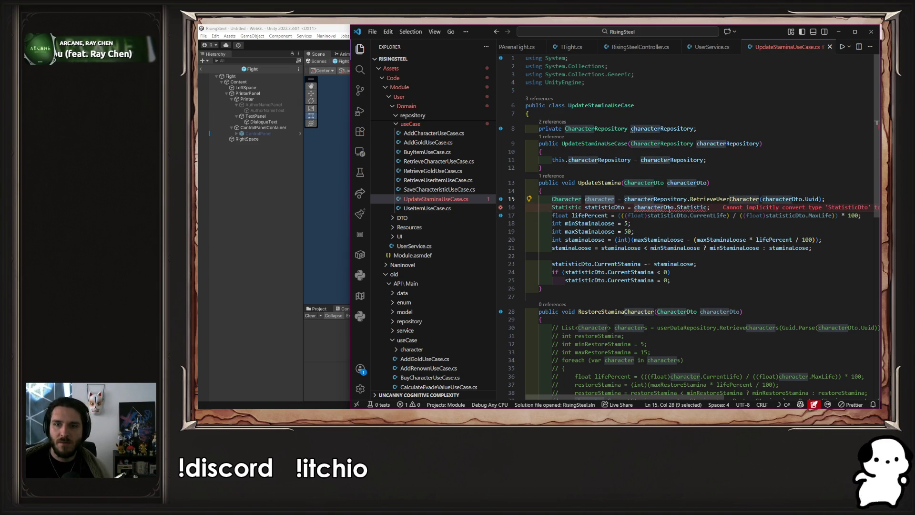
double_click(669, 208)
key(ctrl+v)
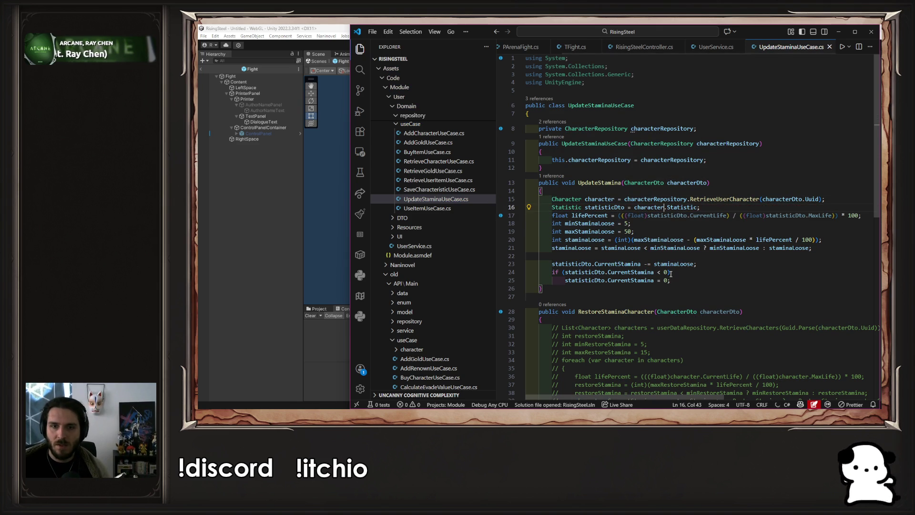
click(572, 264)
click(580, 232)
click(583, 241)
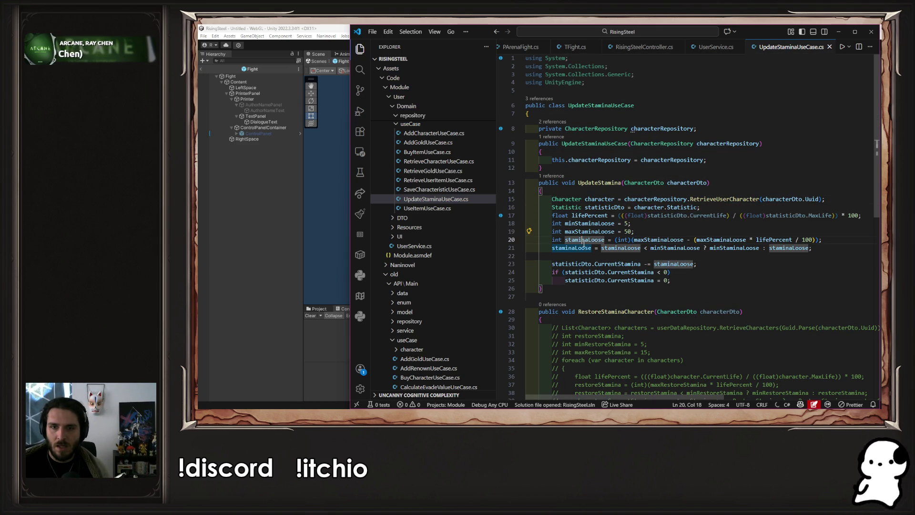
Rename statisticDto to statistic across lines 16–25 and save UpdateStaminaUseCase.cs.
double_click(595, 207)
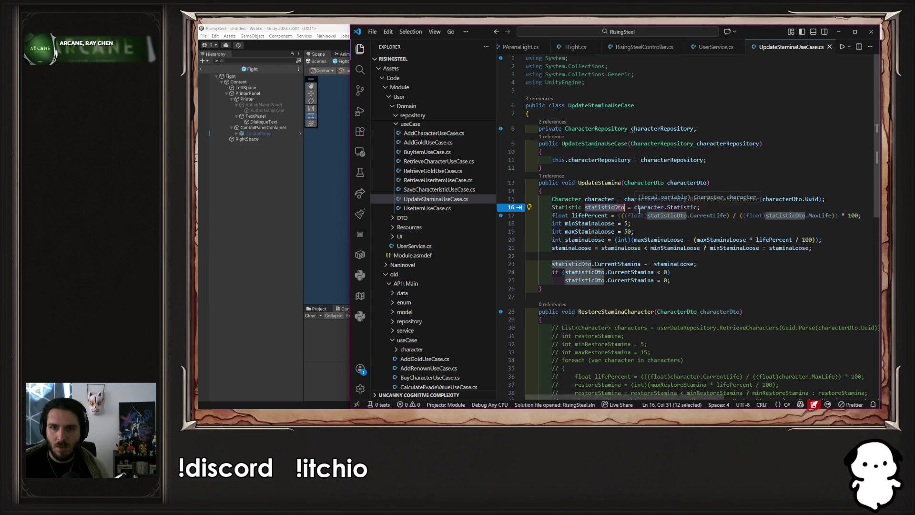
key(Right)
key(BackSpace)
key(BackSpace)
key(BackSpace)
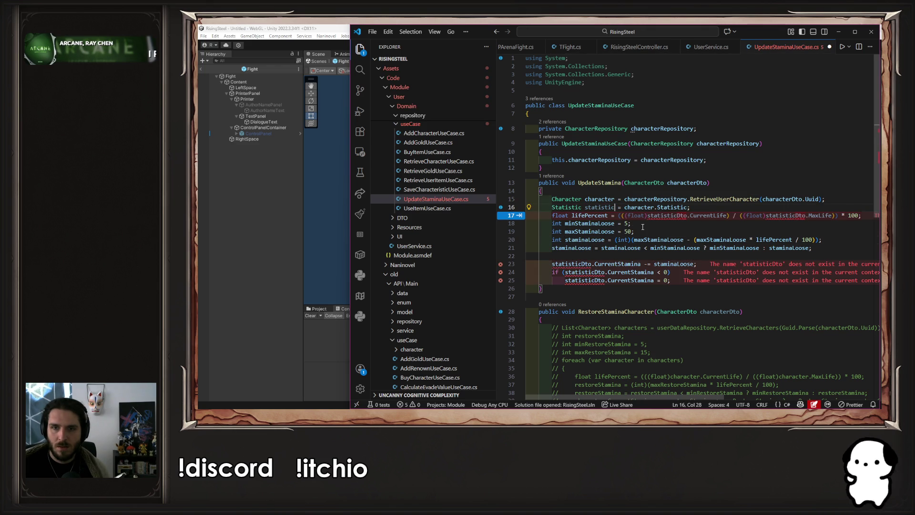
key(Tab)
key(Tab)
key(BackSpace)
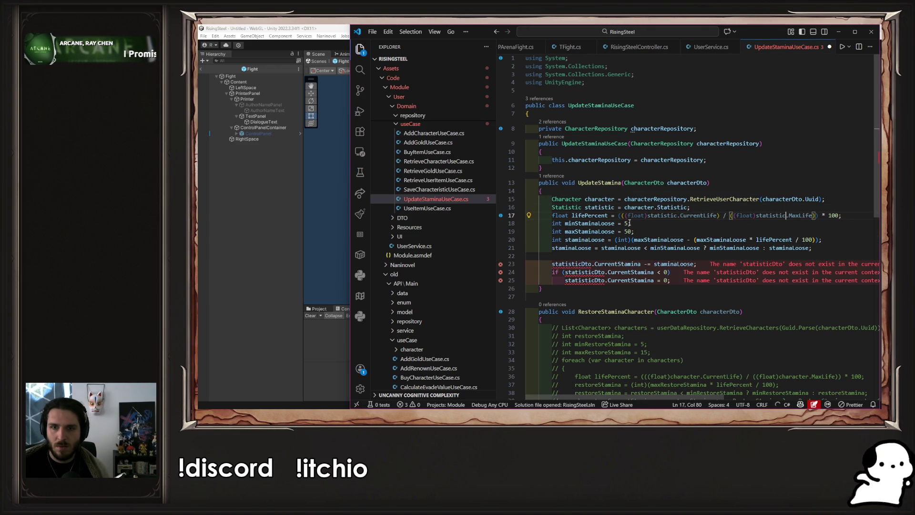
key(Tab)
key(Tab)
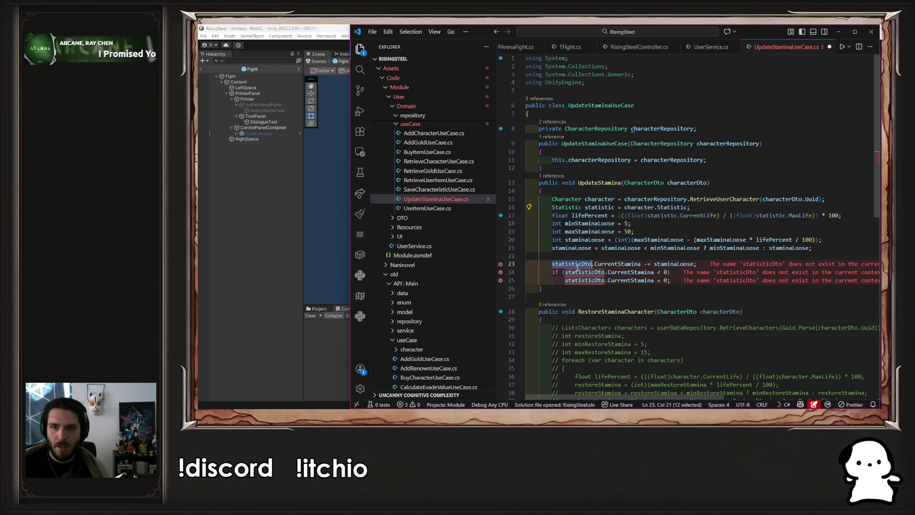
key(Tab)
key(Tab)
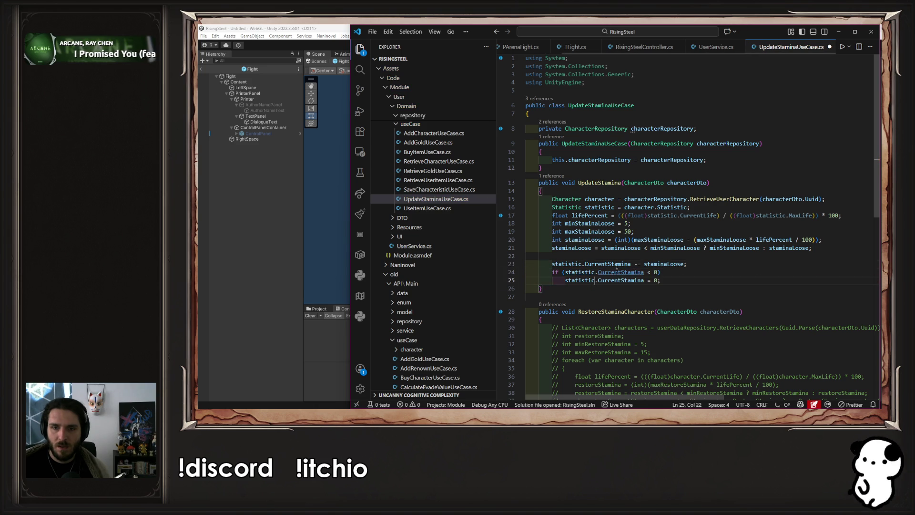
key(ctrl+s)
click(689, 253)
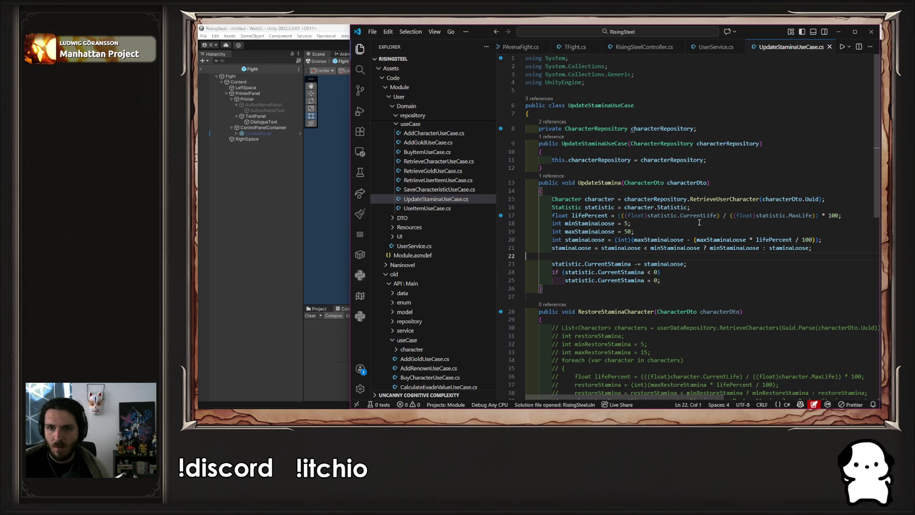
Recompile in Unity, enter Play mode, and launch the arena fight from a new game.
mouse_move(717, 215)
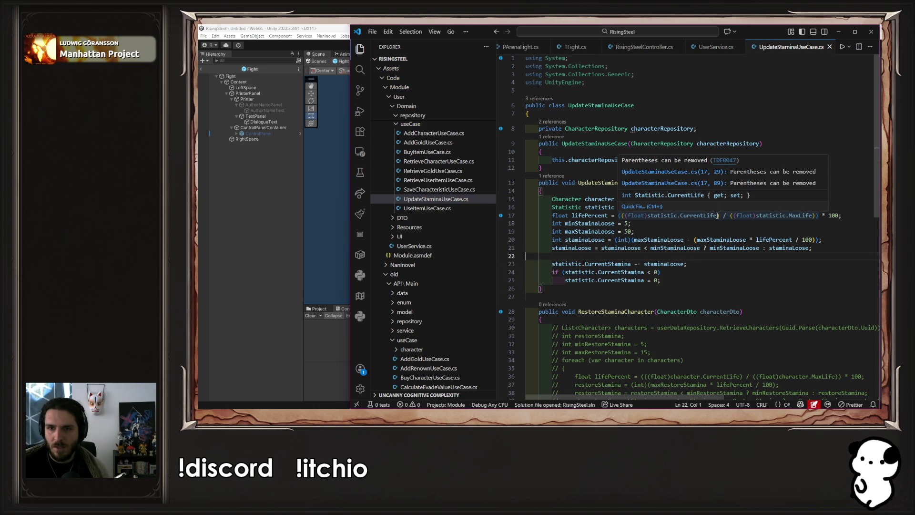
click(312, 237)
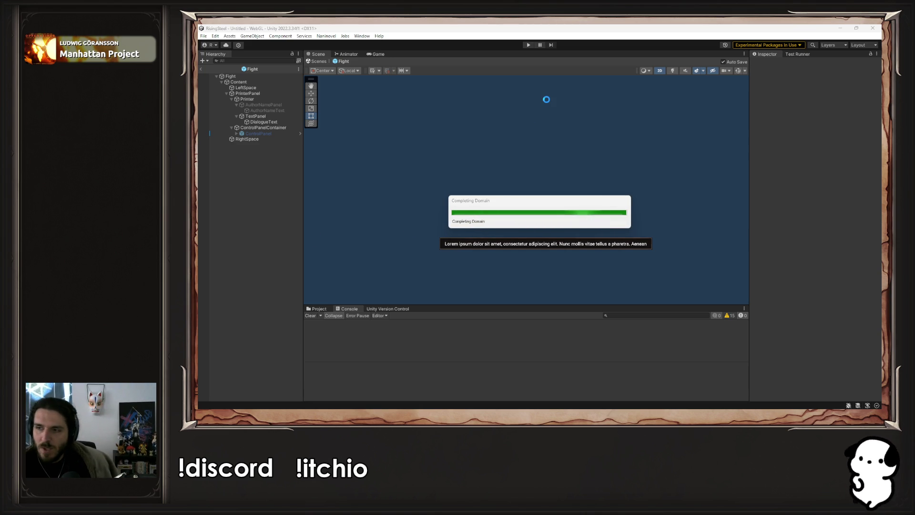
click(527, 45)
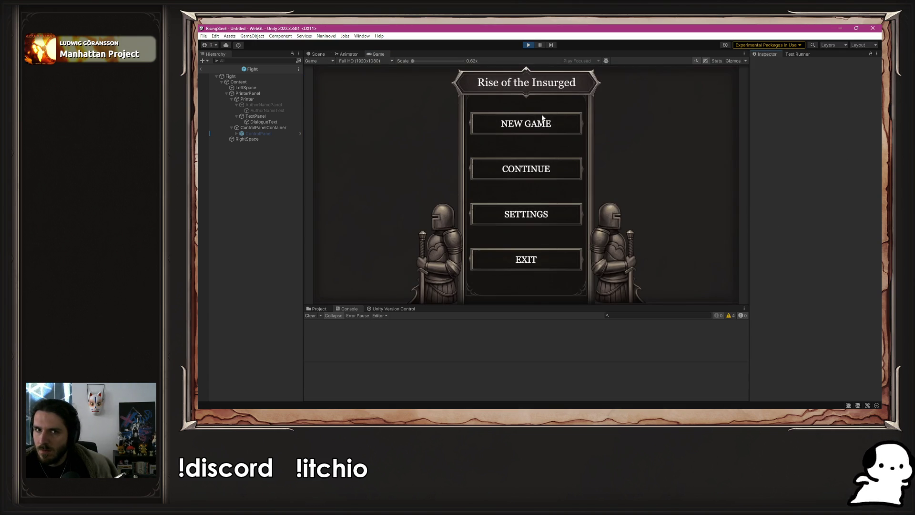
click(541, 124)
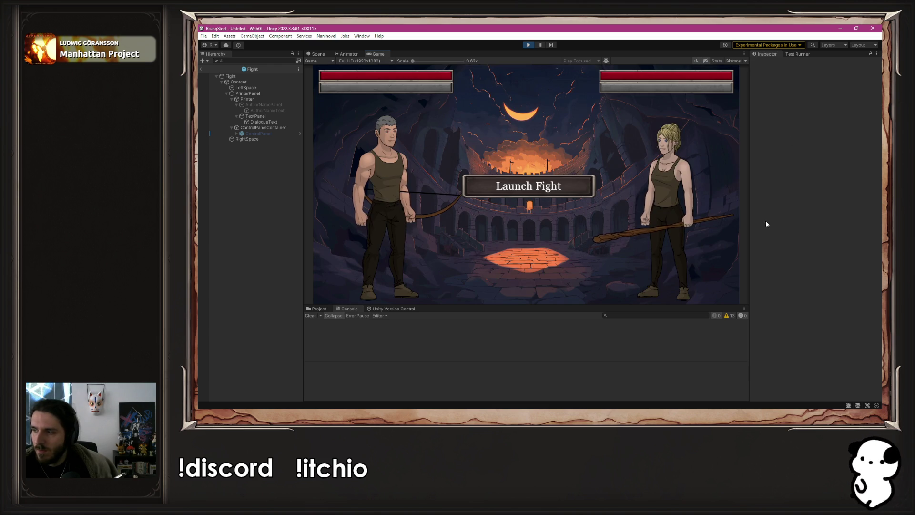
click(570, 194)
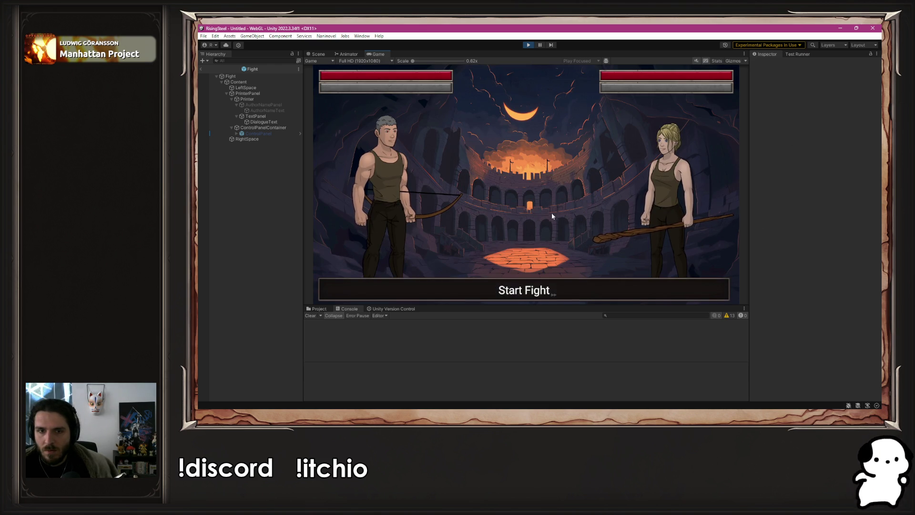
Attack Yselda repeatedly and heal Aldrik with the Chicken item.
click(515, 296)
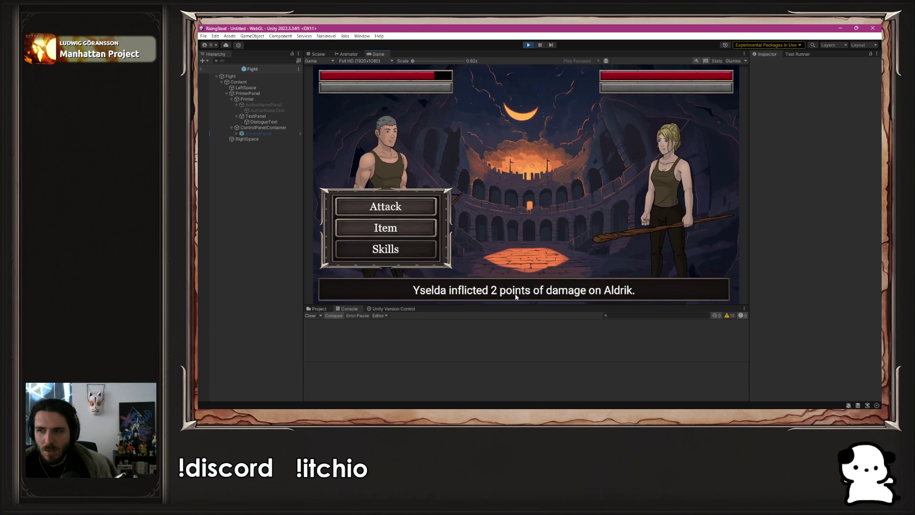
click(403, 212)
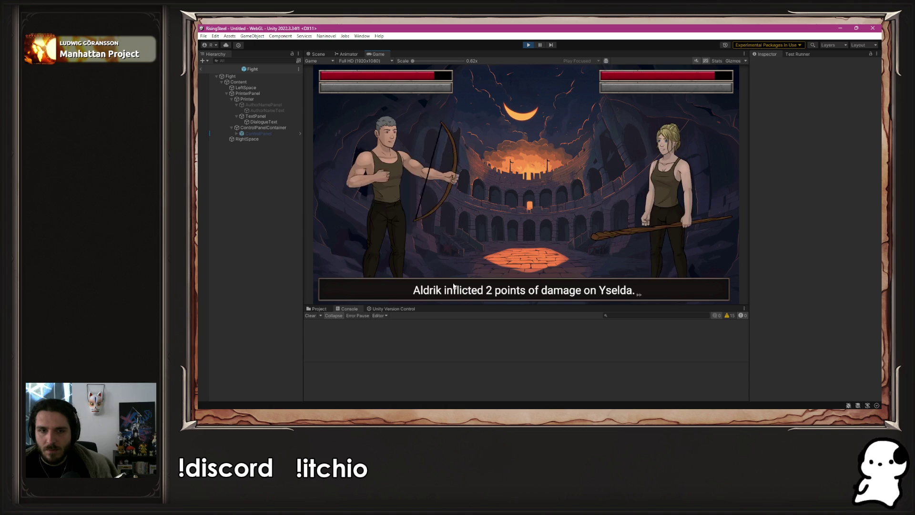
click(403, 213)
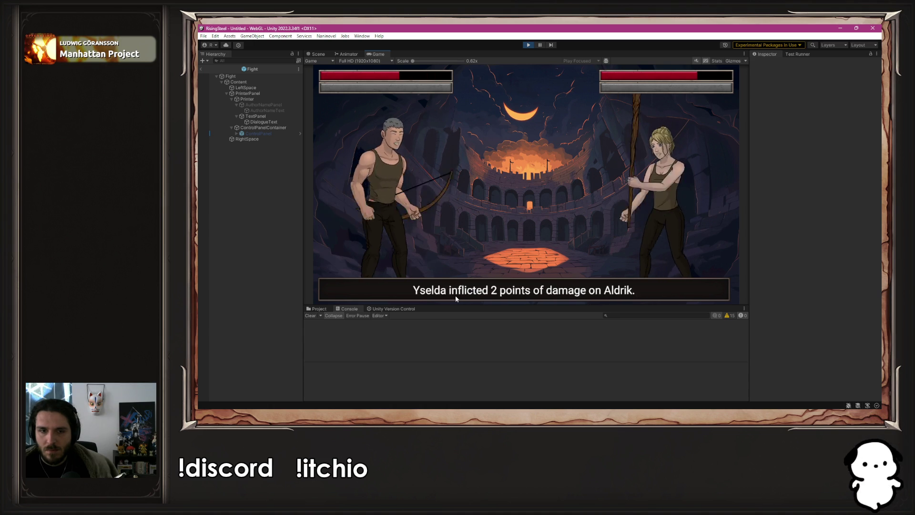
click(396, 214)
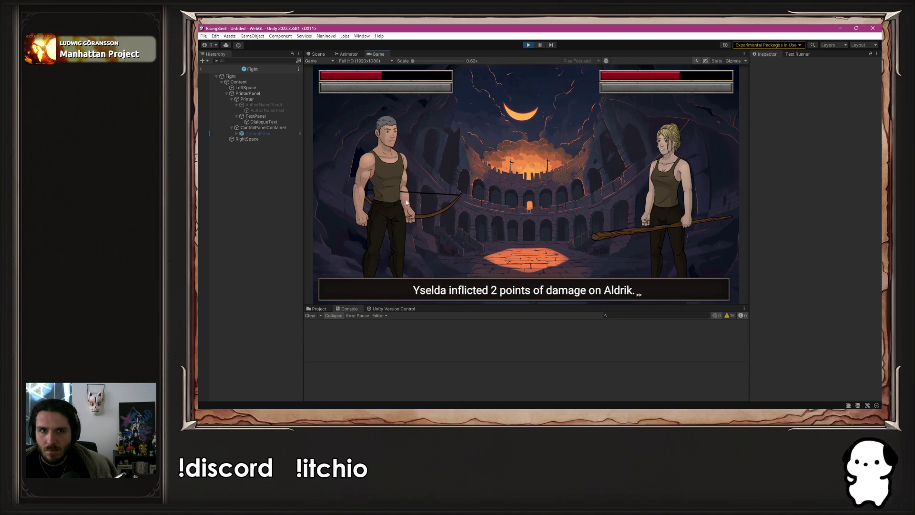
click(413, 211)
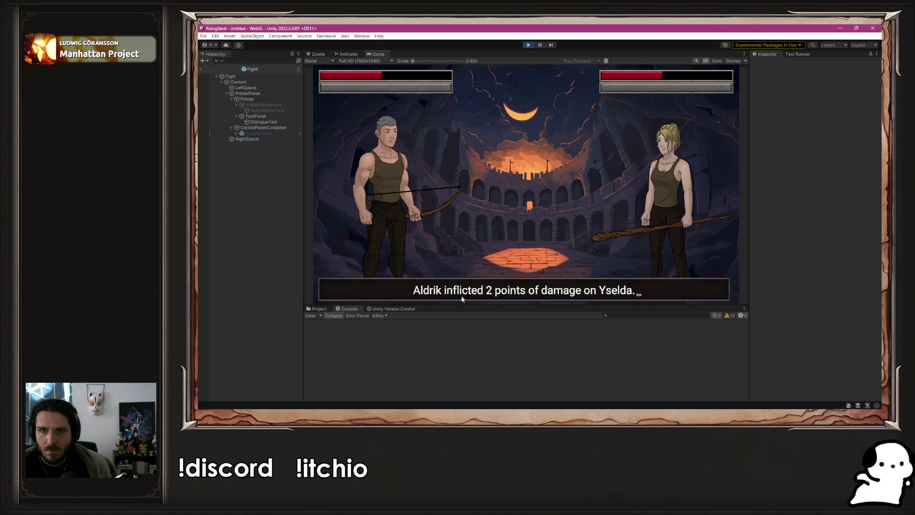
click(424, 231)
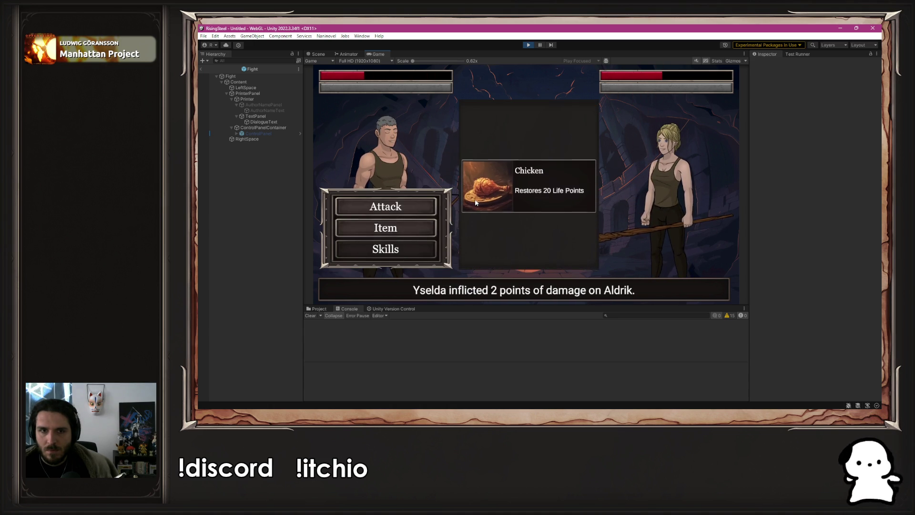
click(524, 191)
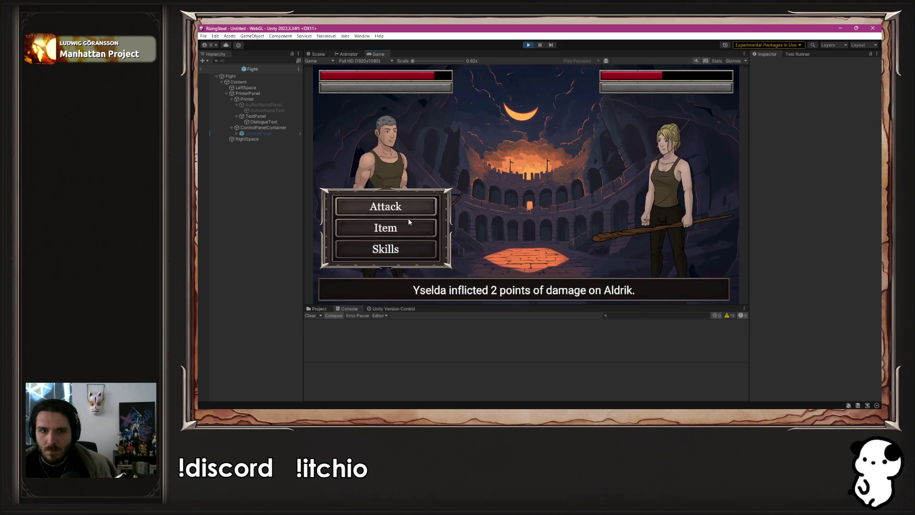
Keep attacking until Yselda is defeated, then stop Play mode and return to the code.
click(396, 203)
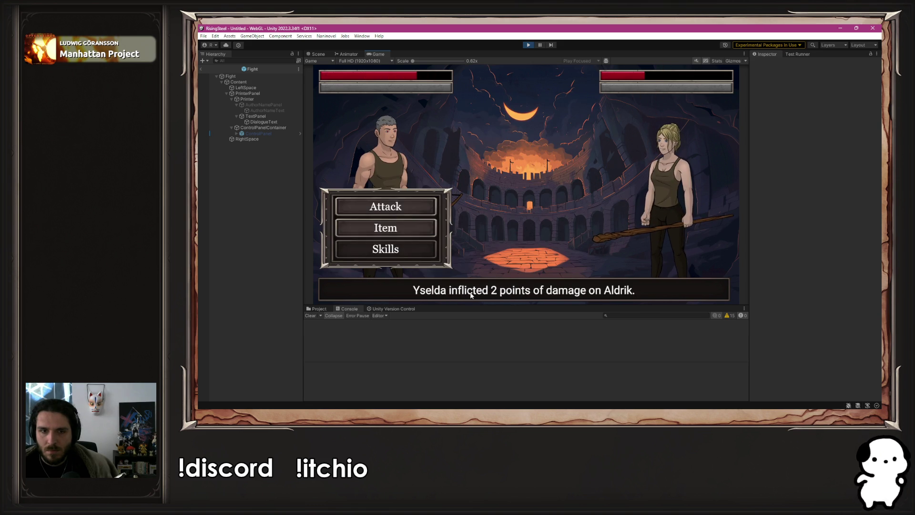
click(409, 206)
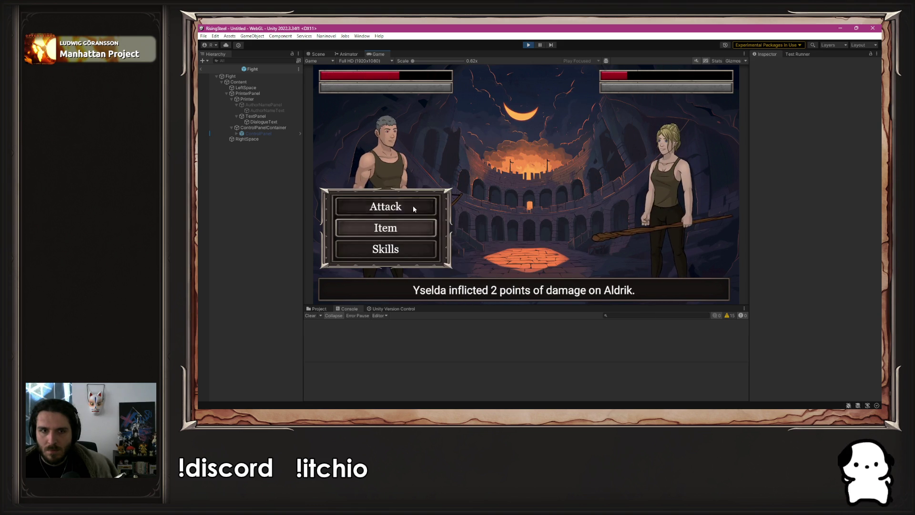
click(413, 205)
click(400, 205)
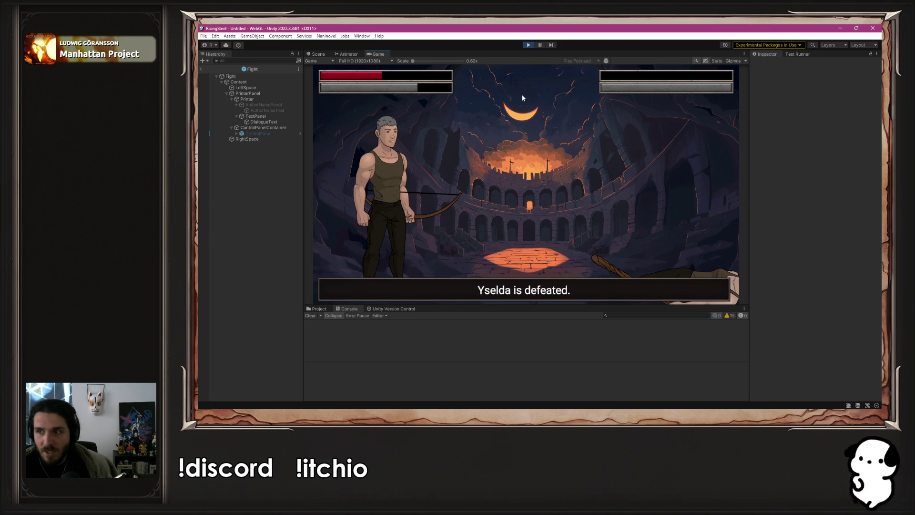
key(ctrl+p)
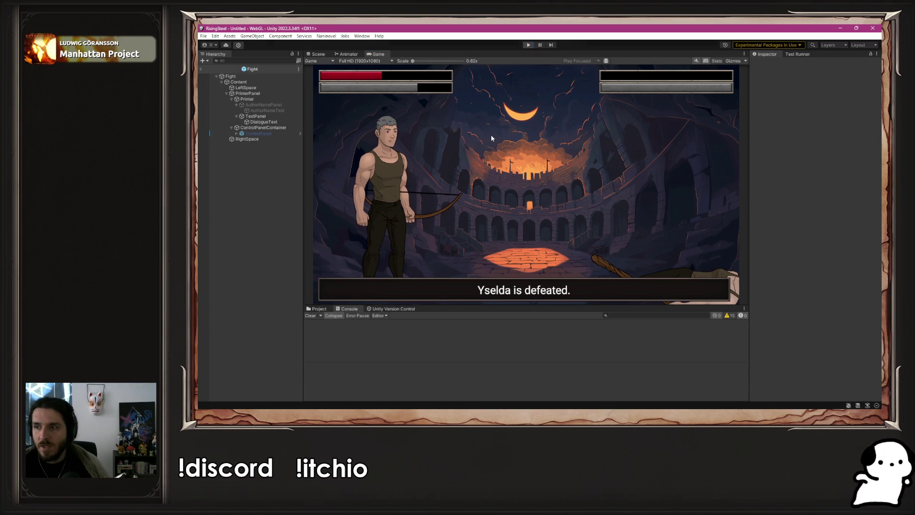
key(alt+Tab)
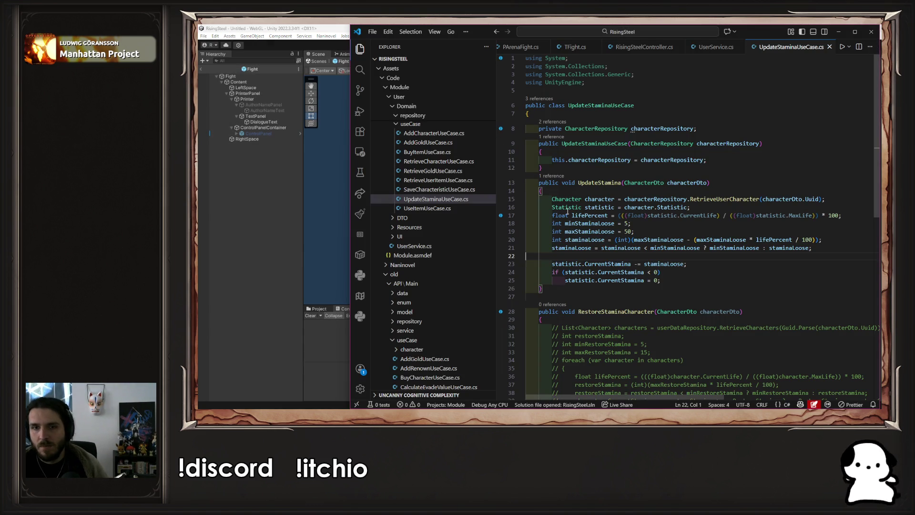
Review PArenaFight.cs's Win method, where UserService.UpdateStamina is called (lines 118–125).
click(520, 47)
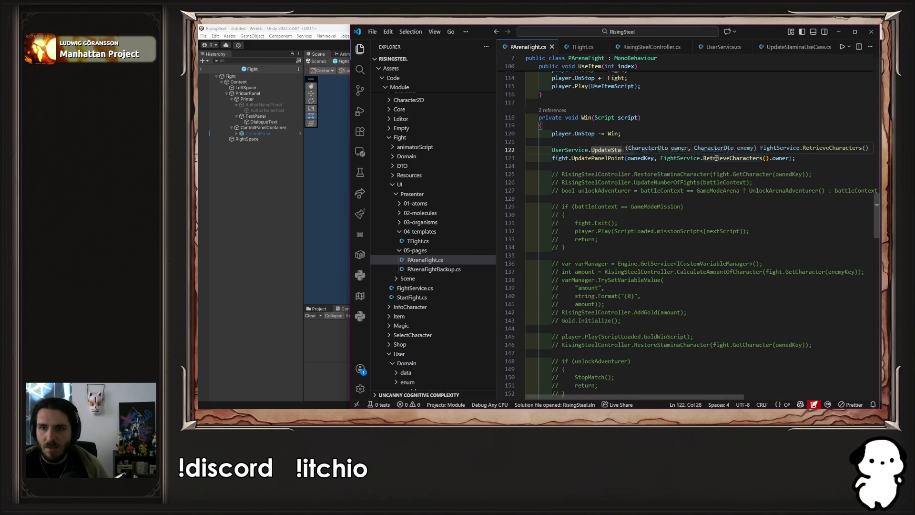
drag(719, 159, 745, 161)
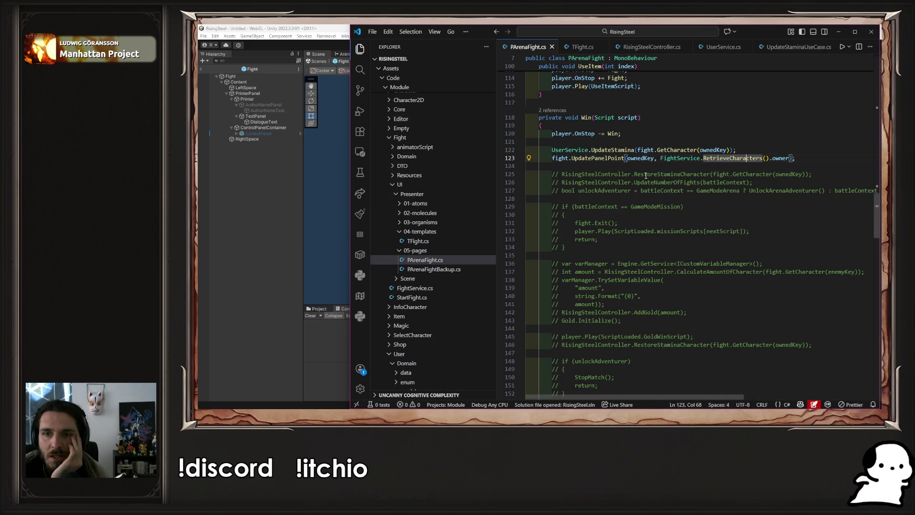
drag(645, 175, 674, 175)
click(753, 175)
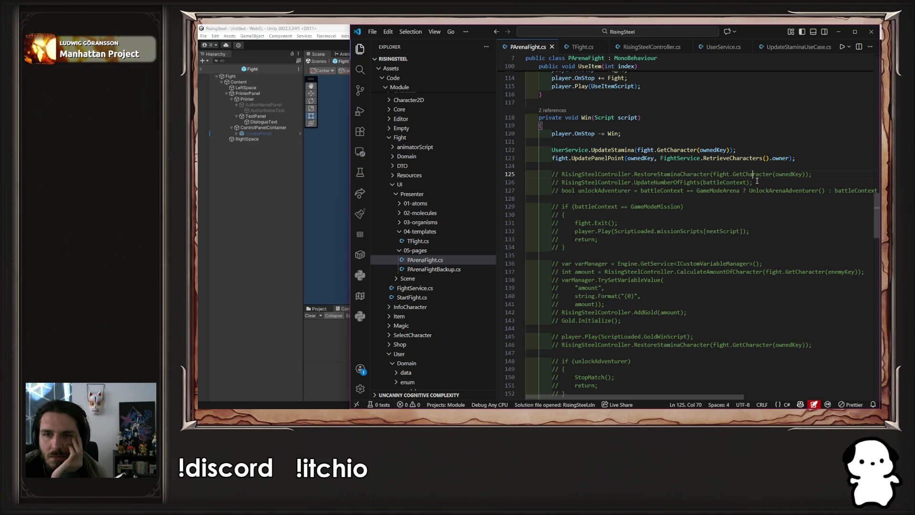
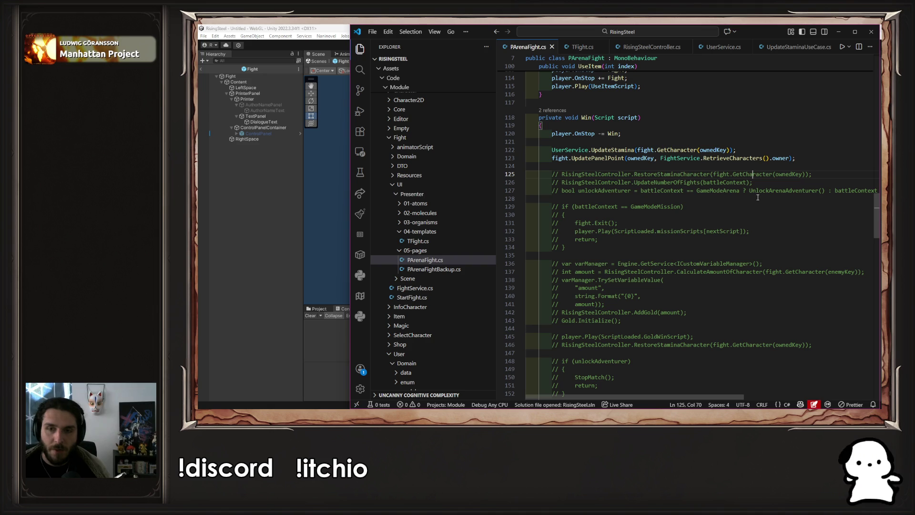
Uncomment line 125's RestoreStaminaCharacter call and call it on UserService instead of RisingSteelController.
key(ctrl+slash)
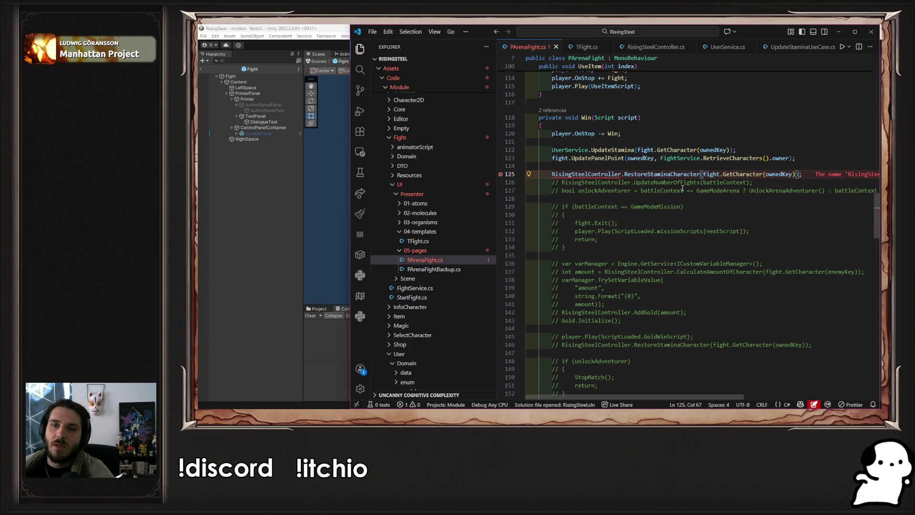
double_click(571, 150)
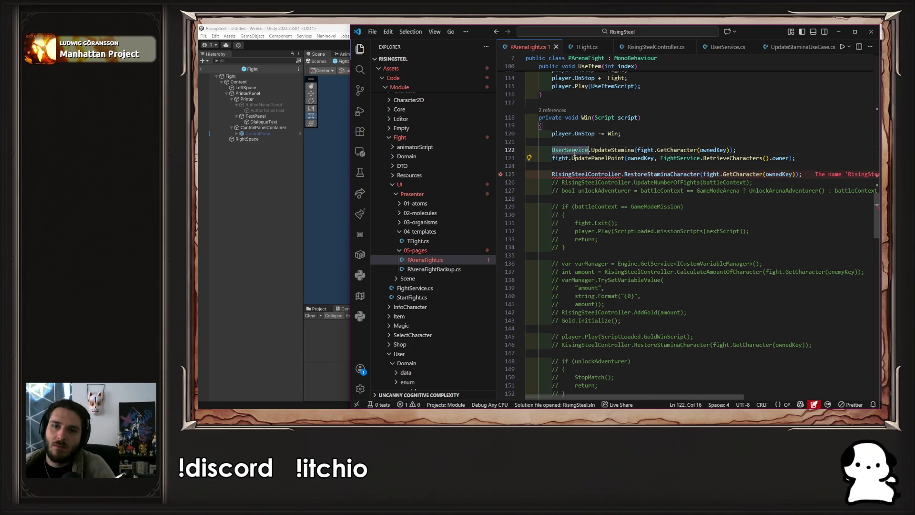
key(ctrl+c)
double_click(579, 174)
key(ctrl+v)
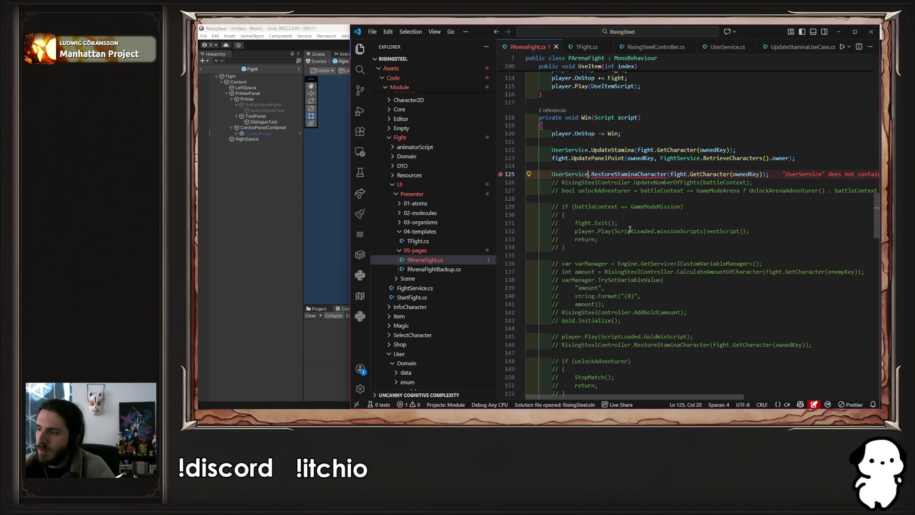
Generate the missing RestoreStaminaCharacter method stub in UserService via Quick Fix.
mouse_move(628, 175)
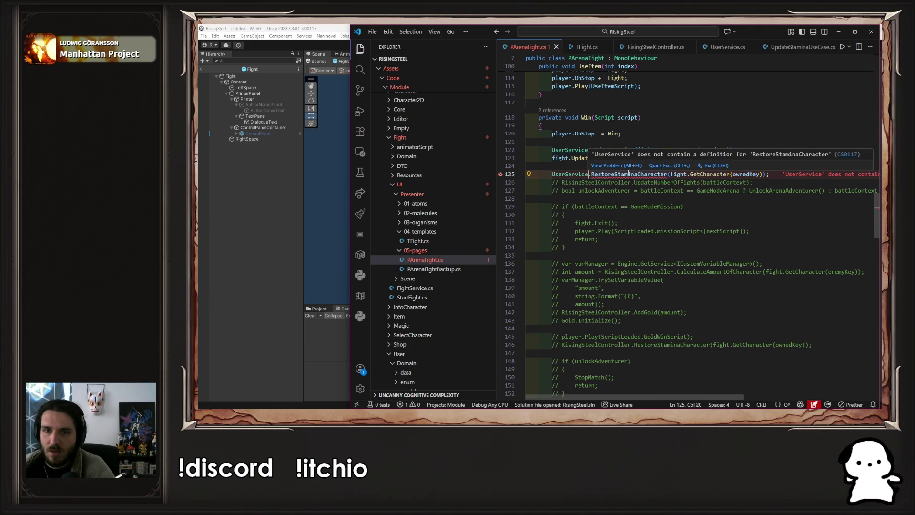
click(666, 167)
click(672, 188)
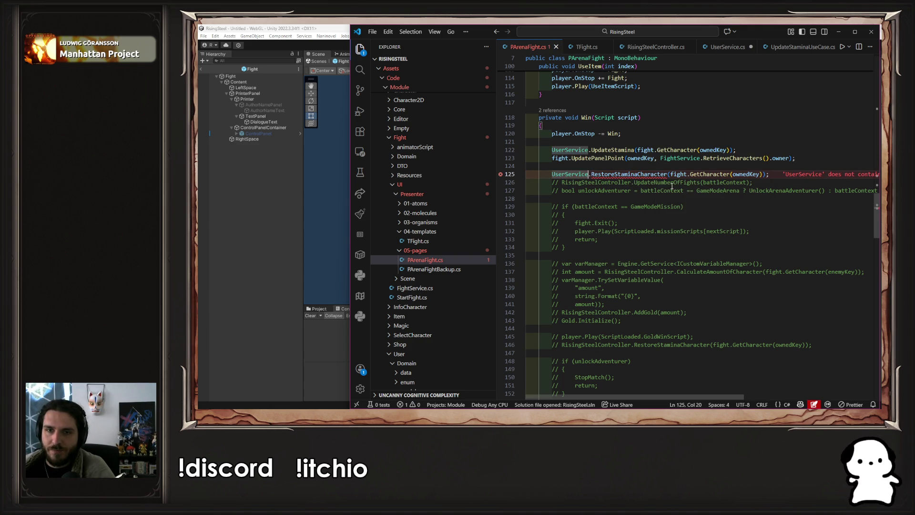
Inspect the generated stub in UserService and the methods available in UpdateStaminaUseCase.cs.
ctrl+click(646, 174)
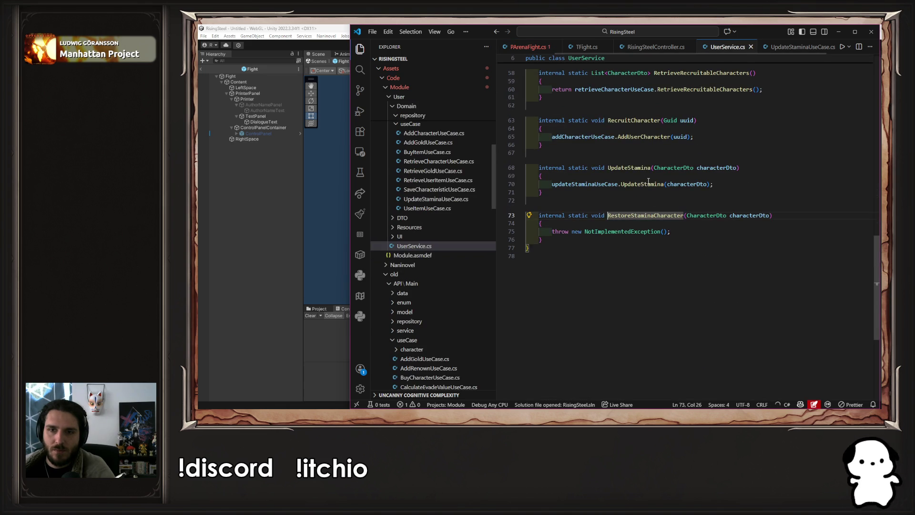
key(Down)
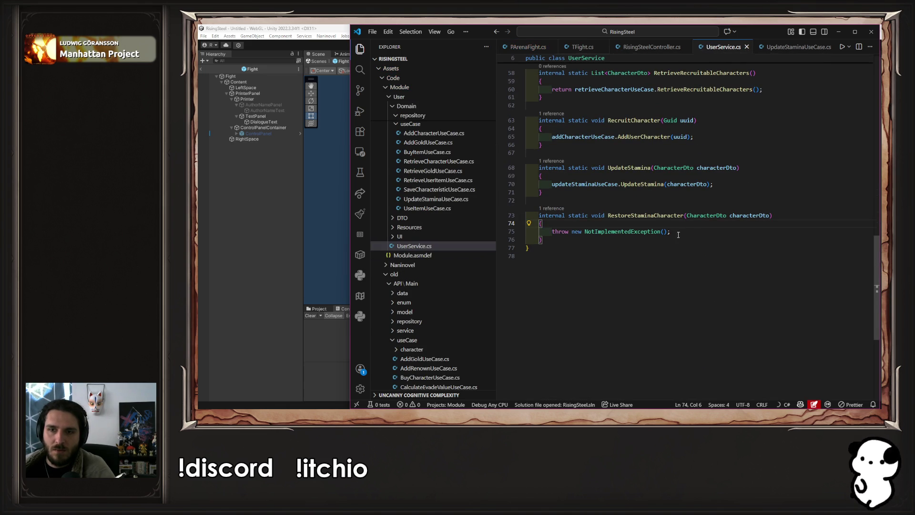
scroll(467, 256, down, 10)
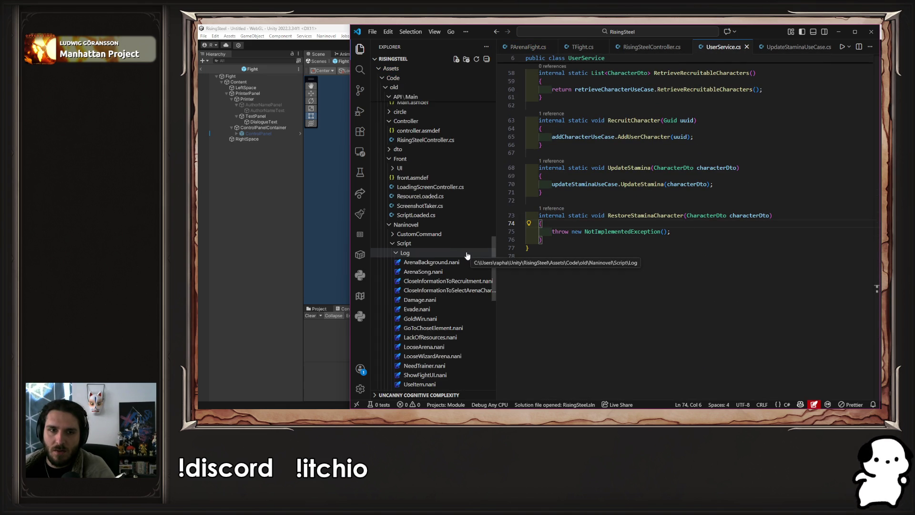
scroll(467, 255, up, 10)
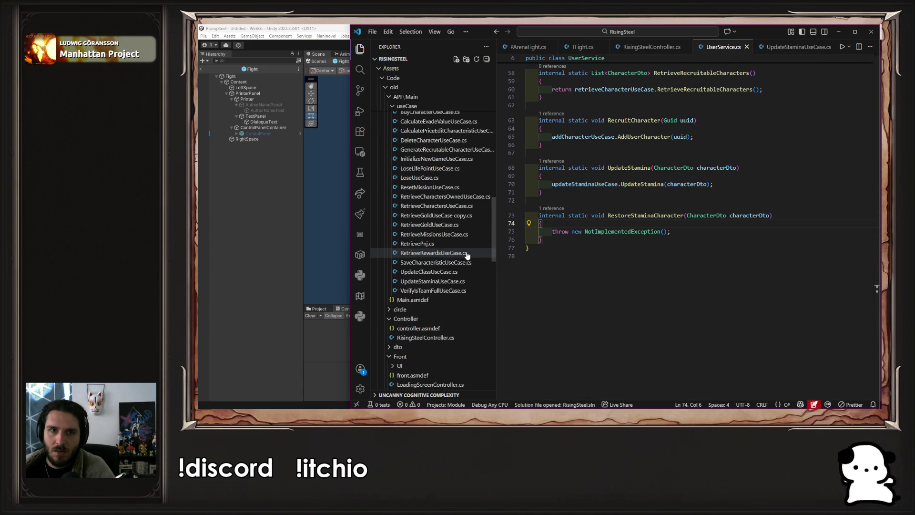
scroll(466, 255, up, 3)
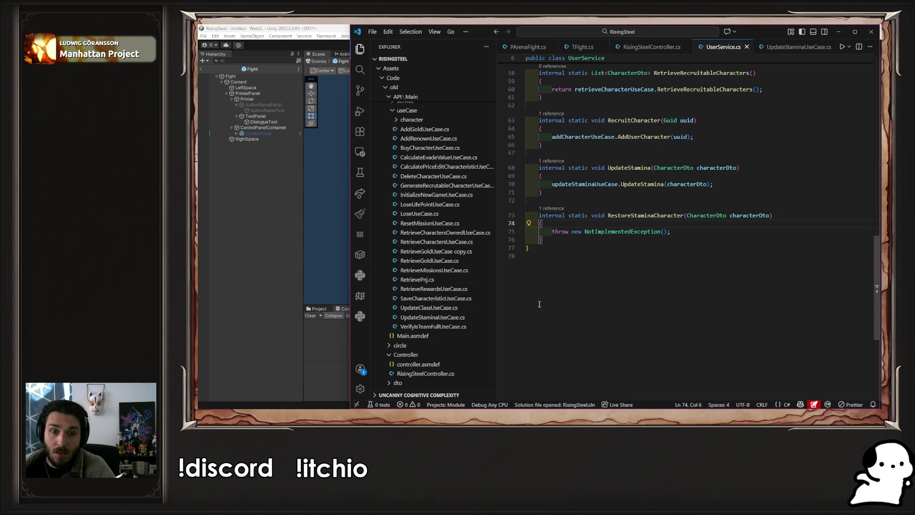
click(765, 48)
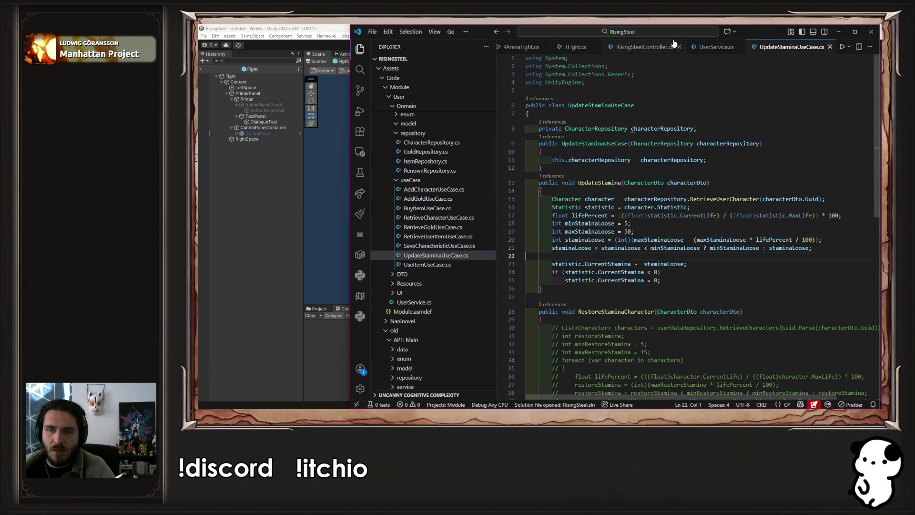
Replace the stub's throw with updateStaminaUseCase.RestoreStaminaCharacter(characterDto) and save UserService.cs.
click(706, 46)
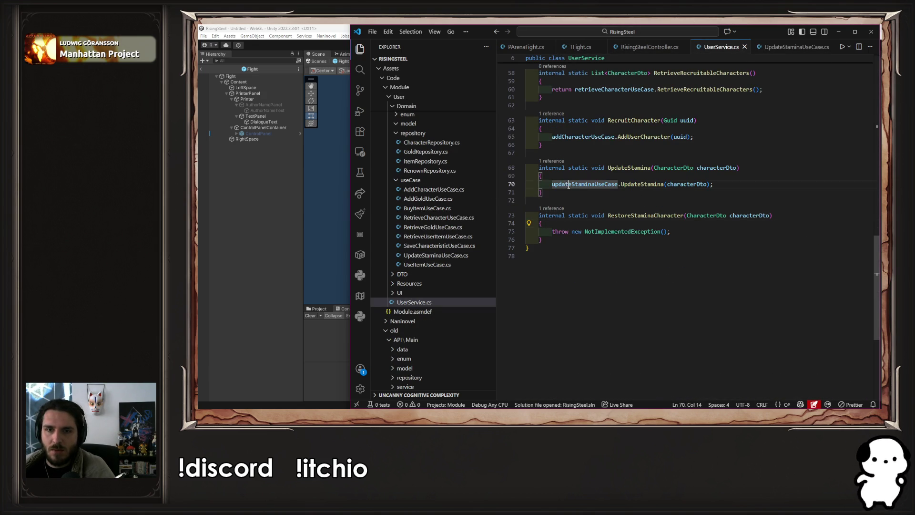
key(ctrl+c)
click(693, 232)
key(shift+Home)
key(BackSpace)
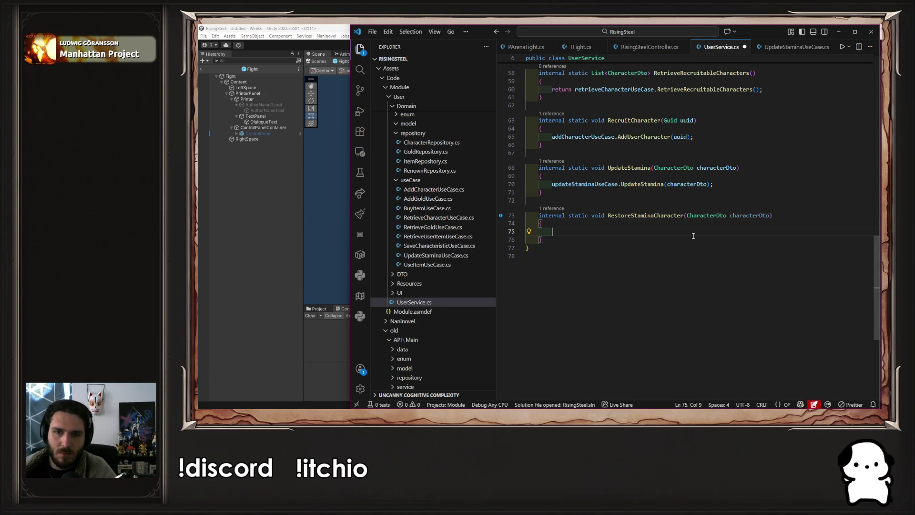
key(ctrl+v)
key(Tab)
key(ctrl+s)
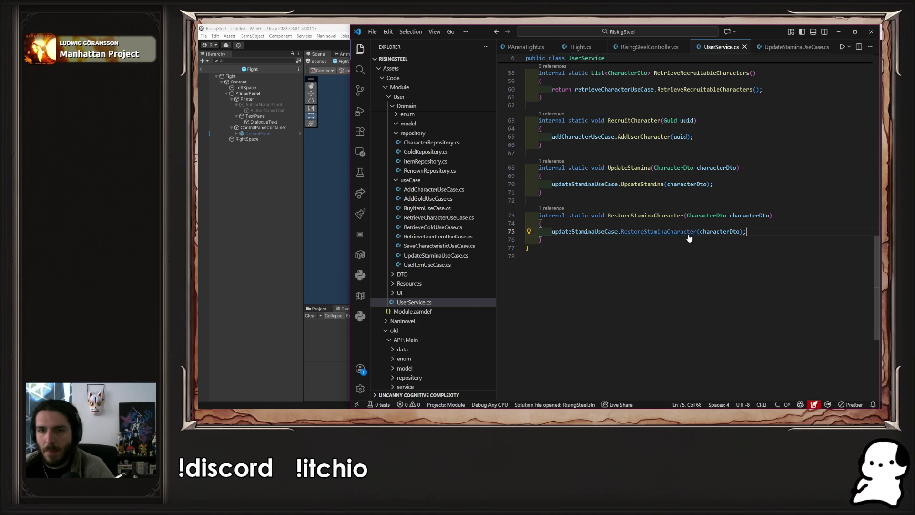
Go to the RestoreStaminaCharacter definition in UpdateStaminaUseCase.cs.
click(688, 232)
ctrl+click(688, 235)
scroll(591, 277, down, 3)
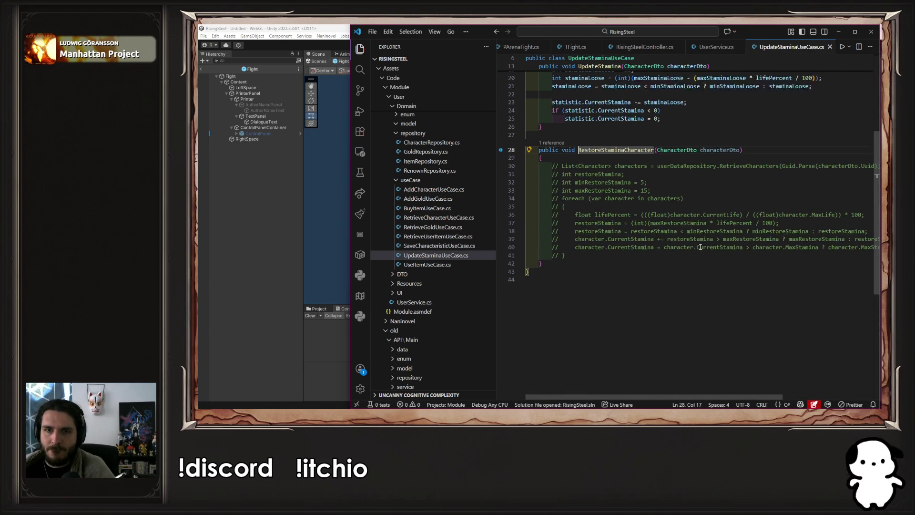
Uncomment the method body and make it call characterRepository.RetrieveUserCharacter instead of userDataRepository.RetrieveCharacters.
drag(591, 277, 553, 183)
key(ctrl+slash)
scroll(667, 238, up, 2)
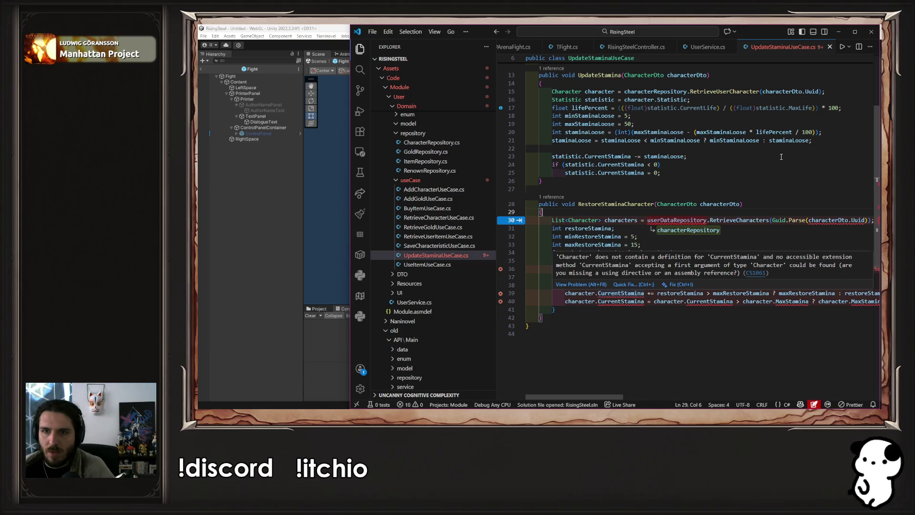
double_click(679, 220)
text(characterRepository)
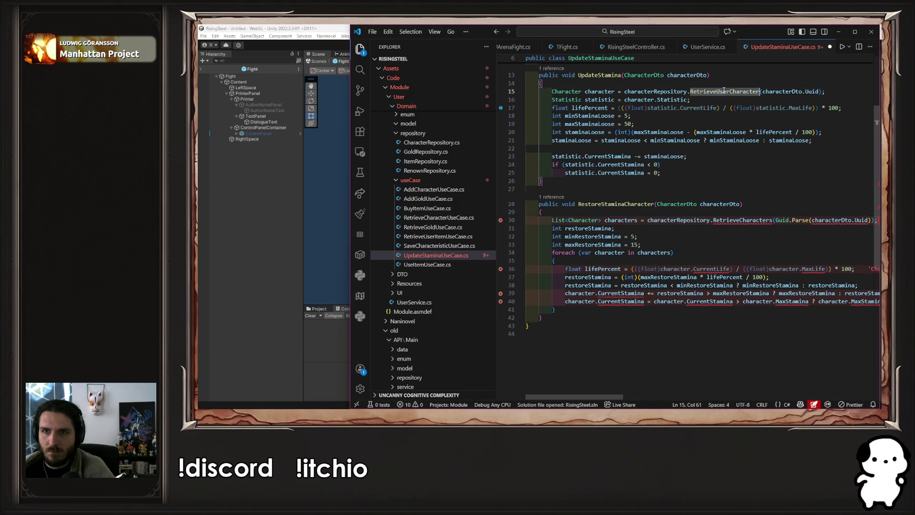
drag(540, 211, 772, 220)
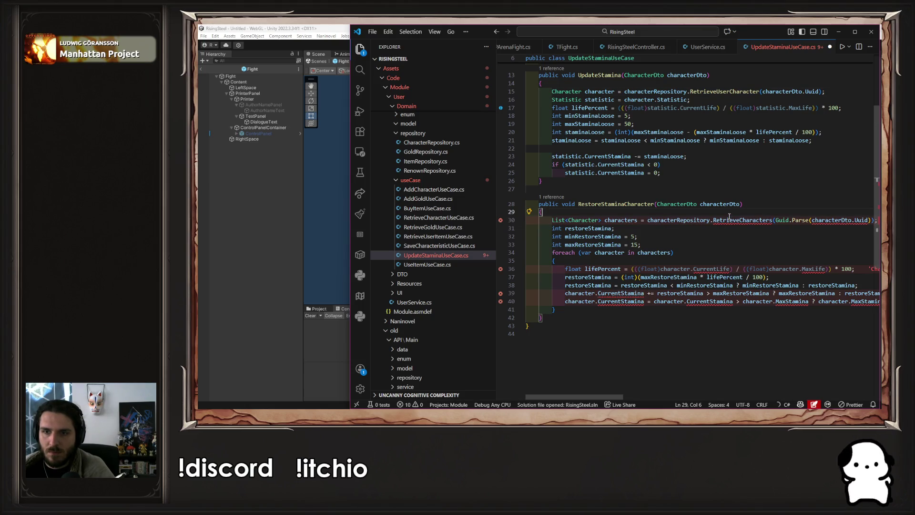
double_click(742, 220)
text(RetrieveUserCharacter)
Drop the Guid.Parse wrapper so characterDto.Uuid is passed directly, then save.
click(645, 357)
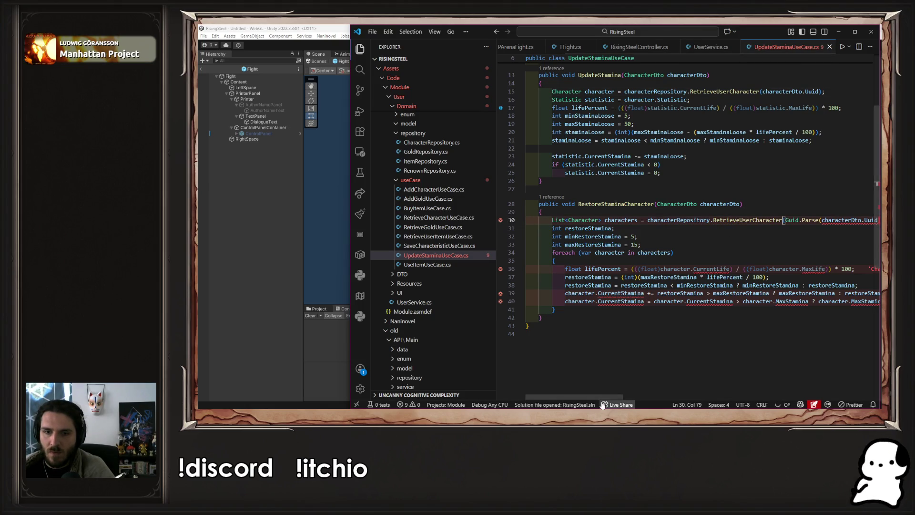
drag(575, 396, 631, 396)
click(674, 214)
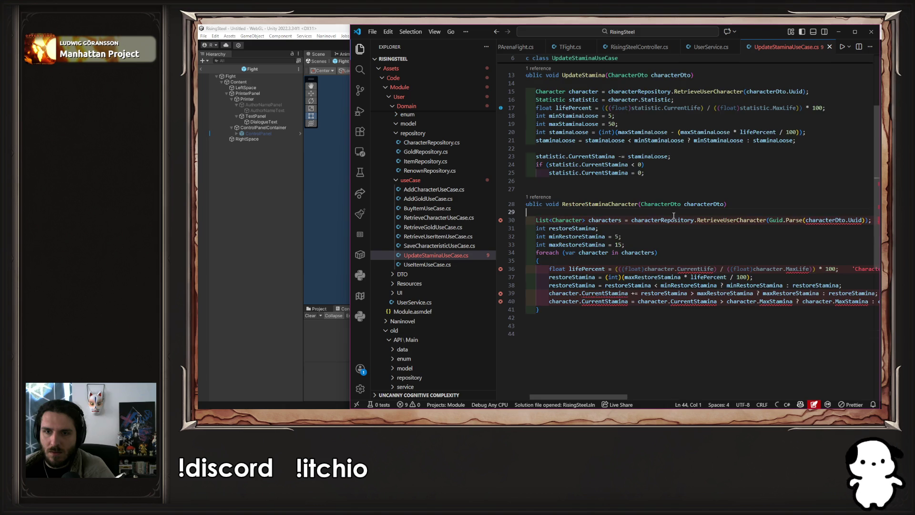
click(806, 220)
key(BackSpace)
key(BackSpace)
key(BackSpace)
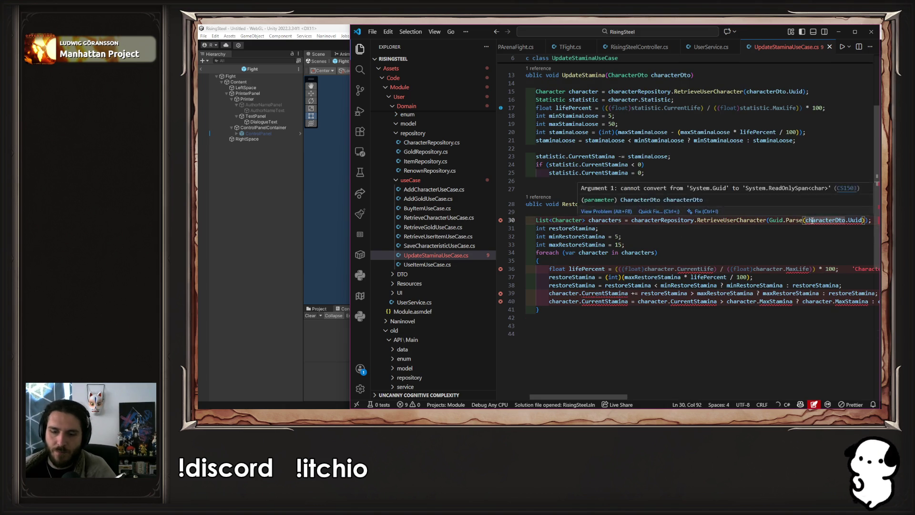
text(.)
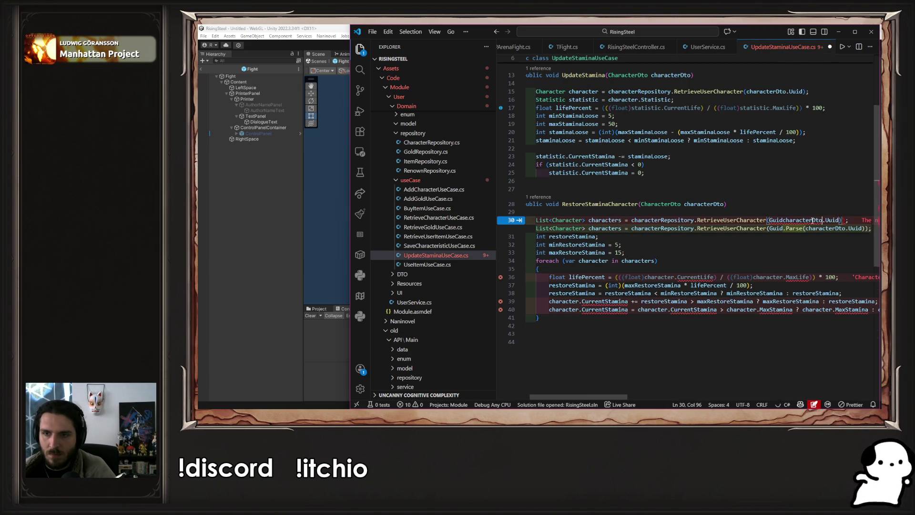
key(BackSpace)
key(BackSpace)
key(BackSpace)
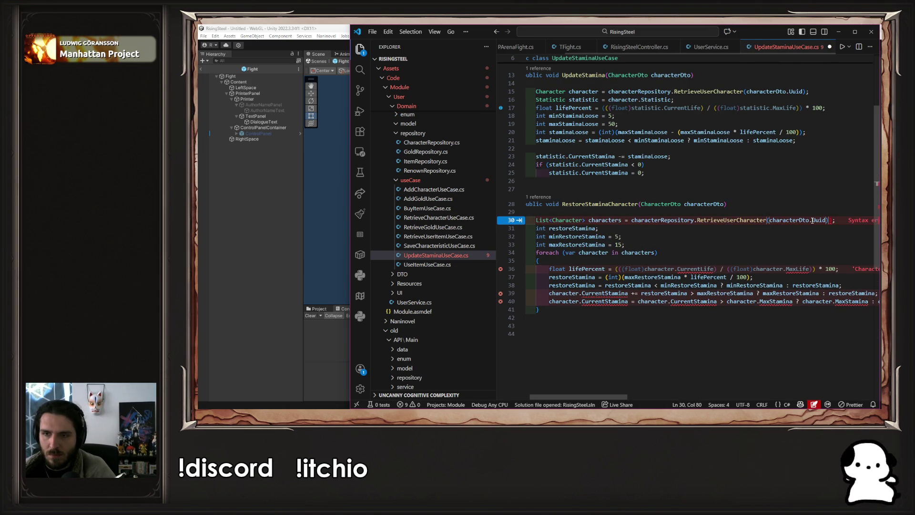
key(End)
key(Left)
key(BackSpace)
key(ctrl+s)
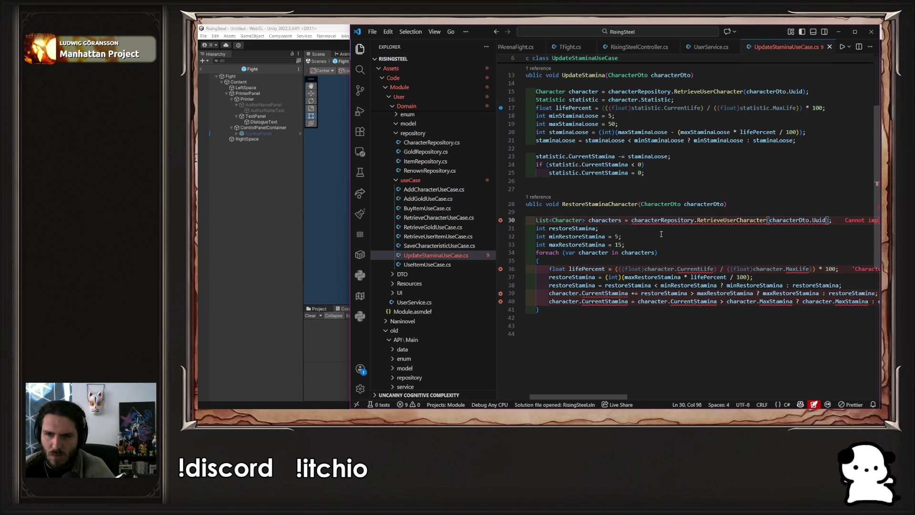
Declare characters on line 30 as List<Character> and save.
click(588, 219)
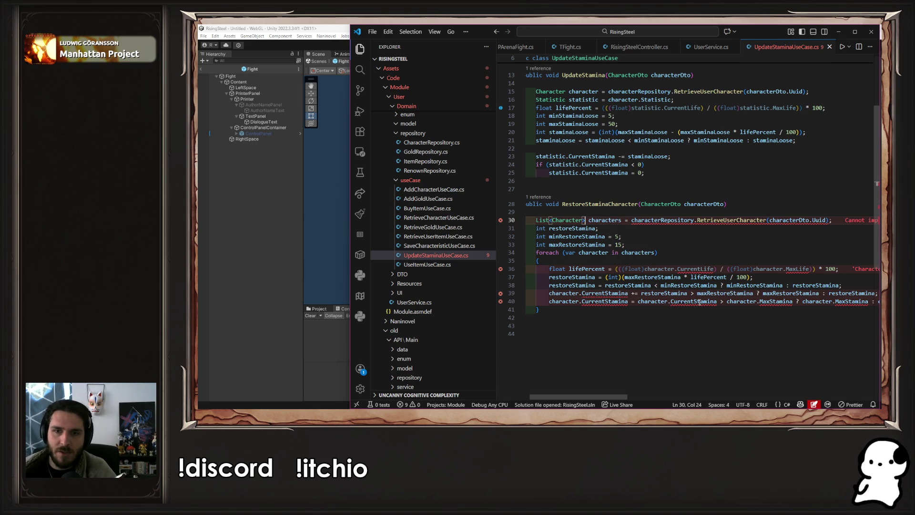
key(Left)
key(BackSpace)
key(ctrl+Left)
key(ctrl+BackSpace)
key(ctrl+BackSpace)
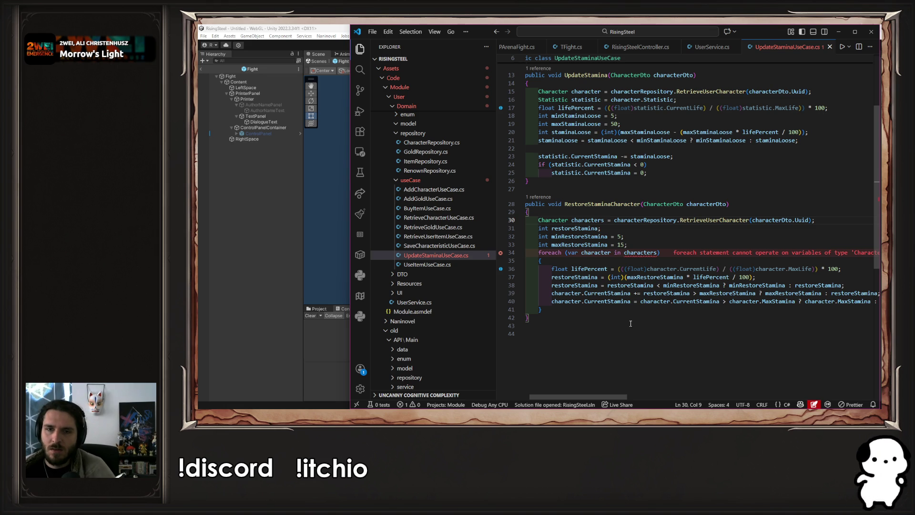
text(List<)
key(ctrl+Right)
text(>)
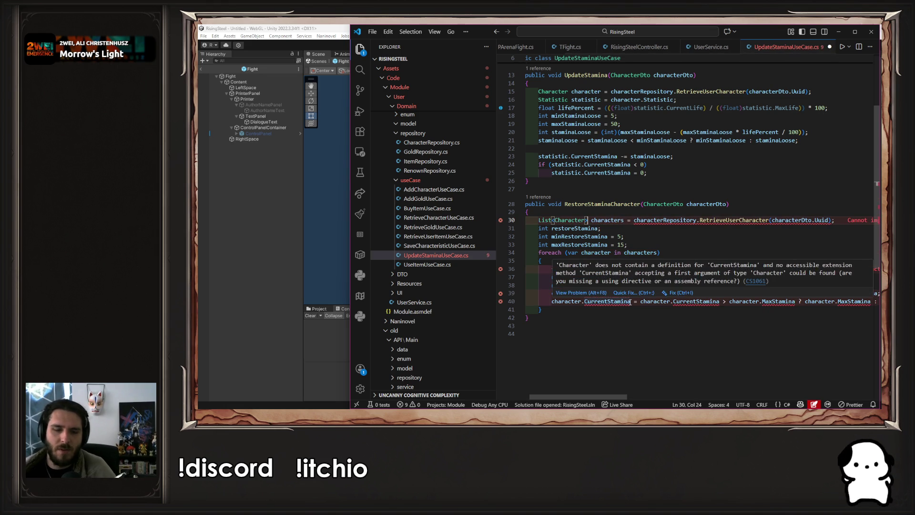
key(ctrl+z)
key(ctrl+z)
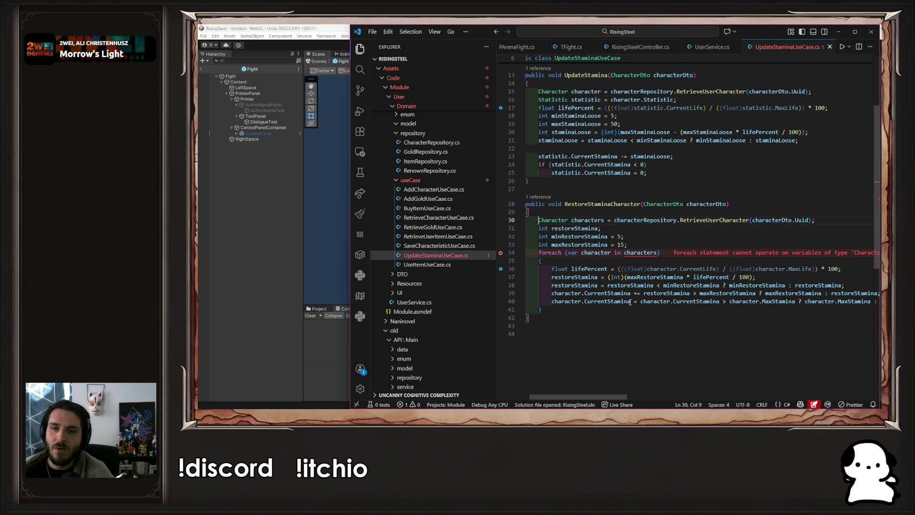
text(List<)
text(>)
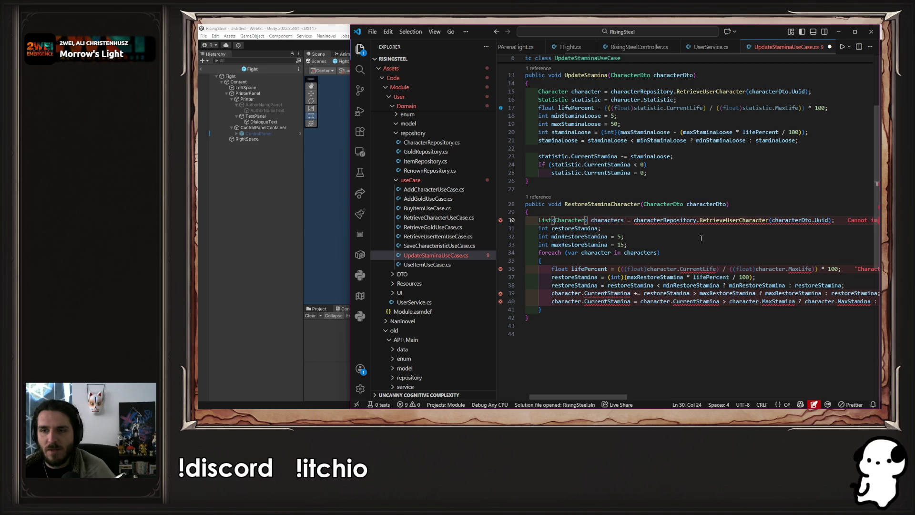
key(ctrl+s)
Remove the characterDto.Uuid argument and jump to RetrieveUserCharacter's definition in CharacterRepository.
drag(829, 219, 773, 218)
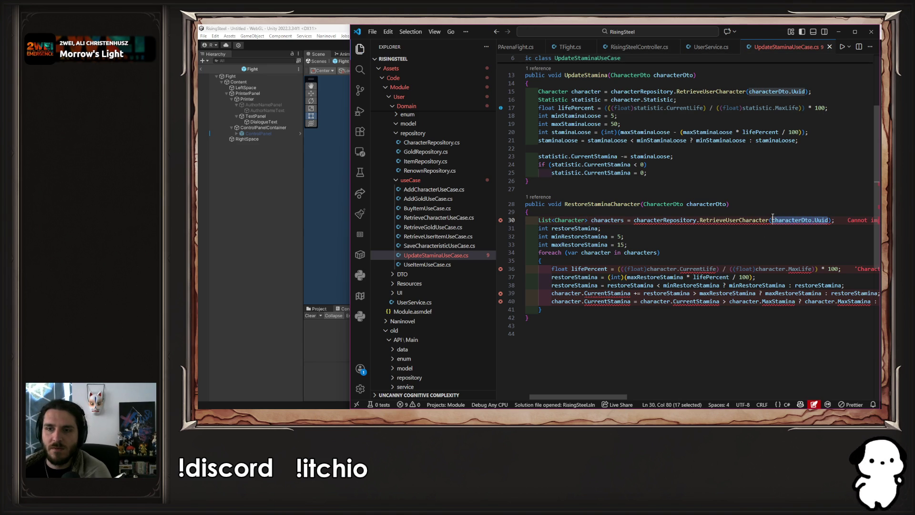
key(BackSpace)
click(768, 241)
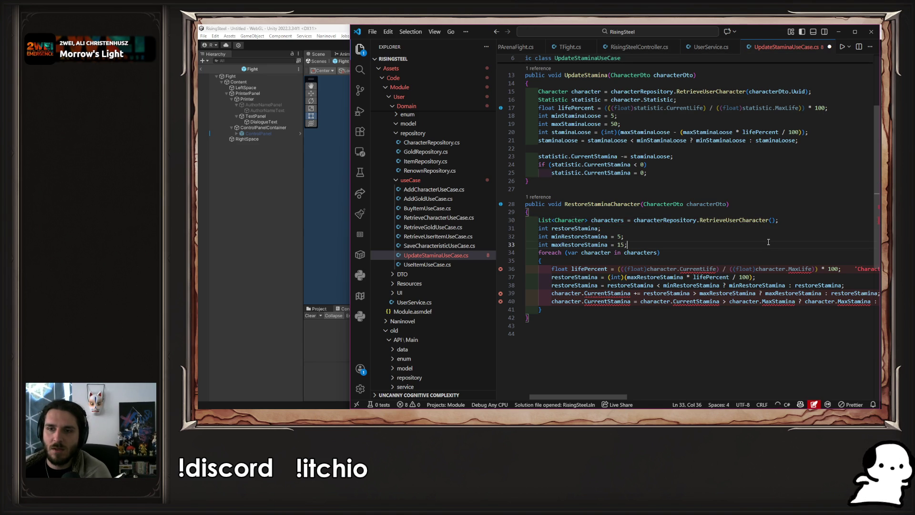
ctrl+click(741, 219)
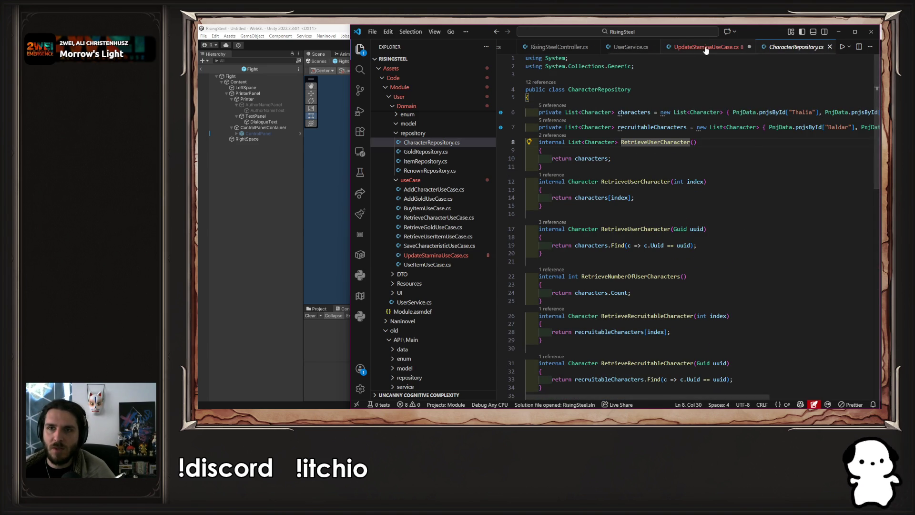
Back in UpdateStaminaUseCase.cs, declare 'Statistic statistic;' on a new line before the foreach loop.
key(alt+Left)
click(737, 240)
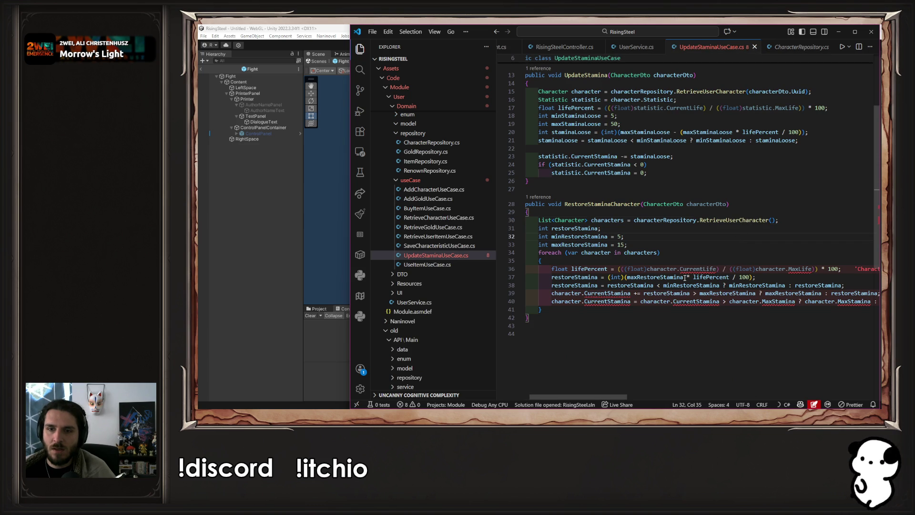
click(590, 256)
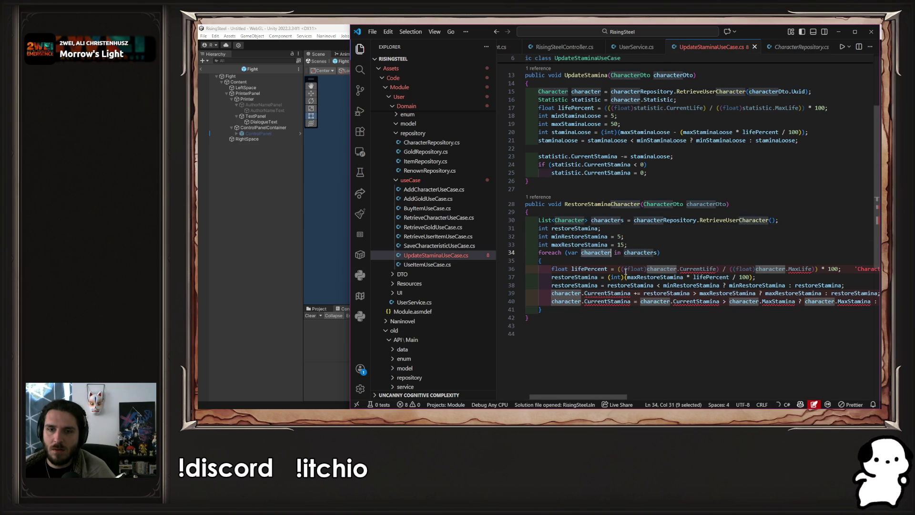
click(615, 259)
key(Return)
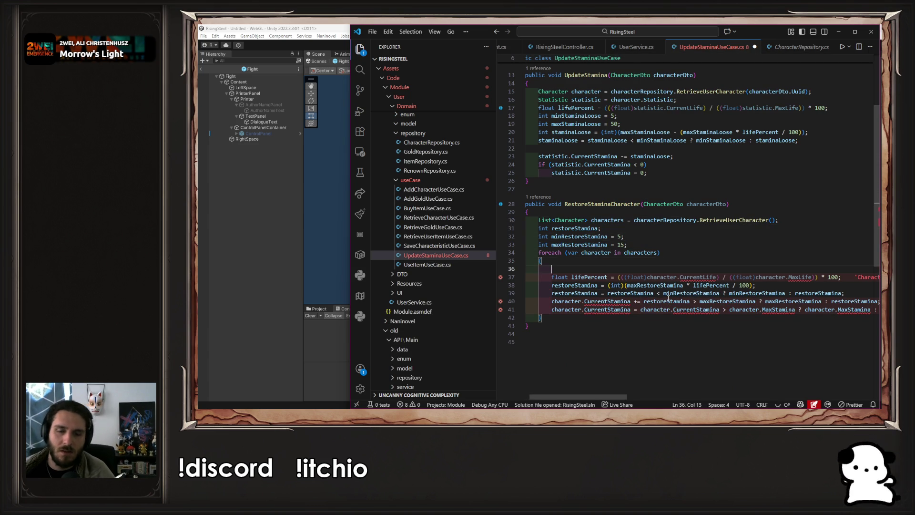
text(Sta)
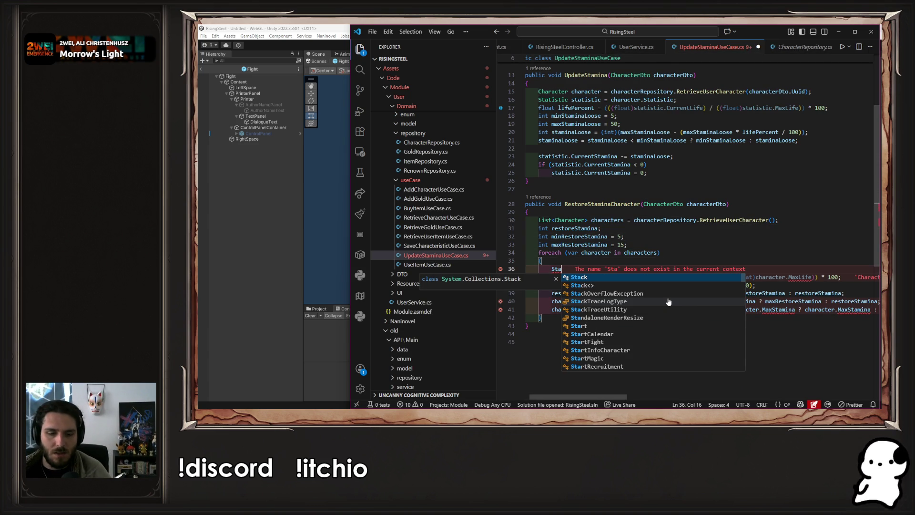
key(BackSpace)
key(BackSpace)
key(BackSpace)
key(Up)
key(Up)
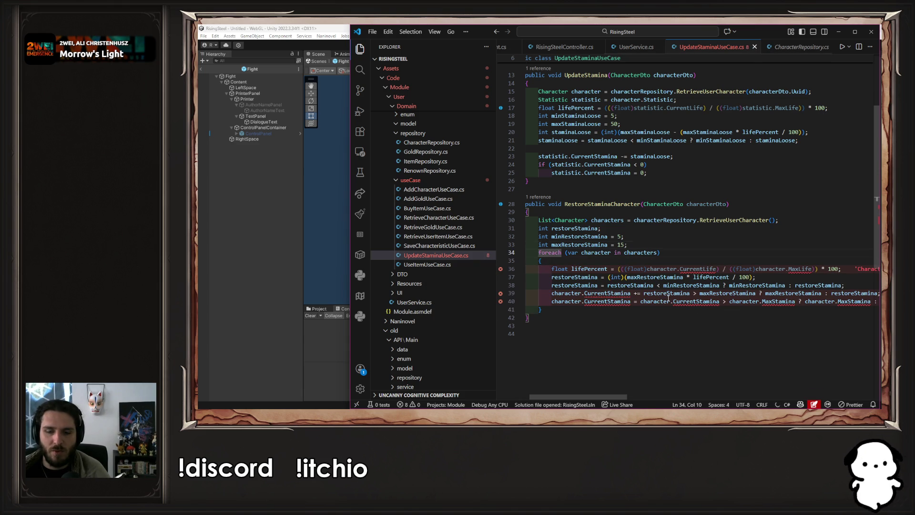
key(End)
key(Return)
text(Sta)
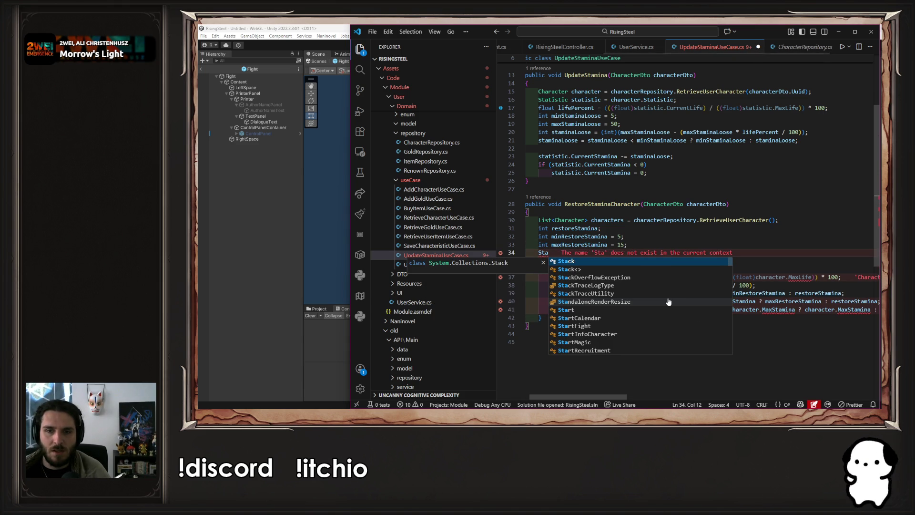
text(tis)
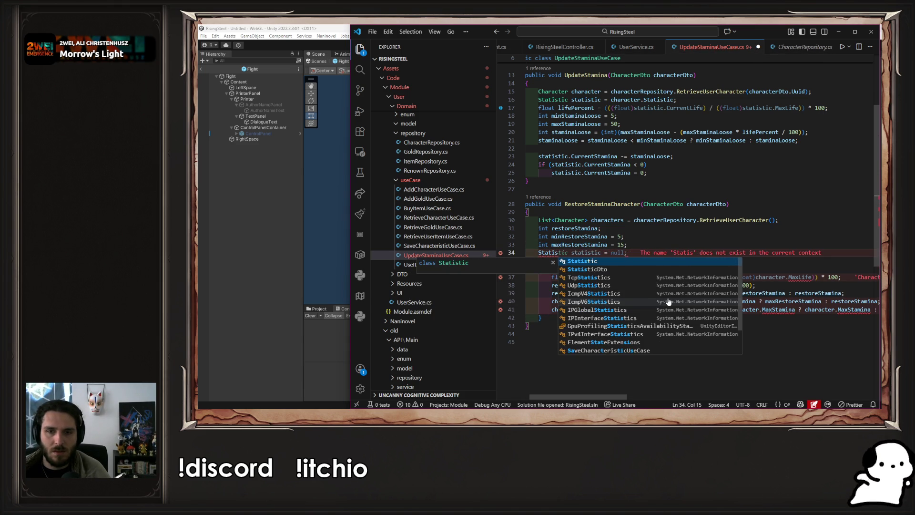
key(Tab)
key(BackSpace)
key(BackSpace)
key(BackSpace)
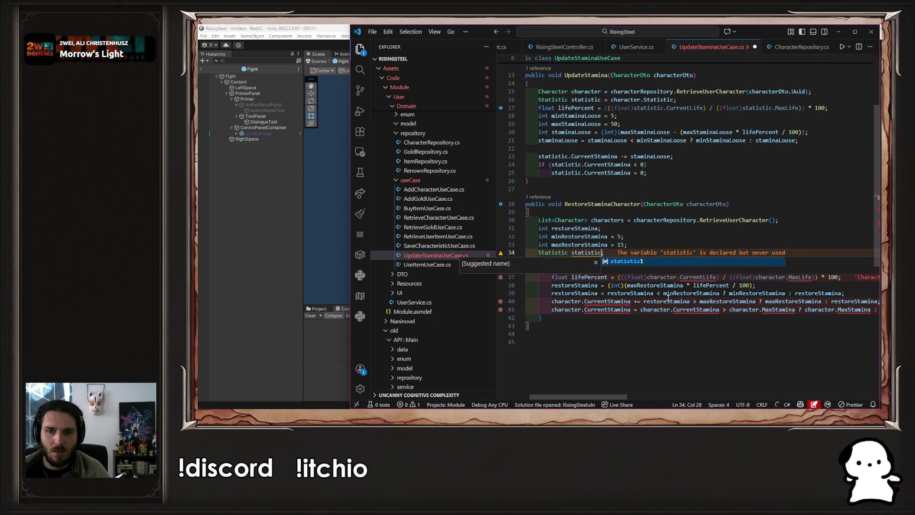
text(;)
key(Down)
key(Down)
Assign statistic = character.Statistic in the loop and accept Copilot's statistic stamina edits, then save.
key(End)
key(Return)
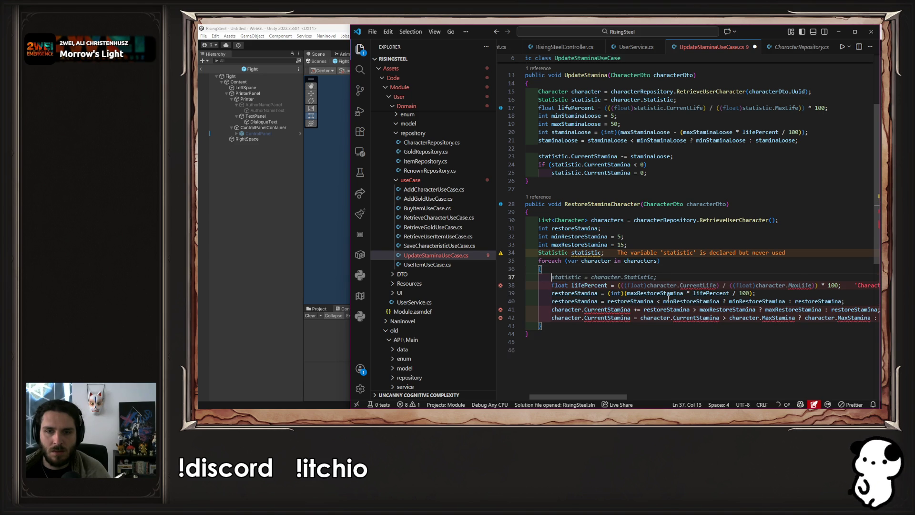
key(Tab)
key(ctrl+s)
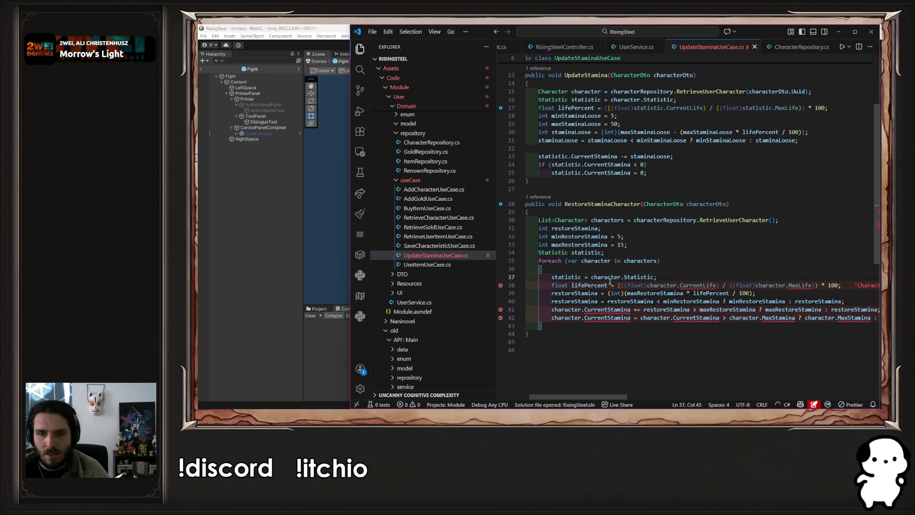
key(Tab)
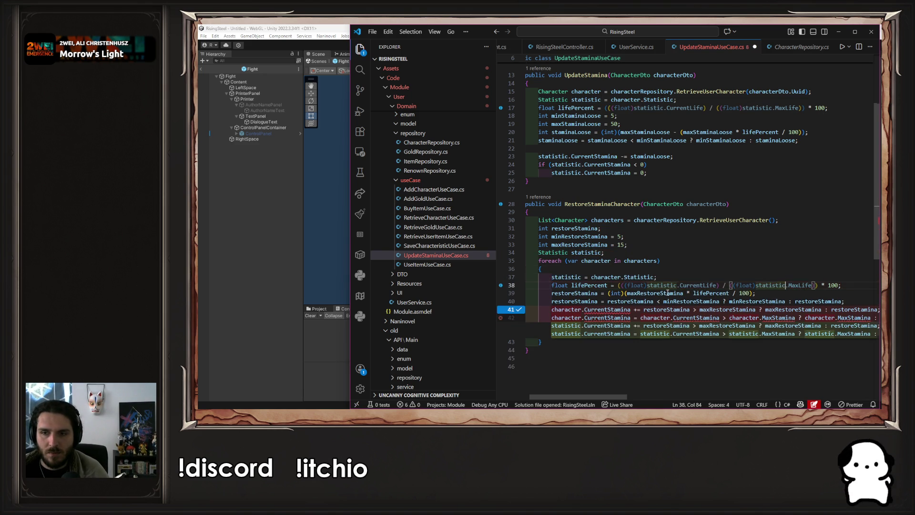
key(Tab)
key(ctrl+s)
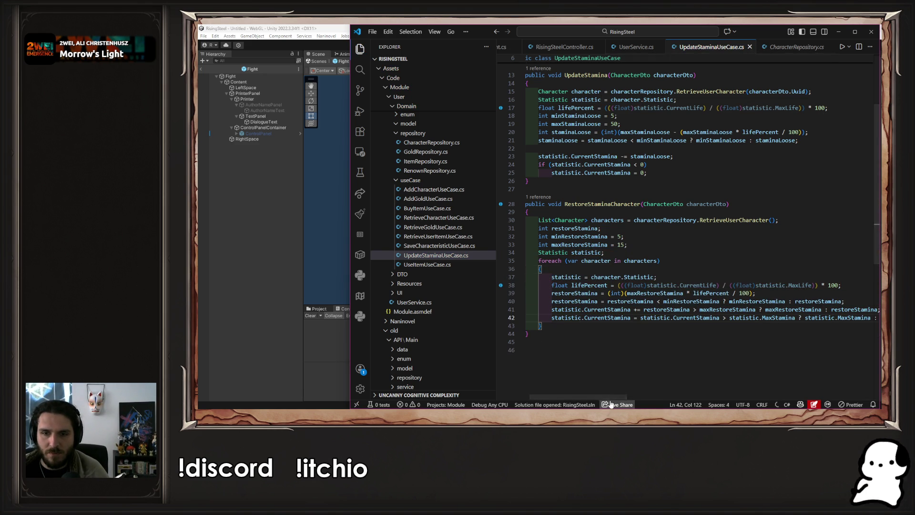
Delete the CharacterDto parameter from RestoreStaminaCharacter's signature.
mouse_move(605, 398)
mouse_down()
mouse_move(642, 398)
mouse_move(595, 410)
mouse_move(610, 411)
mouse_move(678, 273)
mouse_up()
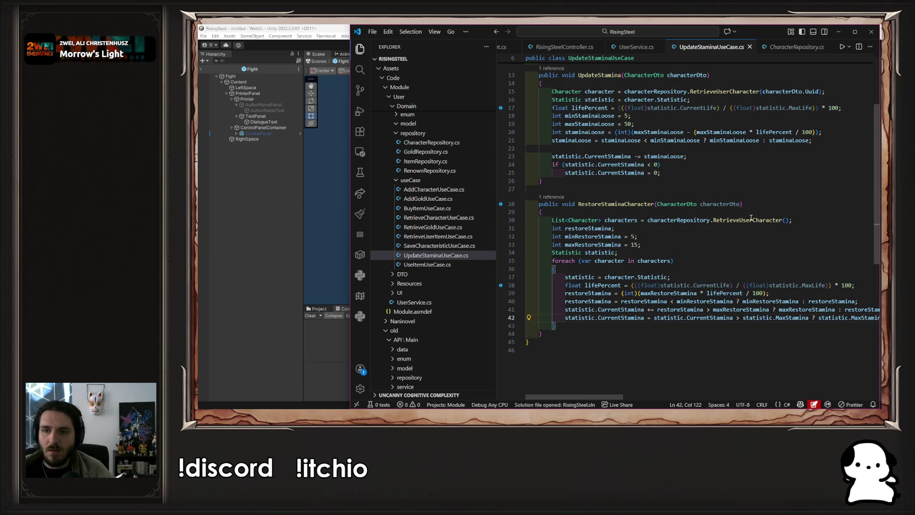
click(738, 205)
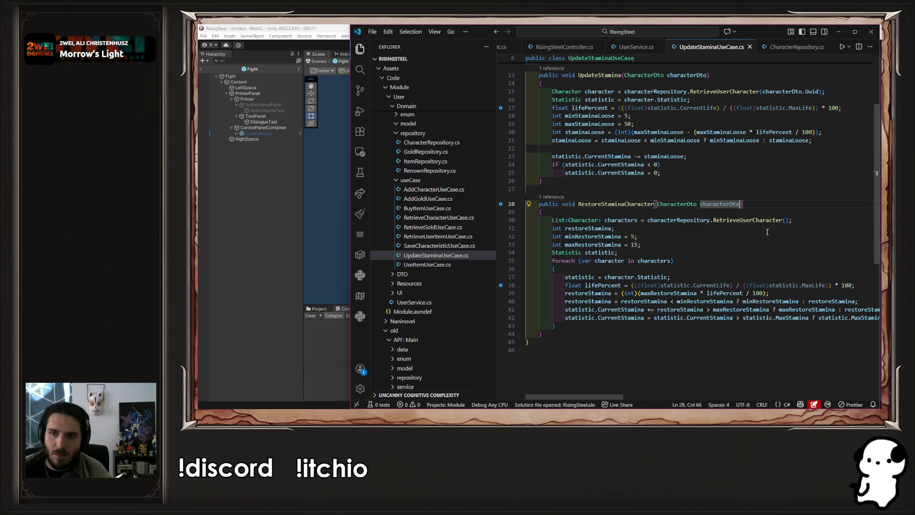
key(ctrl+shift+Left)
key(ctrl+shift+Left)
key(BackSpace)
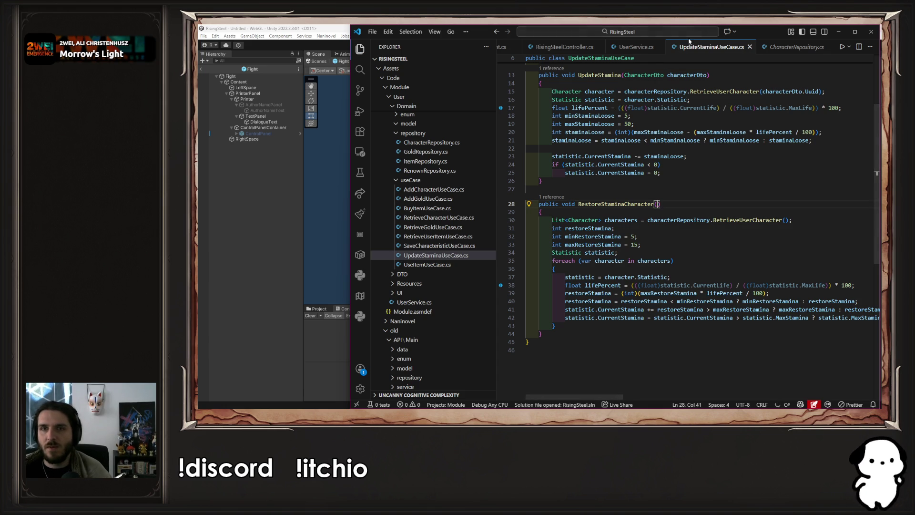
In UserService.cs, delete the characterDto argument and the CharacterDto parameter of RestoreStaminaCharacter.
click(636, 47)
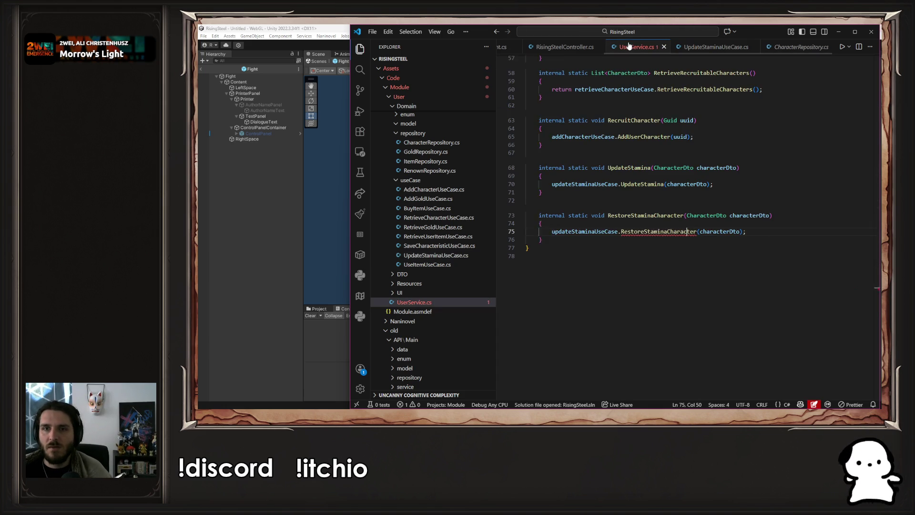
double_click(720, 231)
key(BackSpace)
click(771, 232)
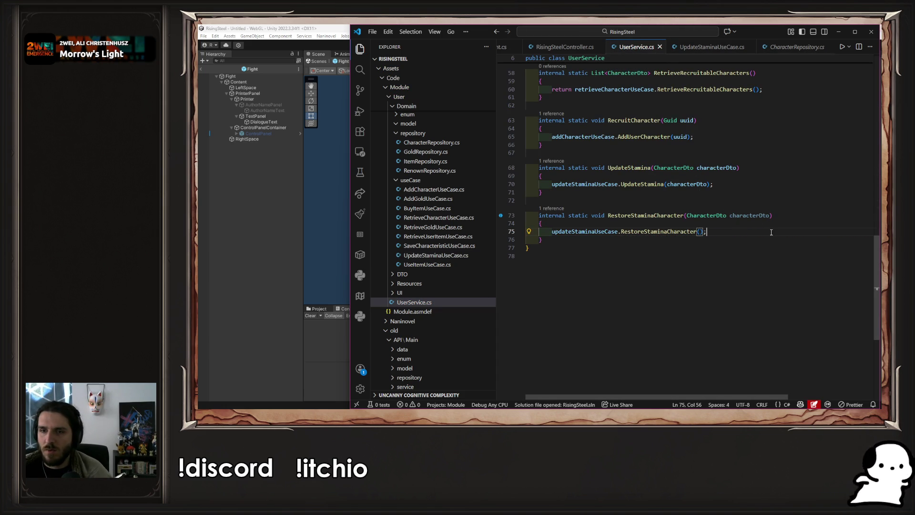
drag(769, 215, 689, 213)
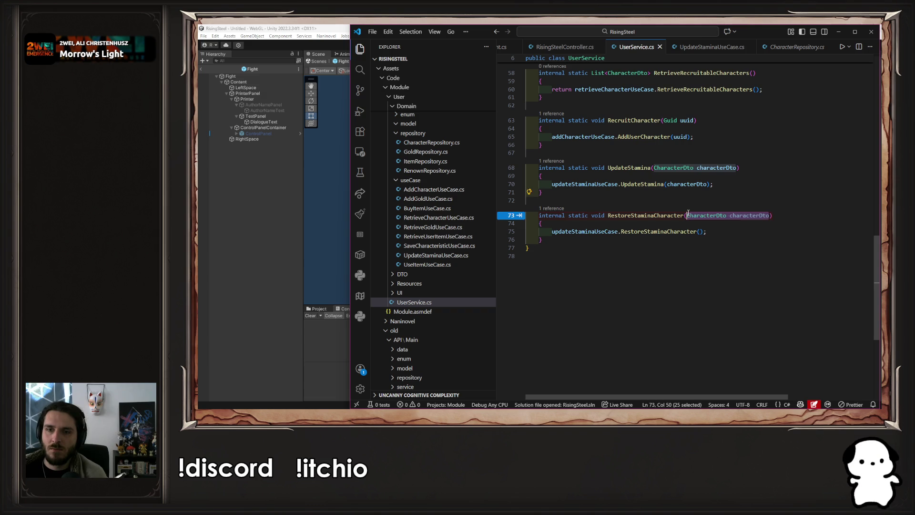
key(BackSpace)
click(710, 231)
scroll(625, 46, up, 2)
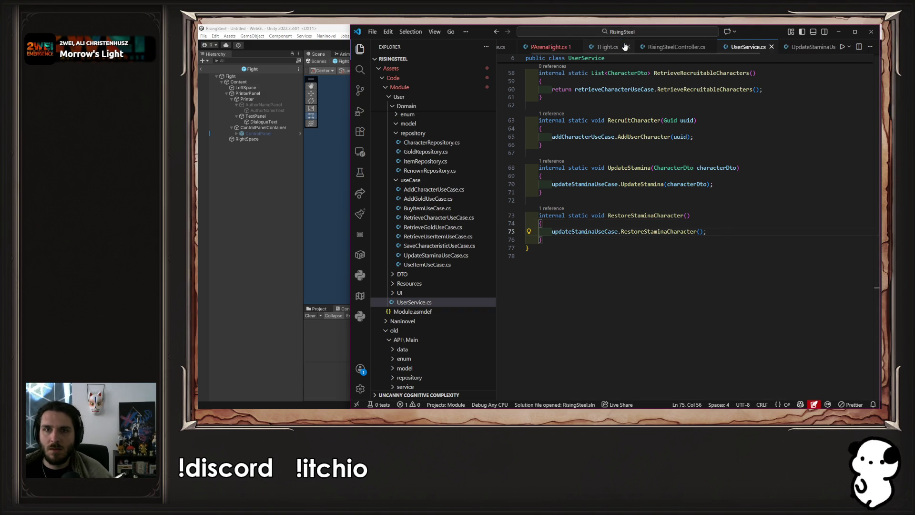
scroll(625, 47, up, 1)
Remove the fight.GetCharacter(ownedKey) argument from line 125 in PArenaFight.cs.
click(600, 47)
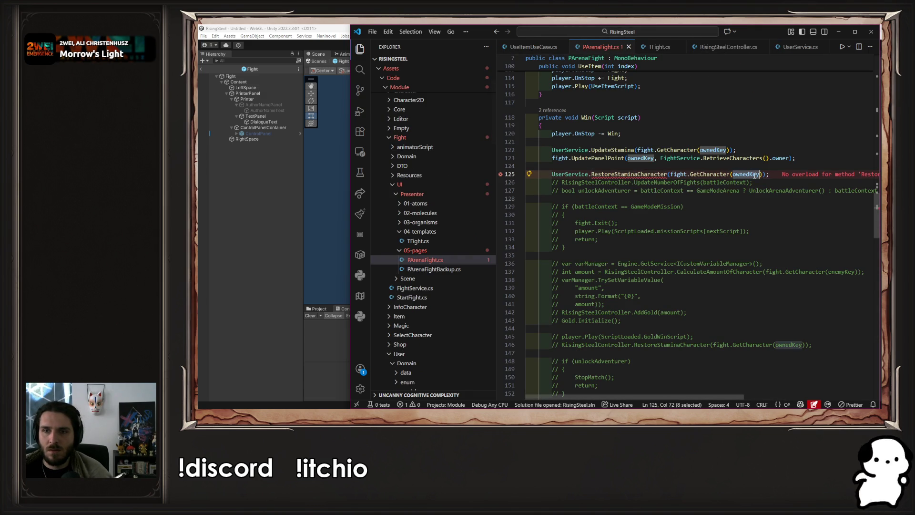
mouse_move(763, 174)
mouse_down()
mouse_move(529, 174)
mouse_move(671, 174)
mouse_up()
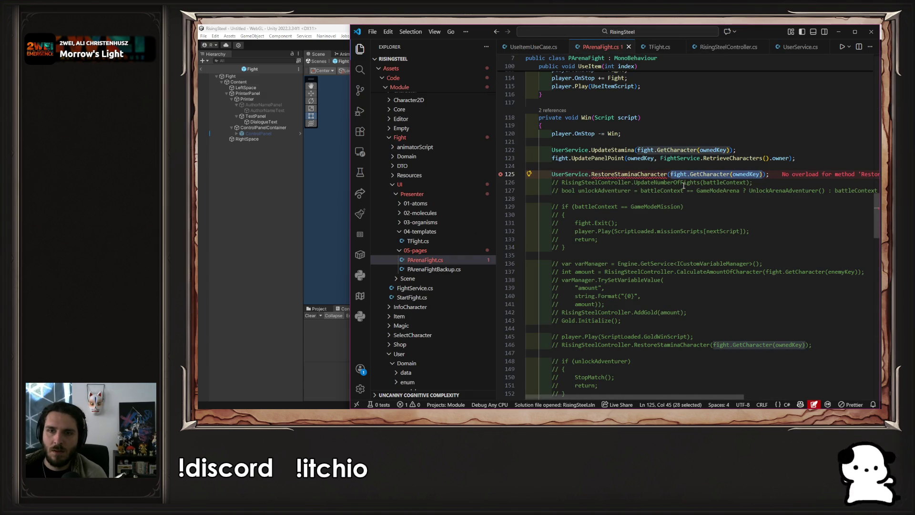
key(BackSpace)
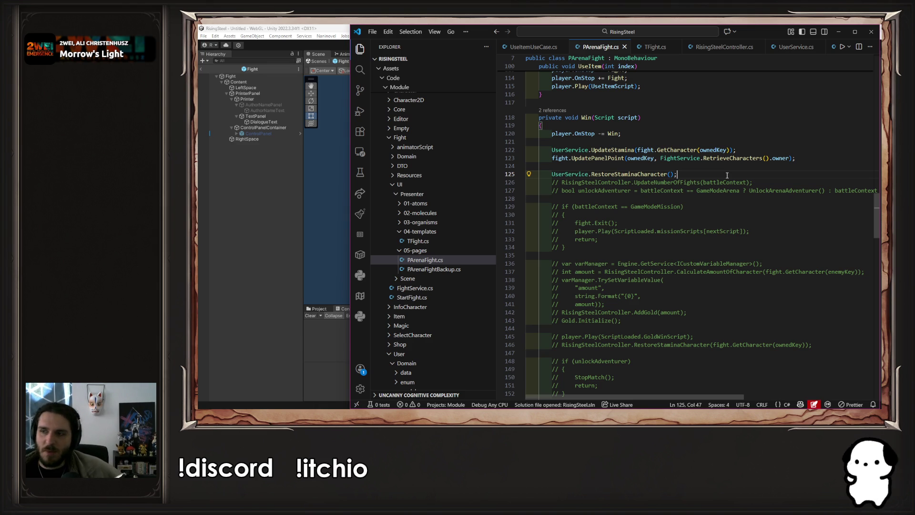
Recompile in Unity, enter Play mode, start a new game and launch the arena fight.
click(238, 240)
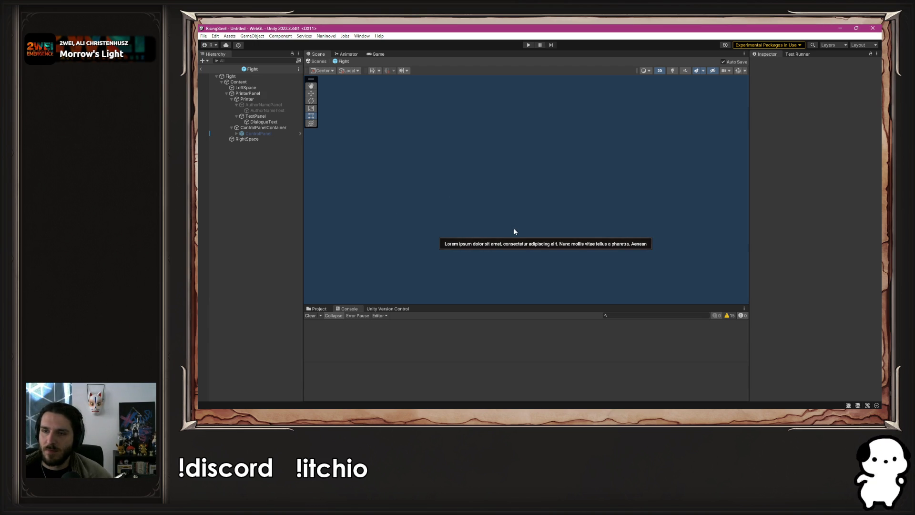
click(527, 45)
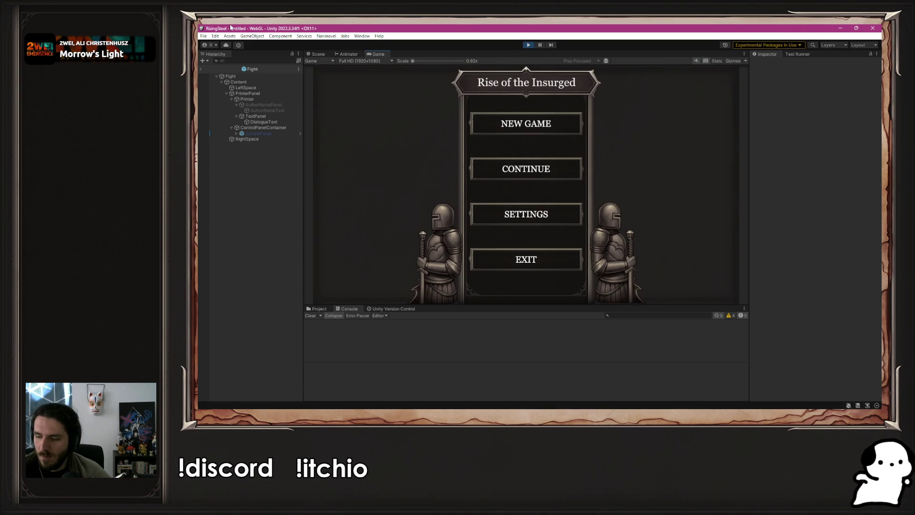
click(505, 121)
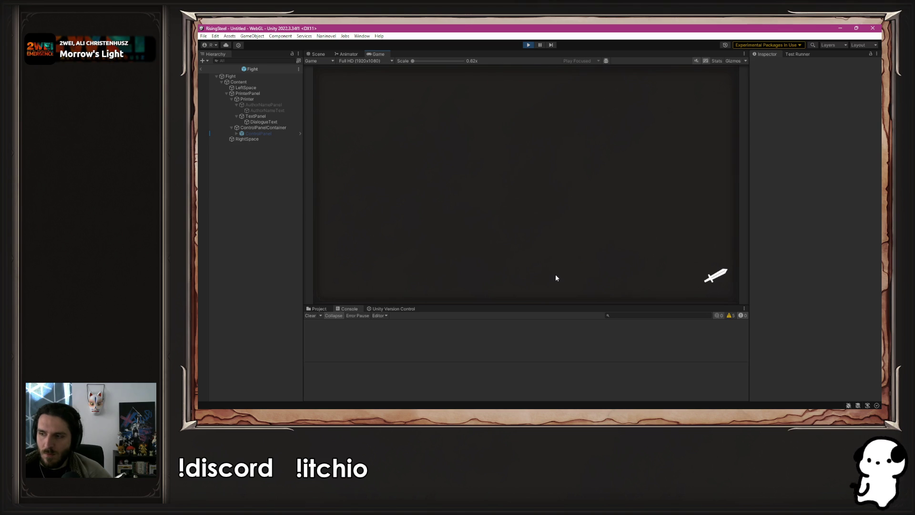
click(509, 194)
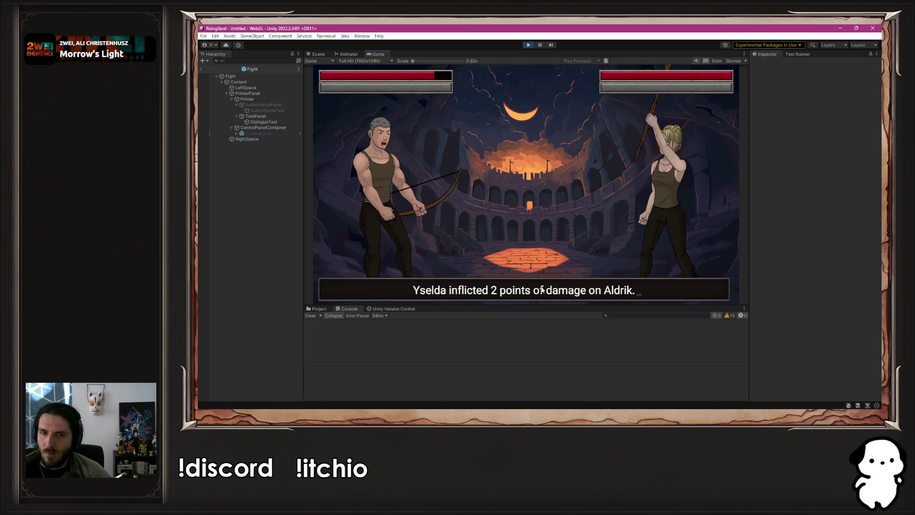
Attack Yselda repeatedly, healing Aldrik with a Chicken, until she's defeated, then return to VS Code.
click(405, 201)
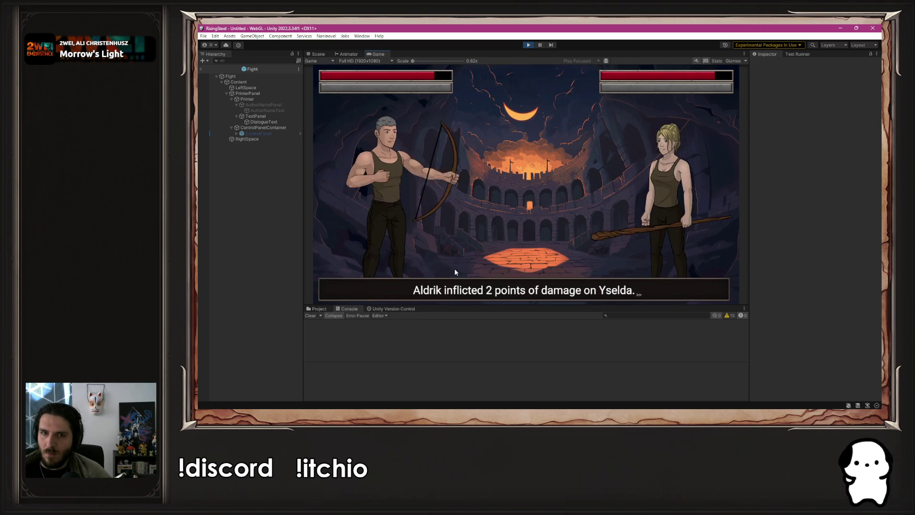
click(423, 206)
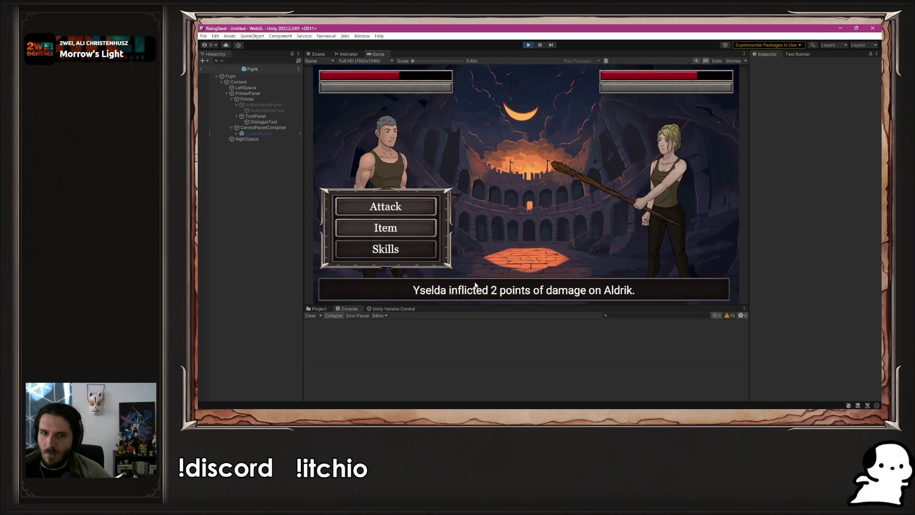
click(413, 205)
click(386, 227)
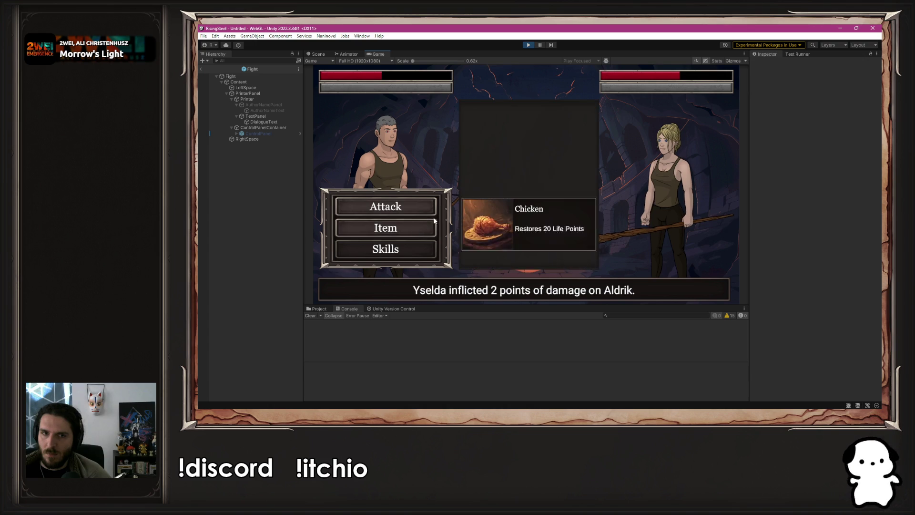
click(514, 215)
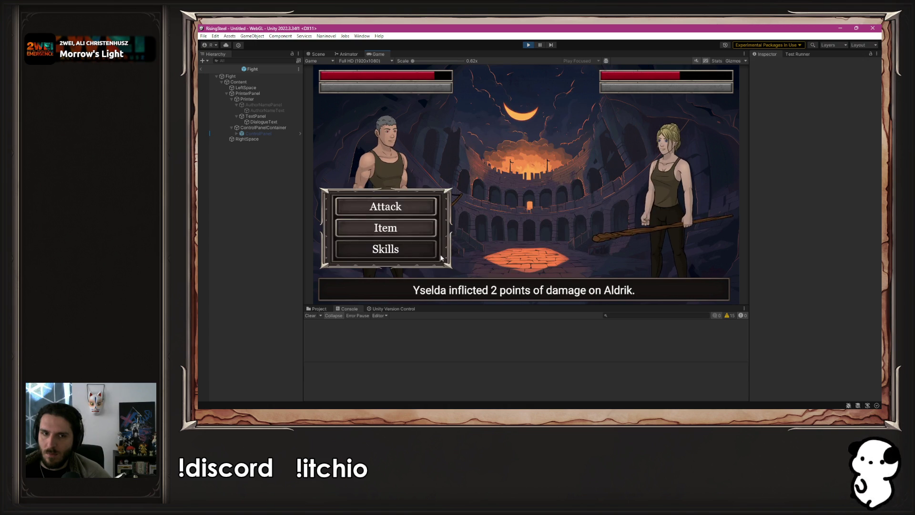
click(421, 207)
click(425, 208)
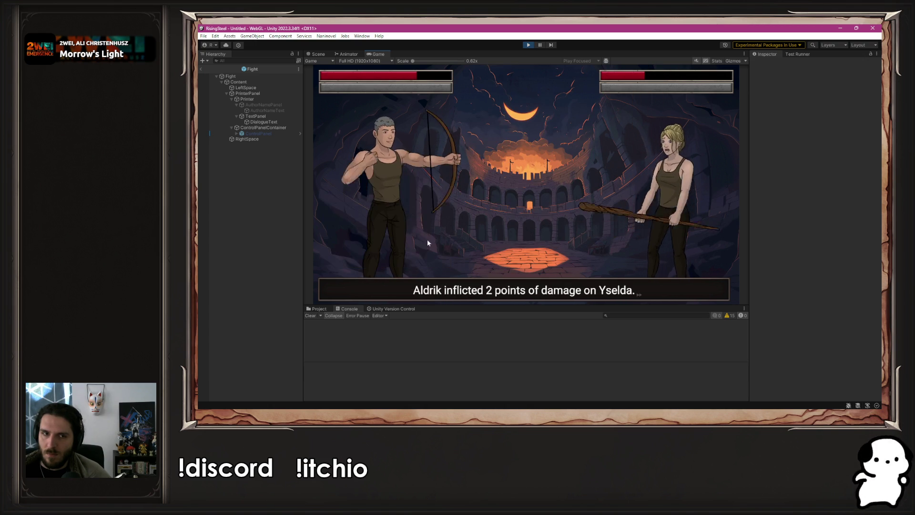
click(429, 212)
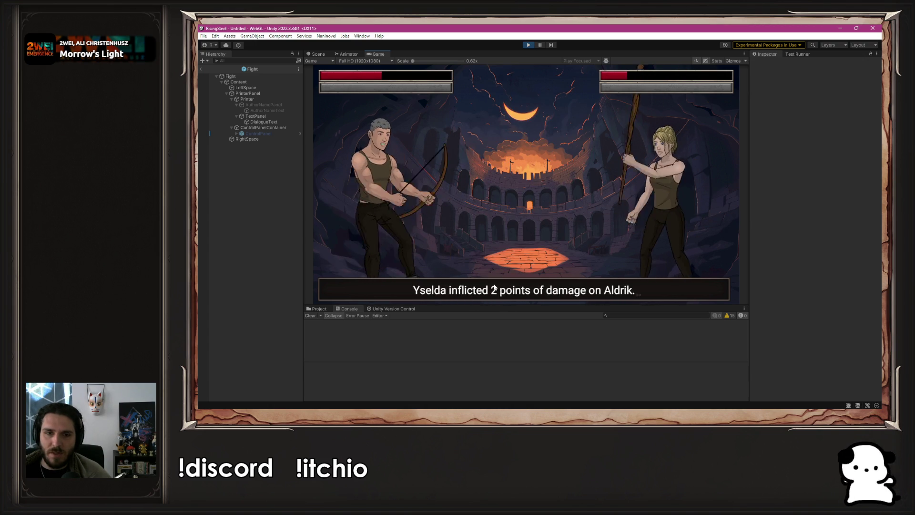
click(413, 206)
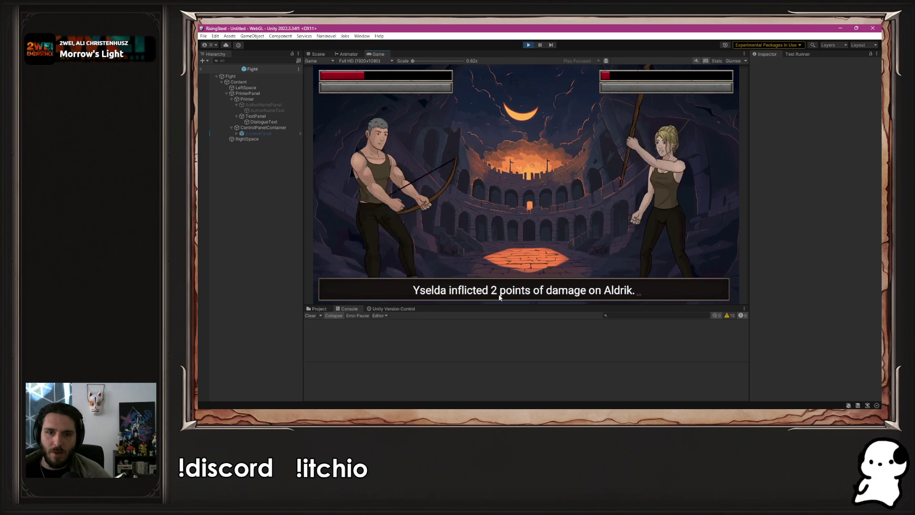
click(420, 209)
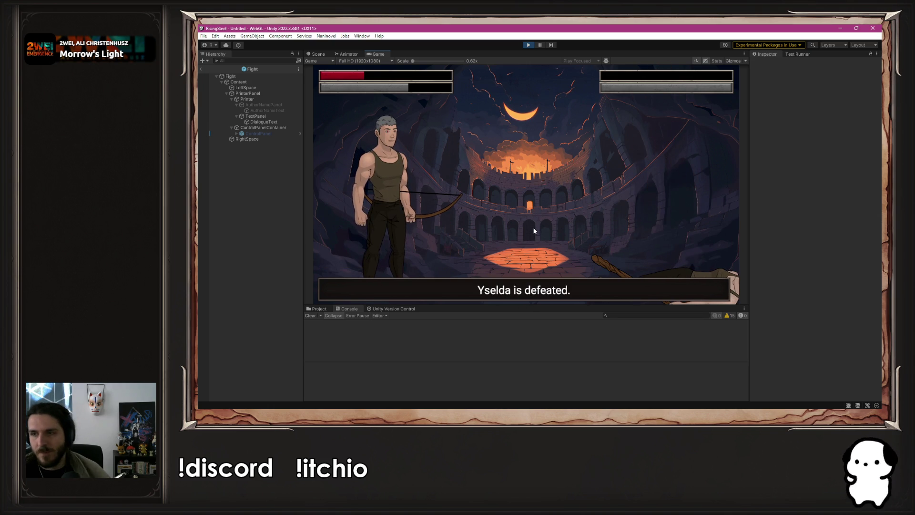
key(alt+Tab)
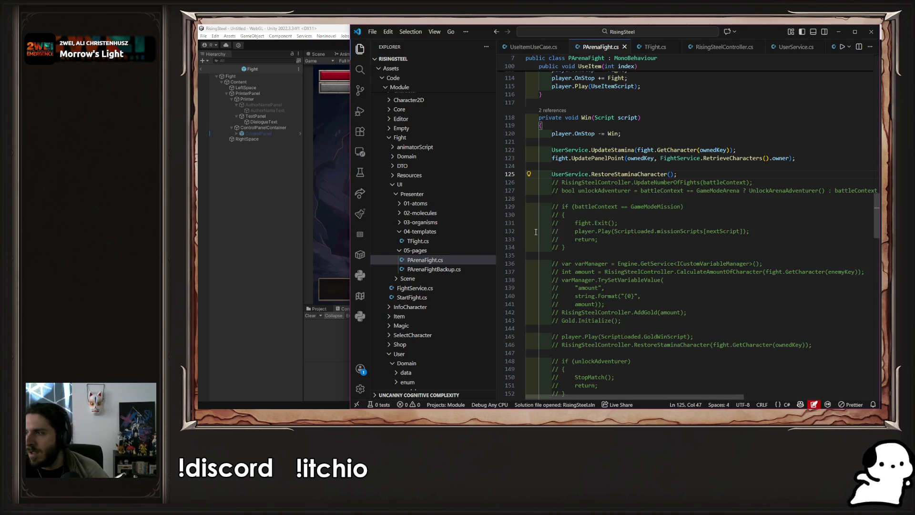
Uncomment the RisingSteelController.UpdateNumberOfFights(battleContext) call on line 126.
click(757, 180)
mouse_move(757, 177)
mouse_down()
mouse_move(773, 178)
mouse_move(744, 110)
mouse_up()
scroll(763, 178, down, 4)
scroll(763, 162, up, 2)
click(744, 110)
key(ctrl+slash)
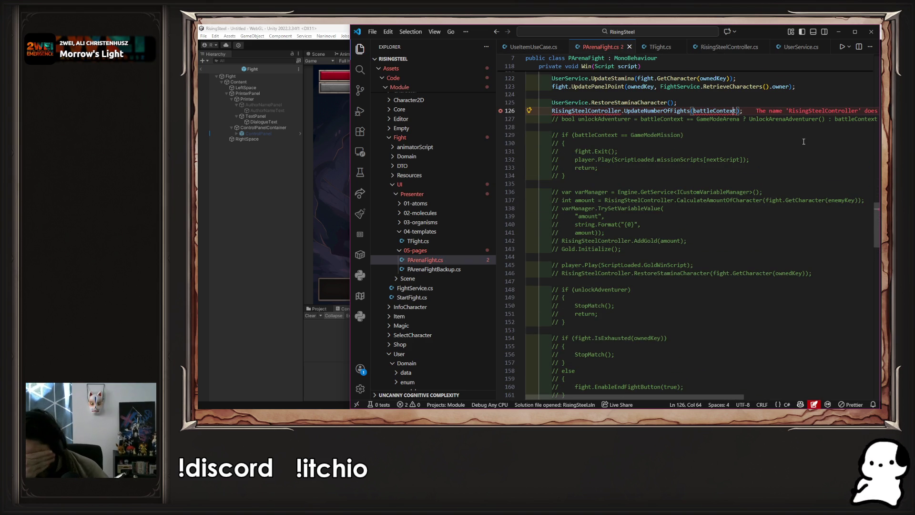
Browse the old/API/Main/useCase files, expanding and collapsing the character folder.
scroll(840, 137, up, 4)
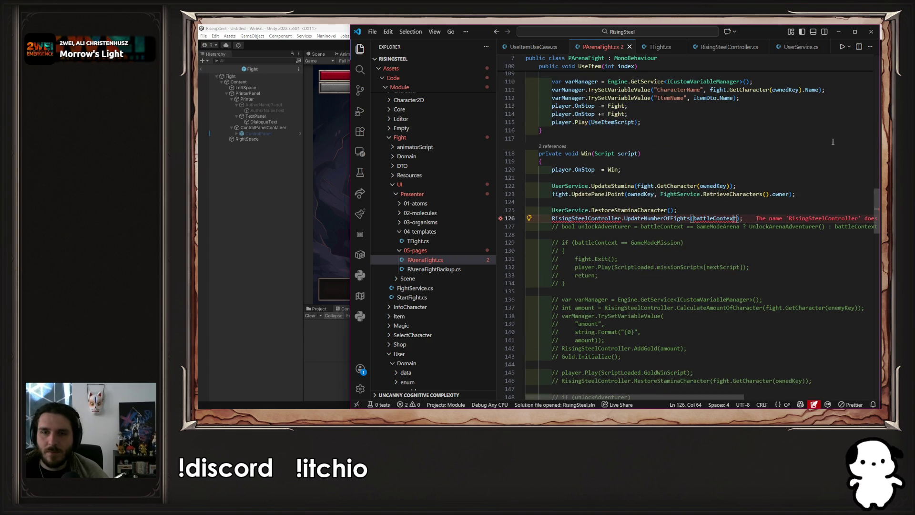
scroll(471, 223, down, 5)
scroll(471, 224, down, 10)
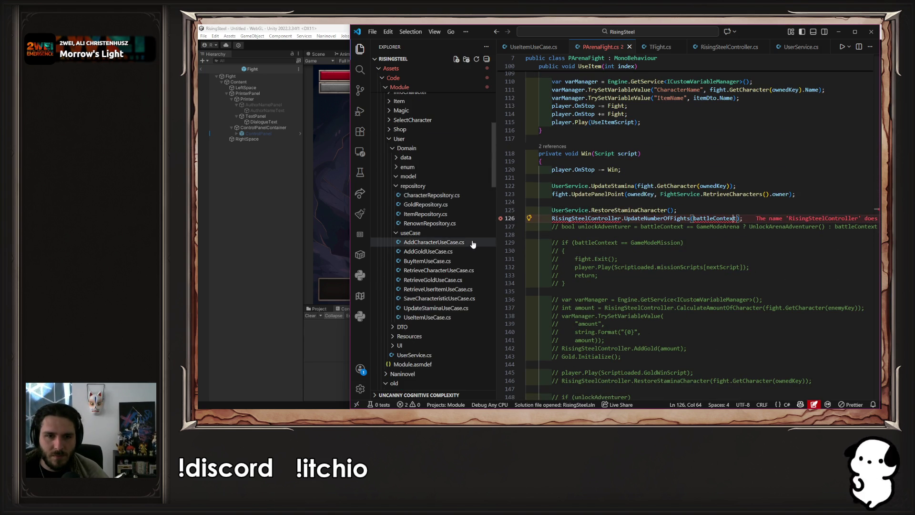
scroll(473, 249, down, 4)
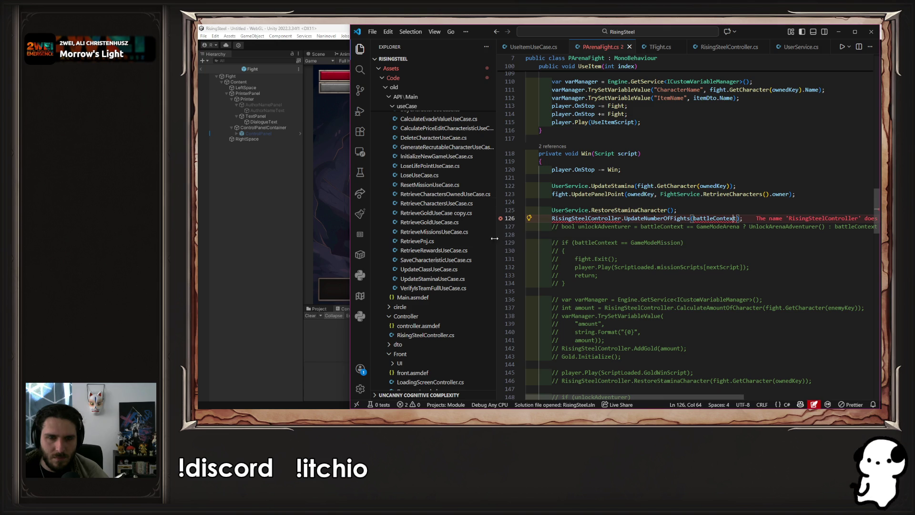
scroll(486, 231, up, 2)
scroll(486, 231, up, 1)
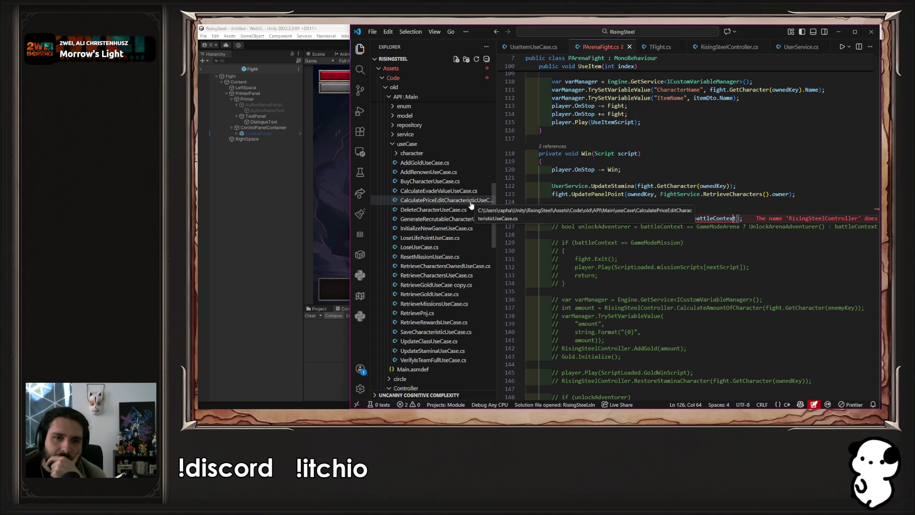
click(463, 154)
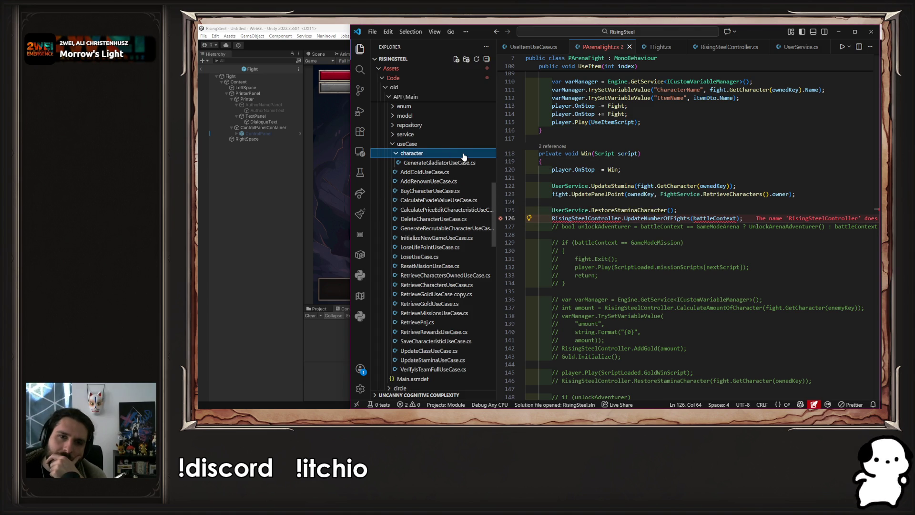
click(465, 156)
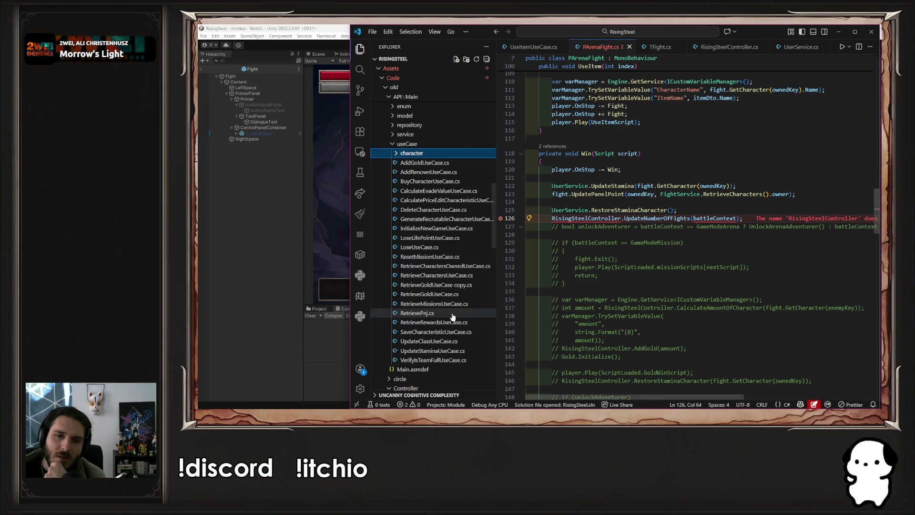
Rename 'RetrieveGoldUseCase copy.cs' to EndMissionUseCase.cs after the class it contains.
click(470, 284)
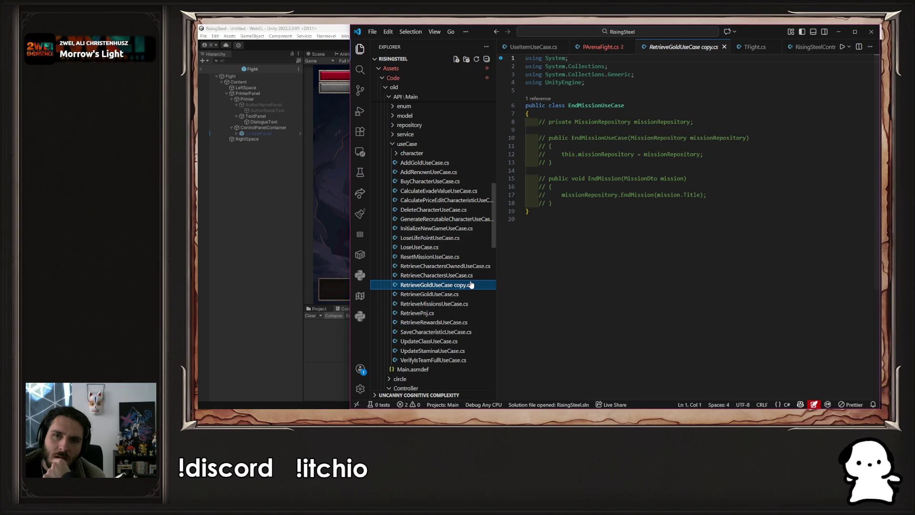
double_click(599, 106)
key(ctrl+c)
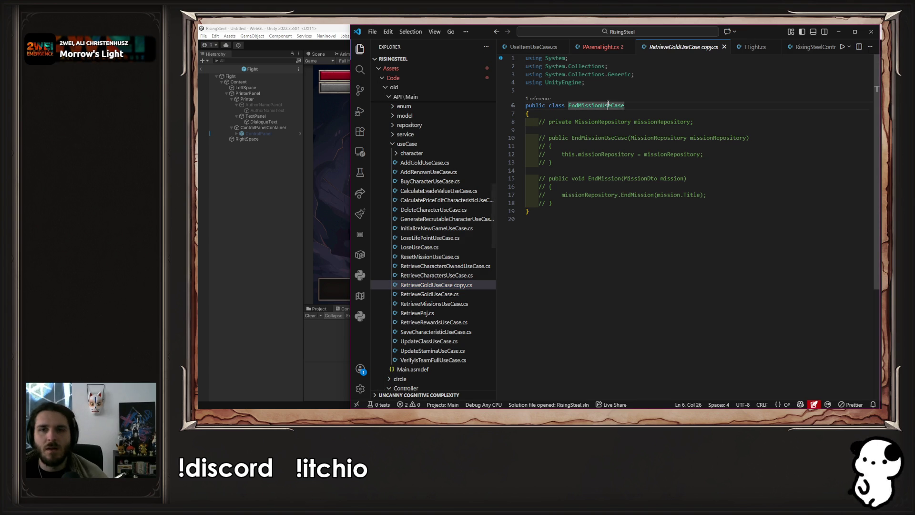
right_click(447, 284)
click(468, 265)
key(ctrl+v)
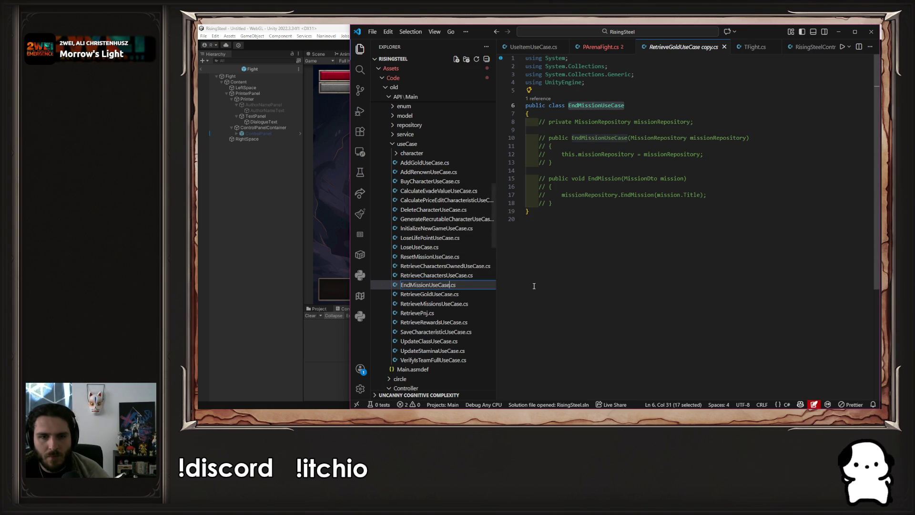
key(Return)
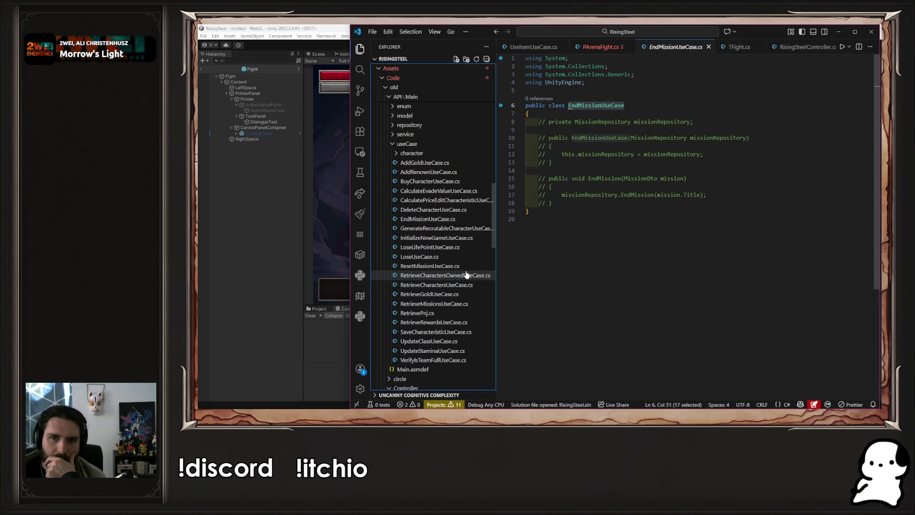
Look over the commented-out RetrieveCharactersOwnedUseCase.cs, then return to PArenaFight.cs.
click(433, 276)
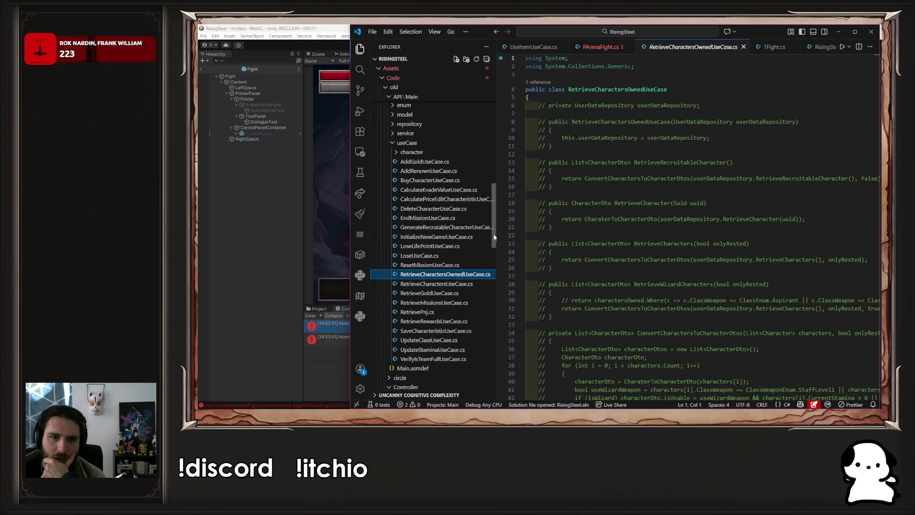
scroll(491, 233, up, 1)
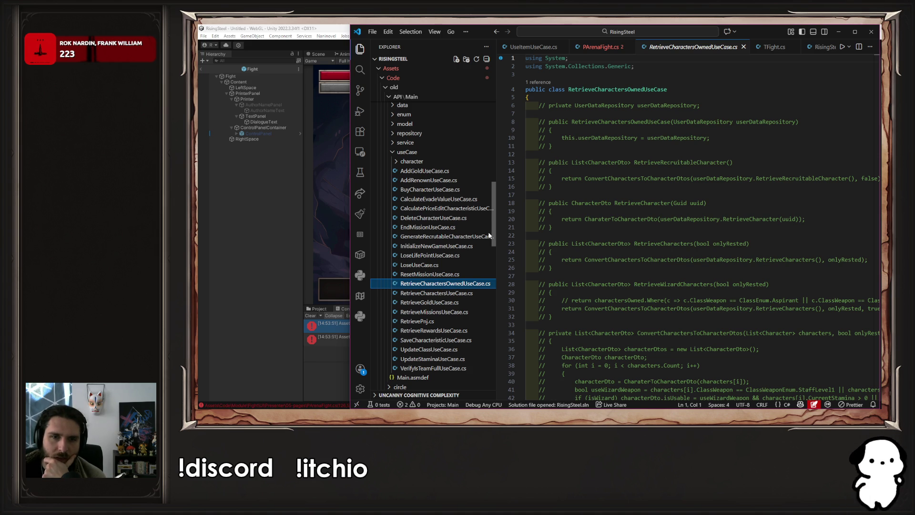
scroll(487, 231, up, 1)
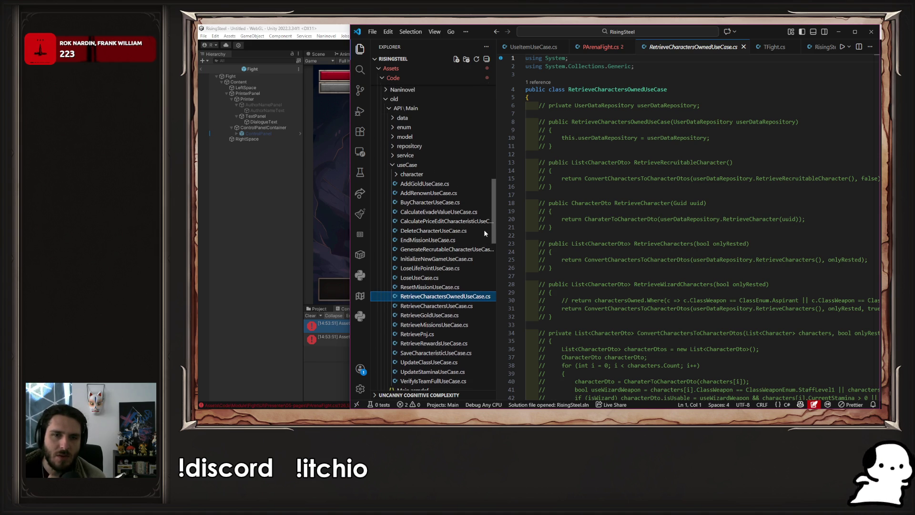
click(601, 47)
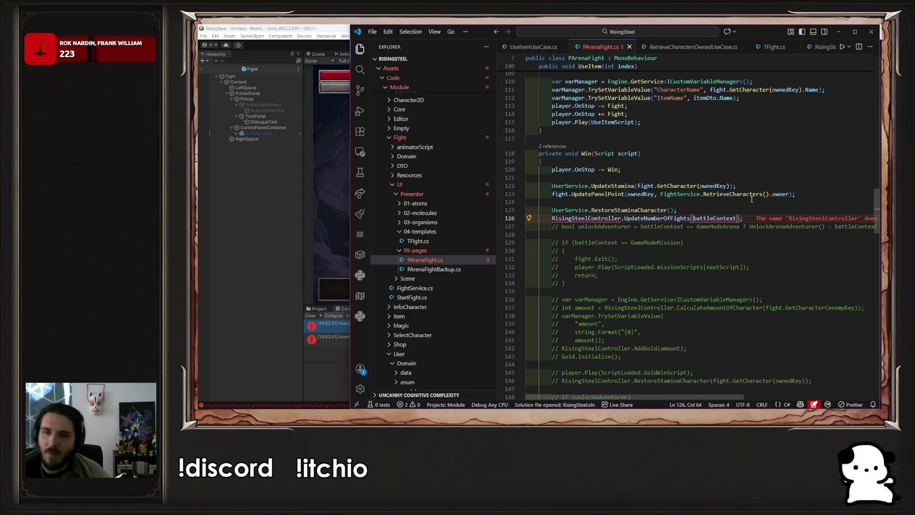
Re-comment line 126's UpdateNumberOfFights call, then view the Steam store page and the artwork image.
key(ctrl+slash)
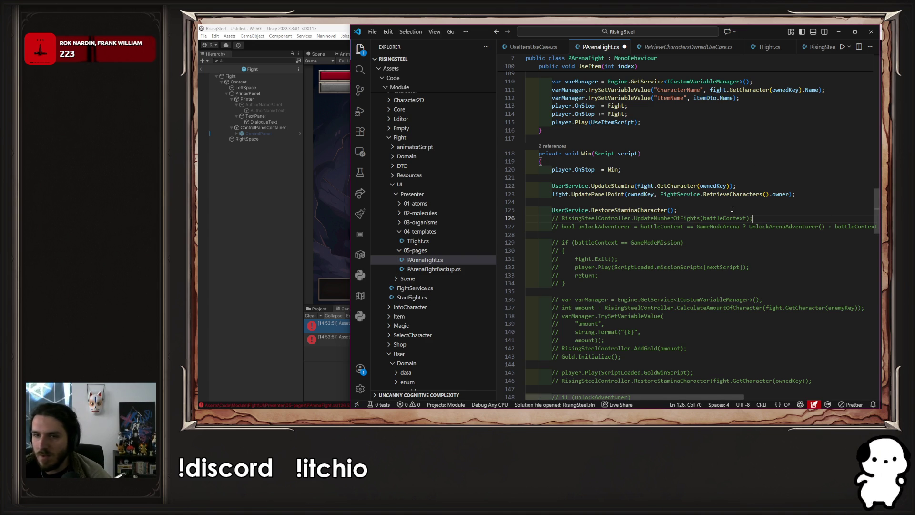
scroll(726, 218, down, 1)
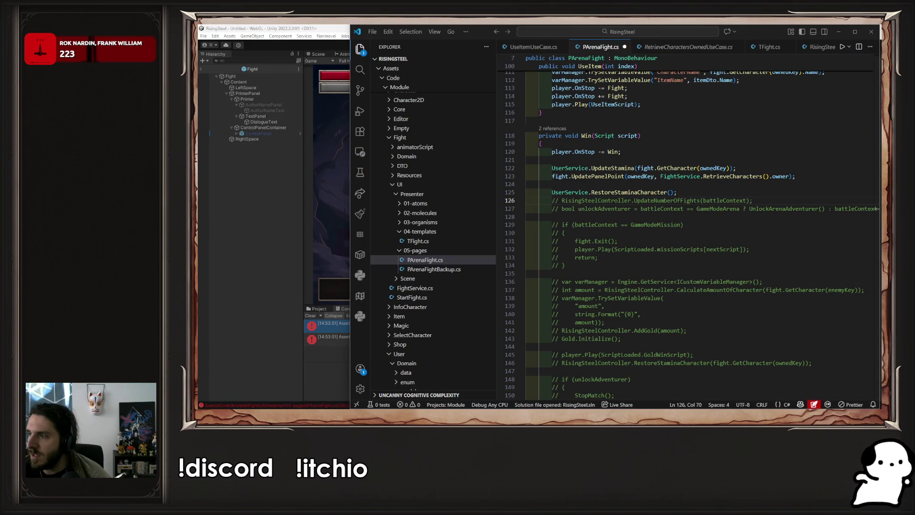
key(alt+Tab)
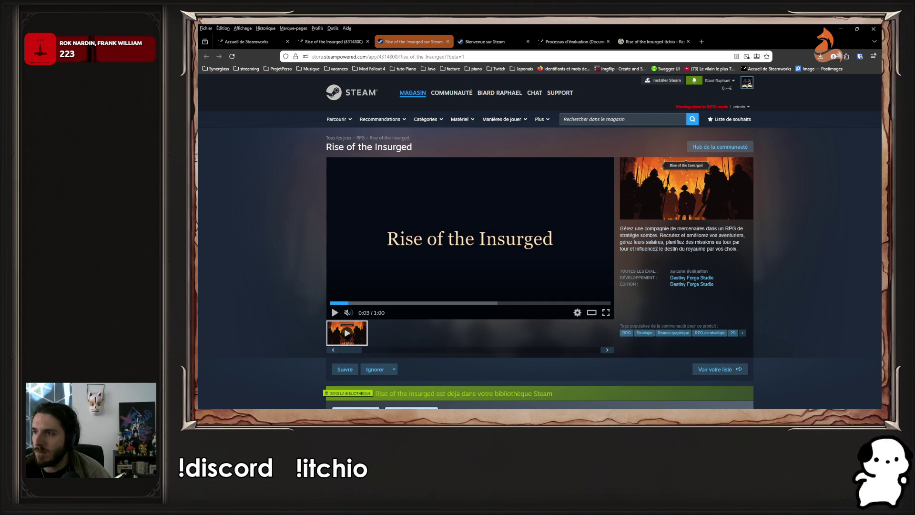
key(alt+Tab)
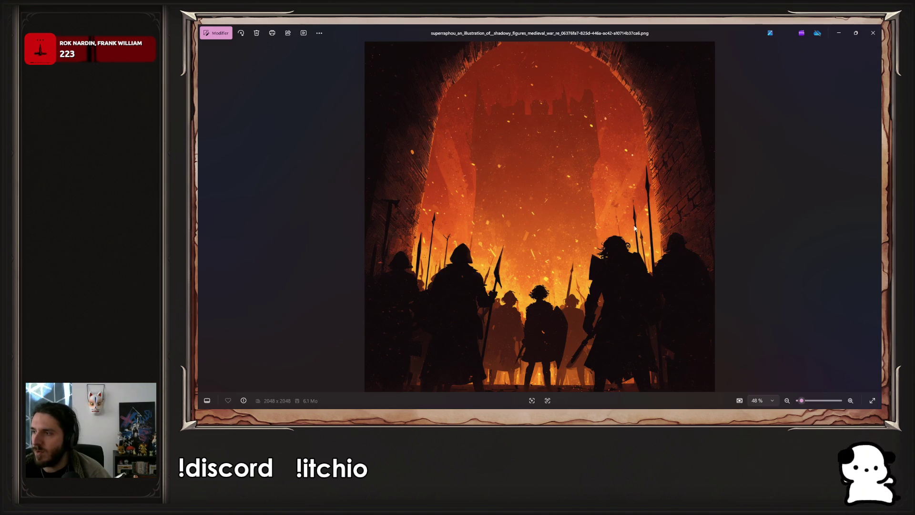
key(Right)
key(Right)
key(Right)
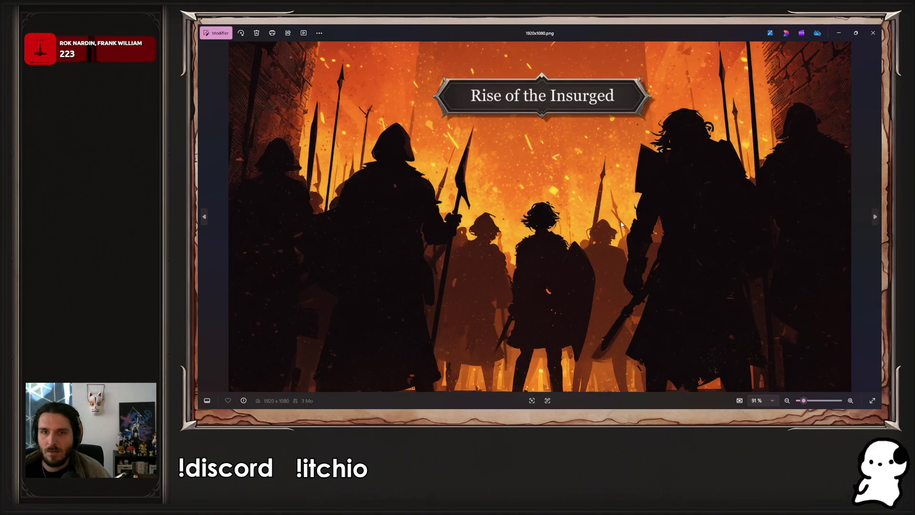
key(Right)
key(Right)
key(Right)
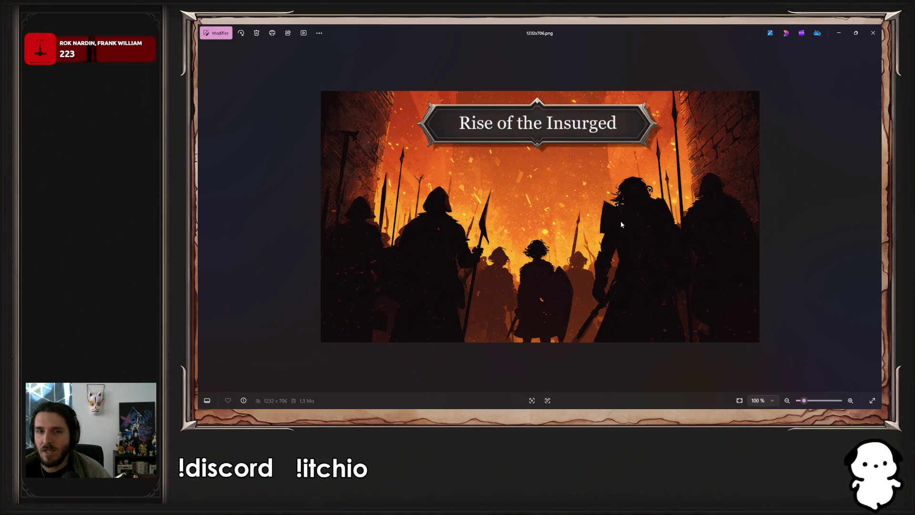
key(Right)
key(Right)
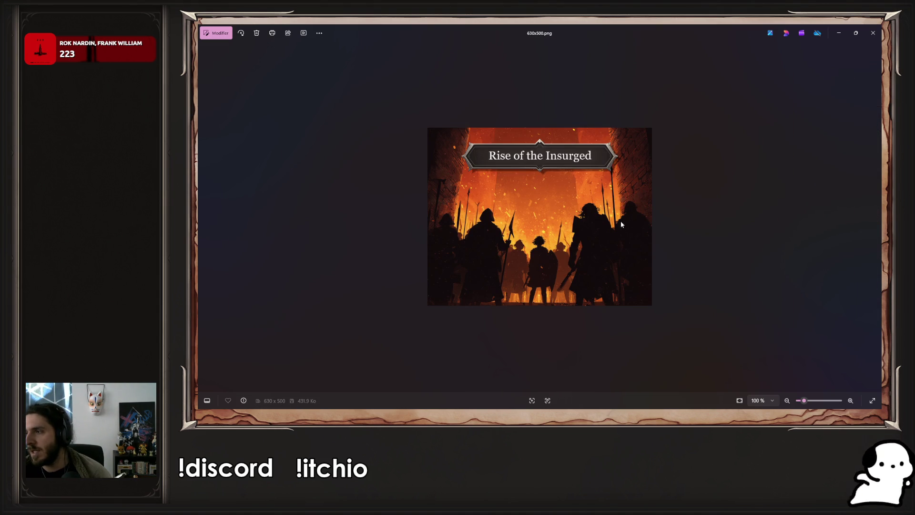
key(Right)
key(Right)
key(Right)
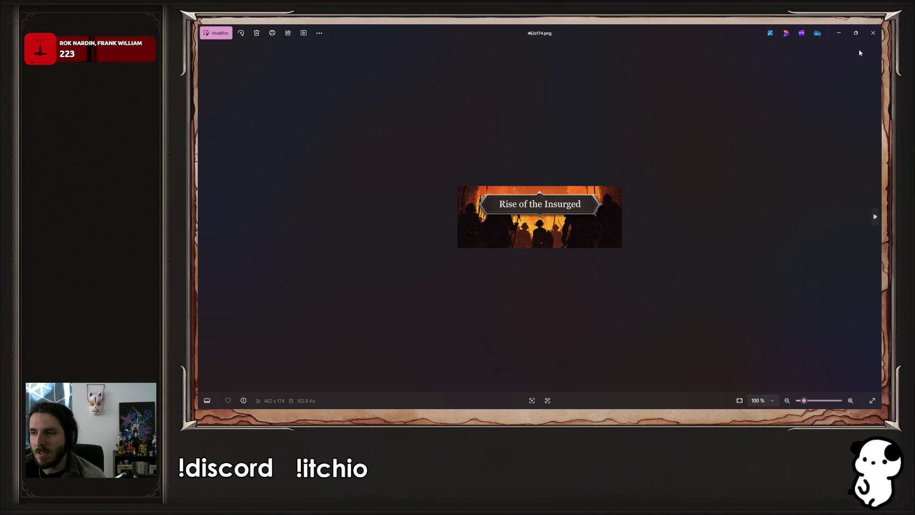
click(873, 36)
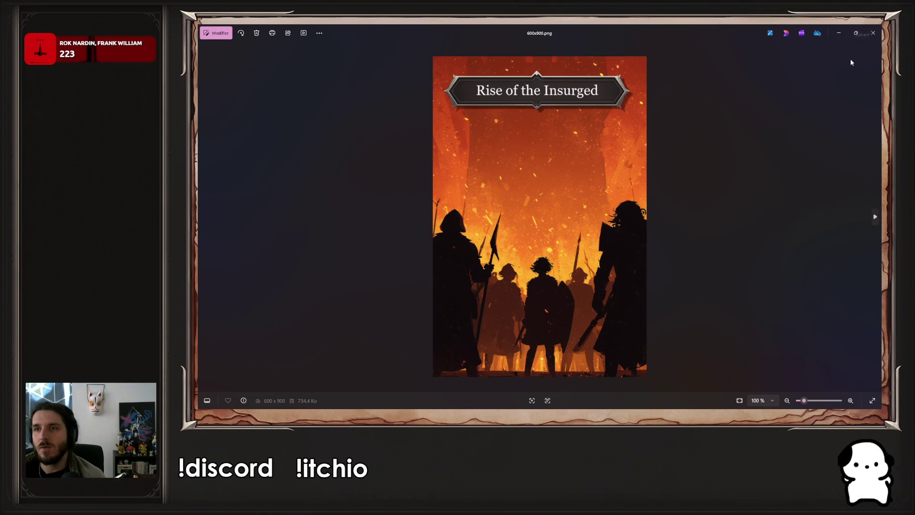
click(874, 32)
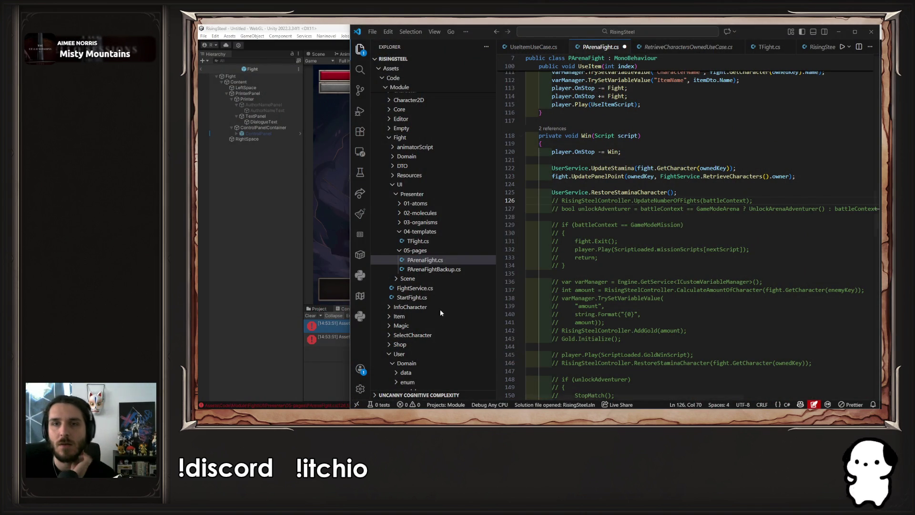
Save PArenaFight.cs, let Unity recompile and stop the running game test, then return to the code.
click(732, 195)
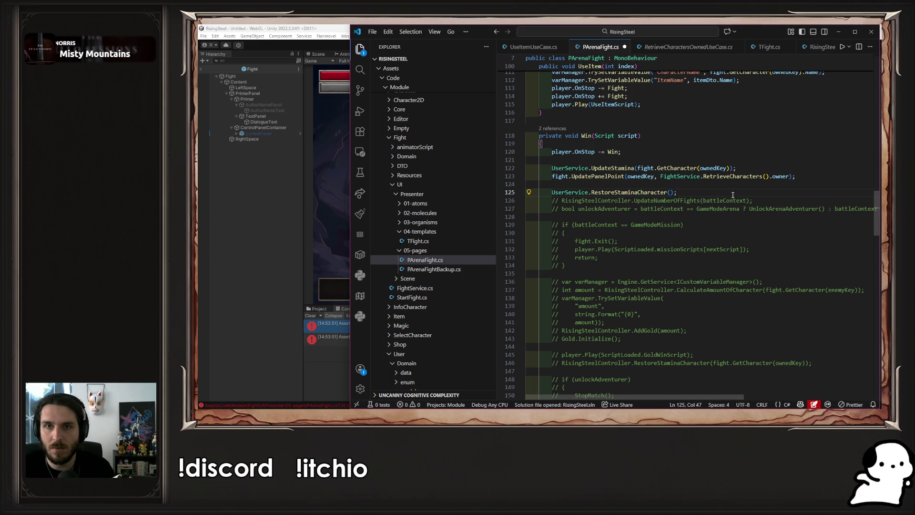
key(ctrl+s)
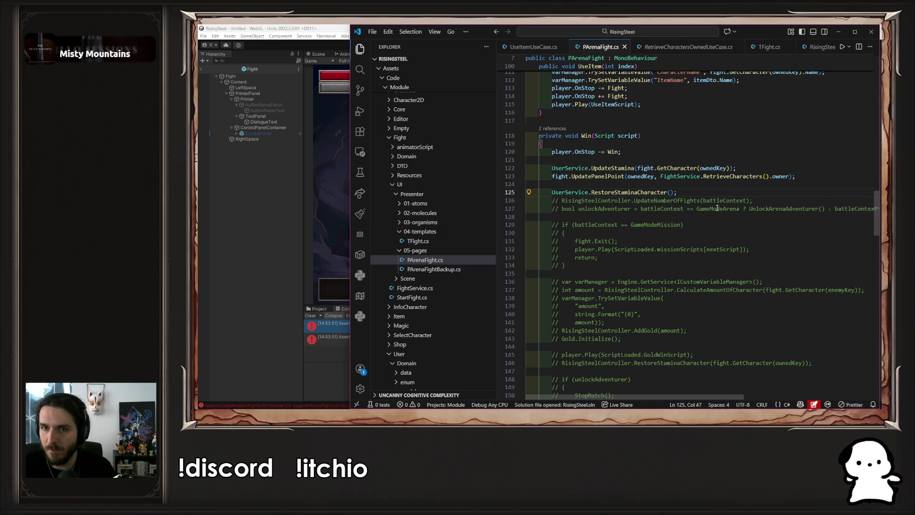
click(199, 234)
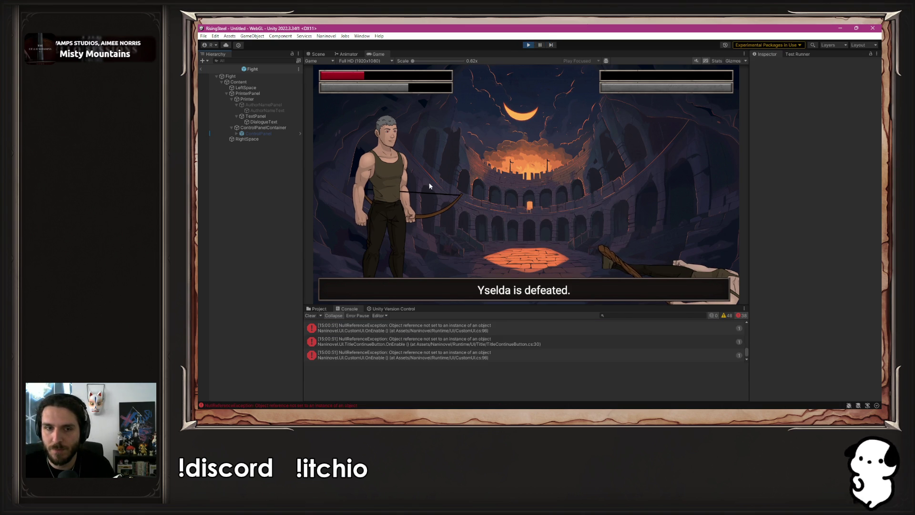
click(528, 44)
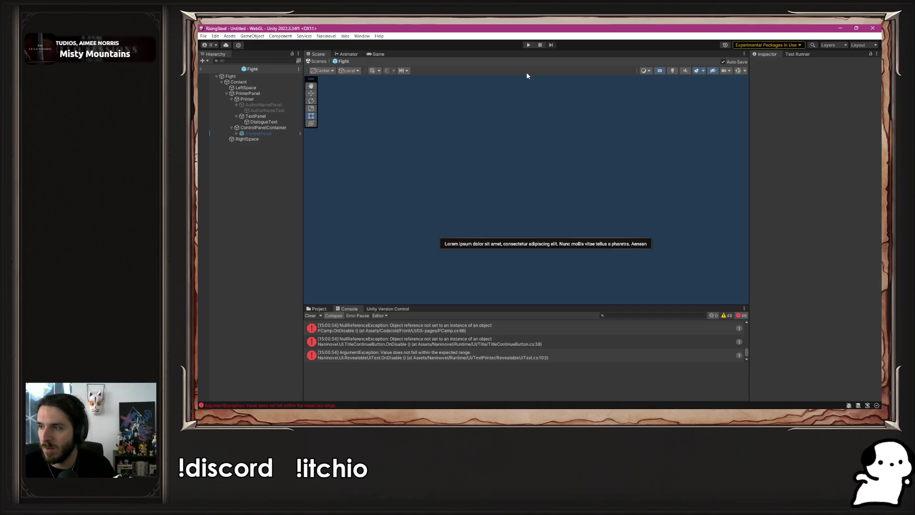
key(alt+Tab)
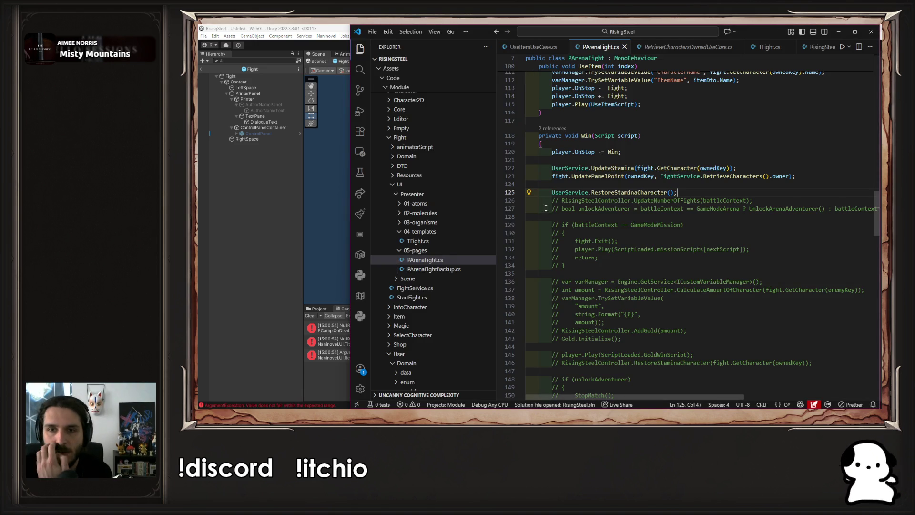
click(633, 200)
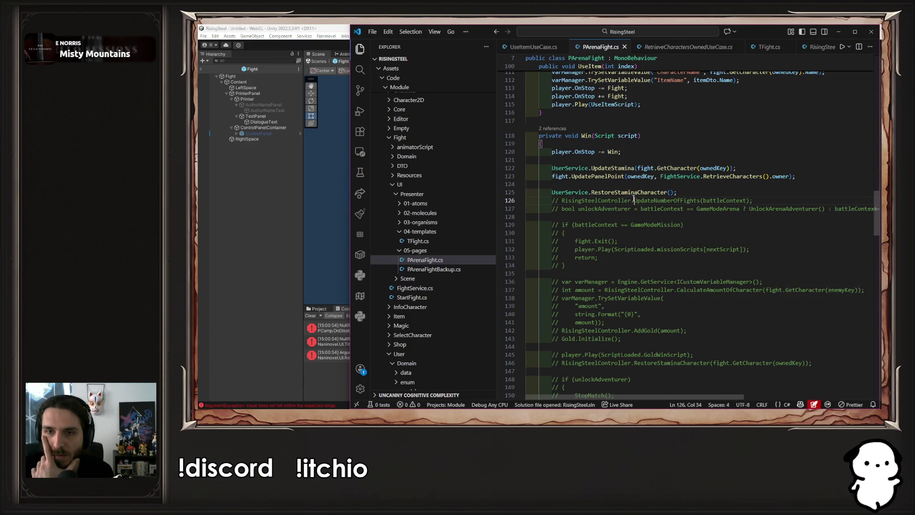
click(632, 208)
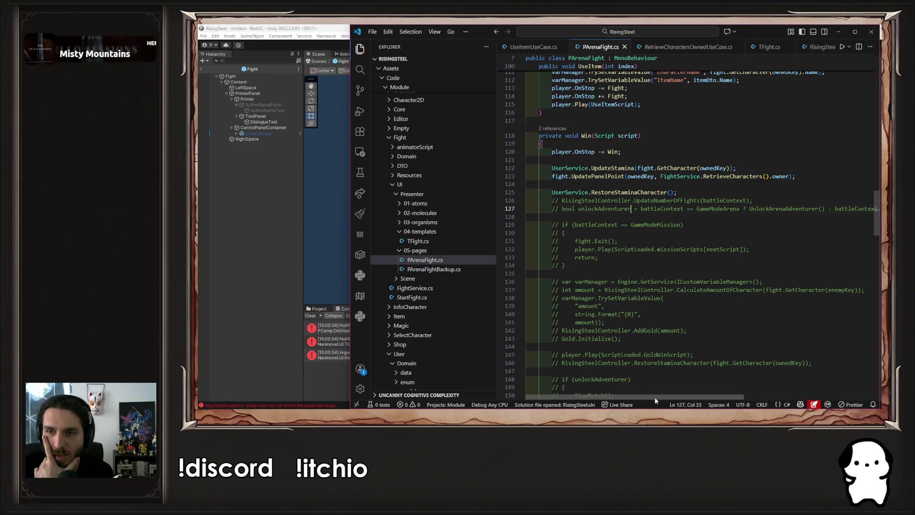
mouse_move(653, 397)
mouse_down()
mouse_move(724, 396)
mouse_move(658, 403)
mouse_up()
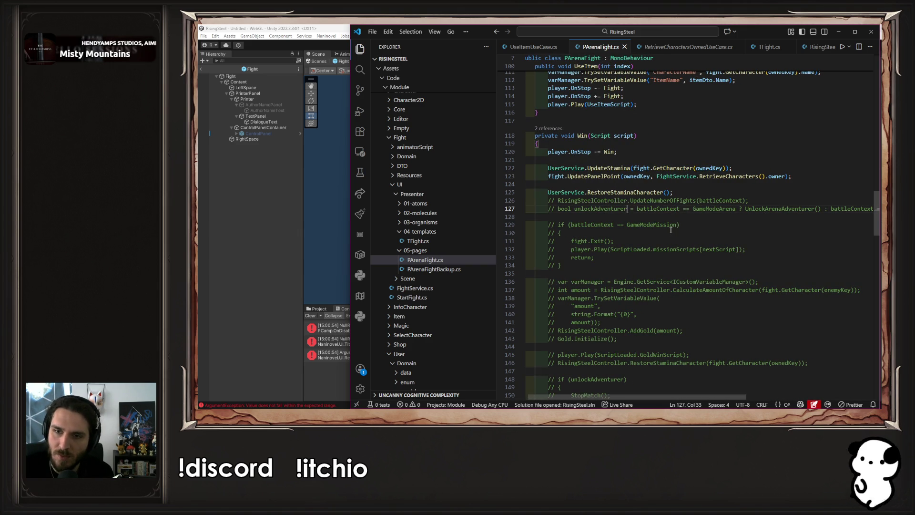
click(685, 222)
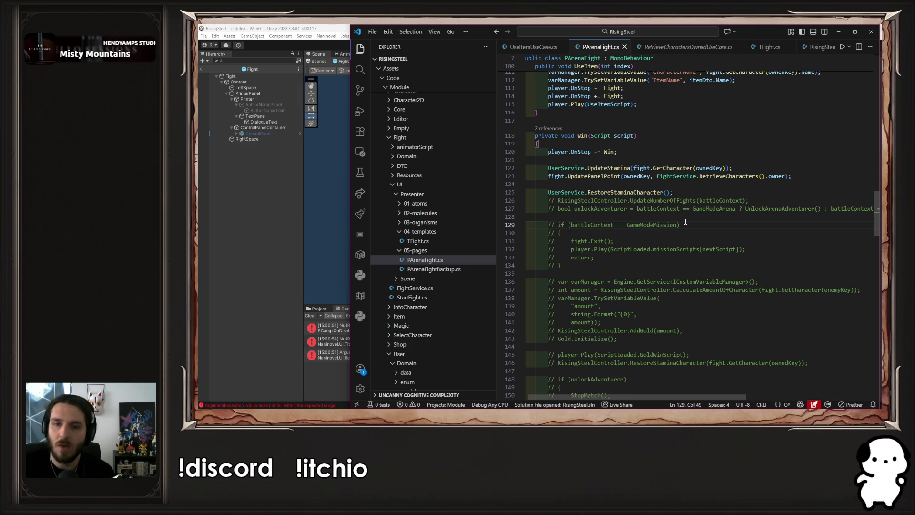
Scroll to the end of the Win method and select the EnableEndFightButton call on line 160.
scroll(684, 266, down, 1)
scroll(683, 265, down, 4)
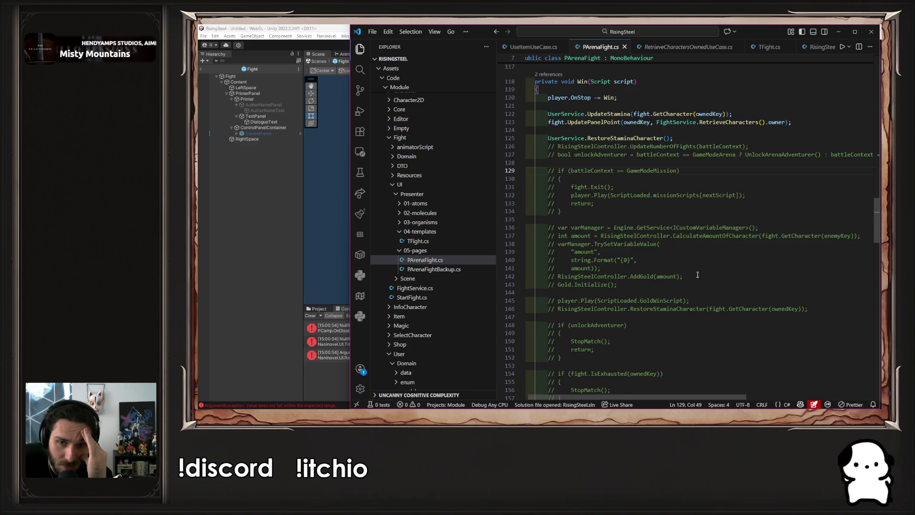
scroll(693, 296, down, 3)
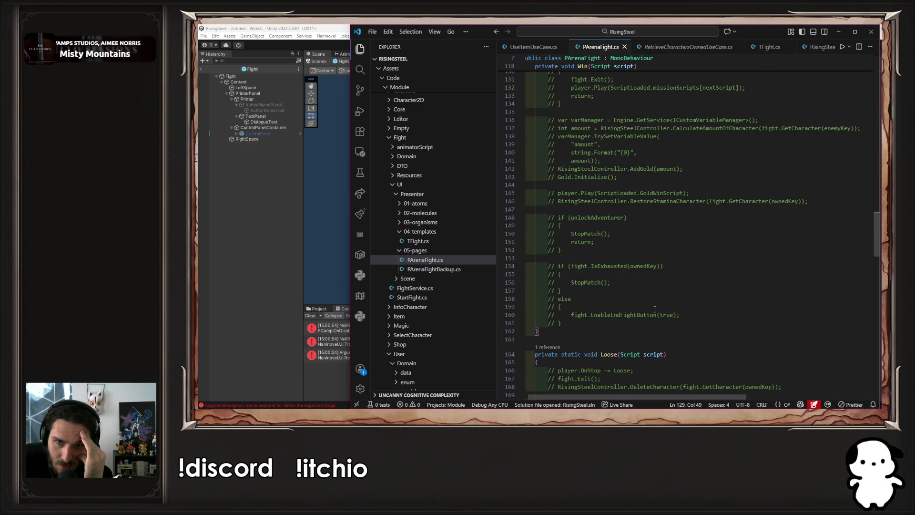
click(633, 258)
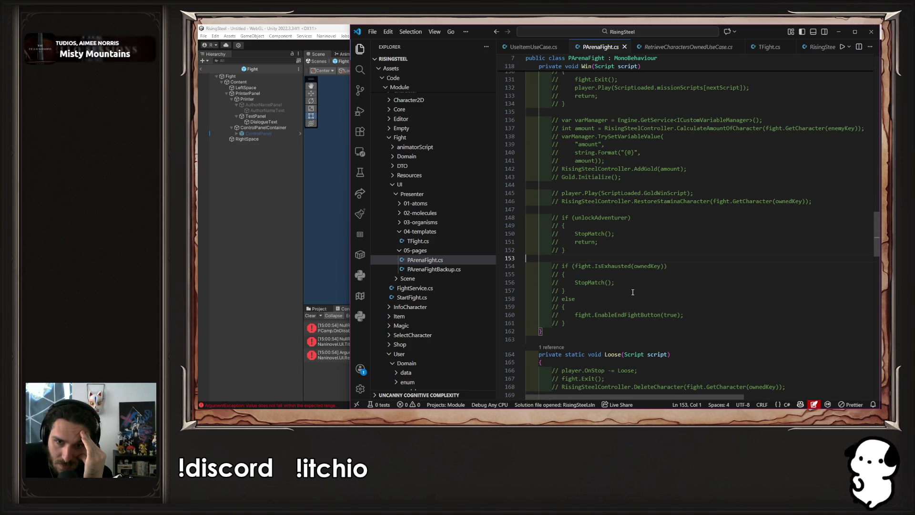
click(620, 315)
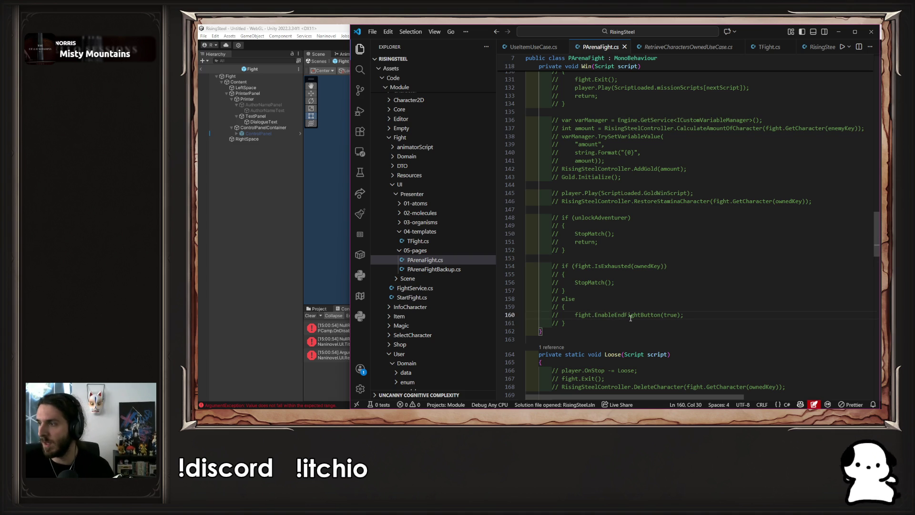
In TFight.cs, drop EnableEndFightButton's bool v parameter, have it call reMatch.Open() and endMatch.Open(), and save.
key(alt+Left)
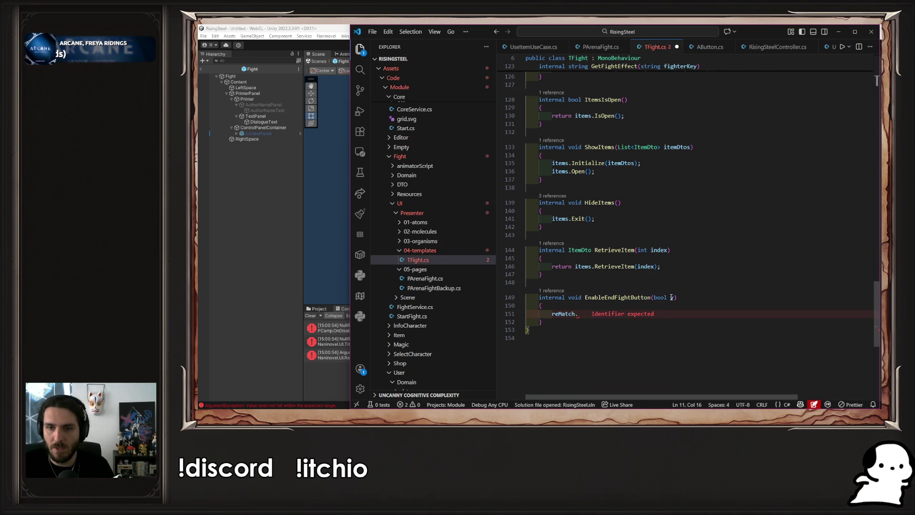
key(BackSpace)
key(BackSpace)
key(BackSpace)
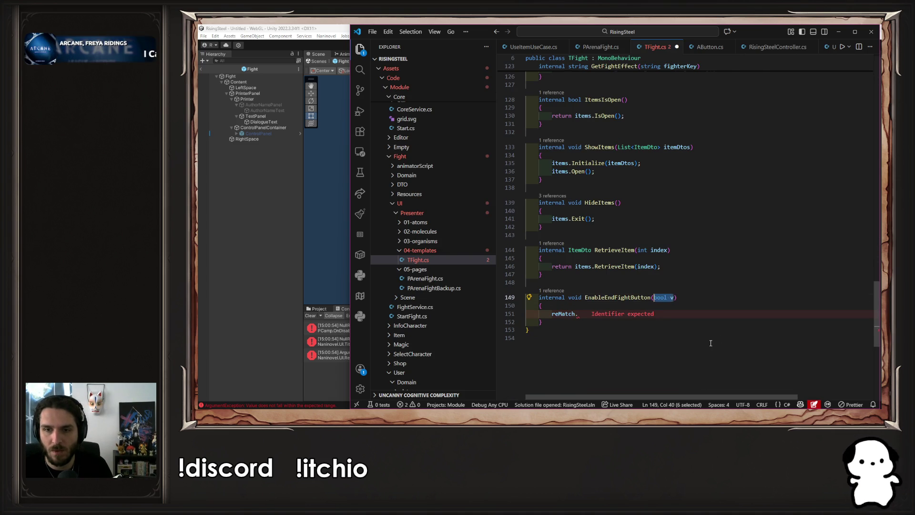
text(Open();)
key(Tab)
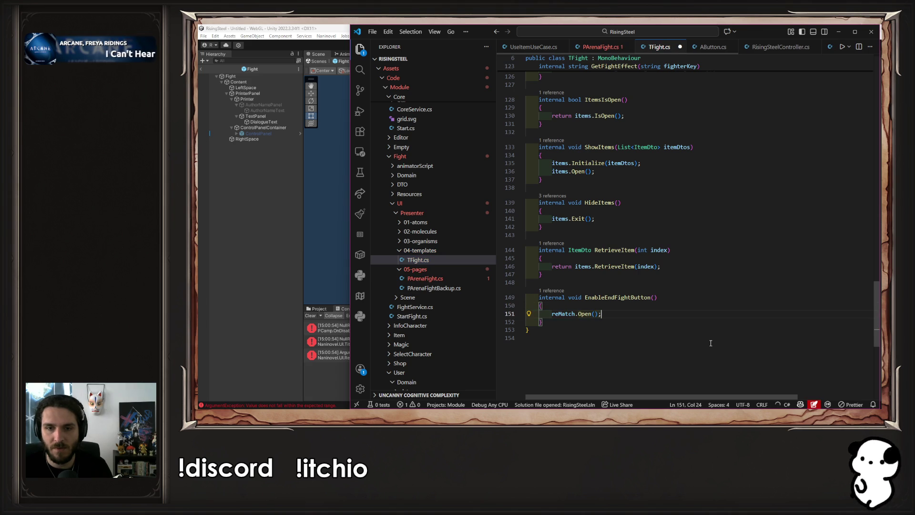
key(Return)
key(Tab)
key(ctrl+s)
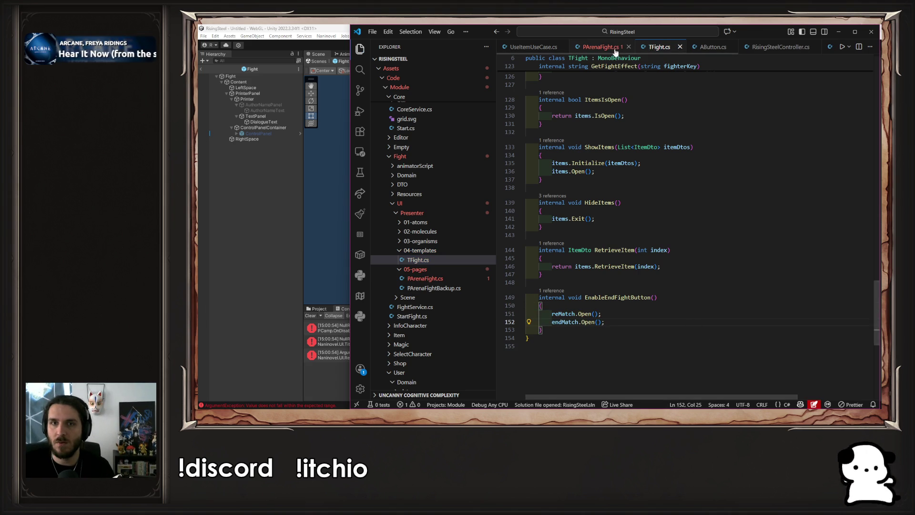
Remove the true argument from the EnableEndFightButton call in PArenaFight.cs and save.
key(alt+Left)
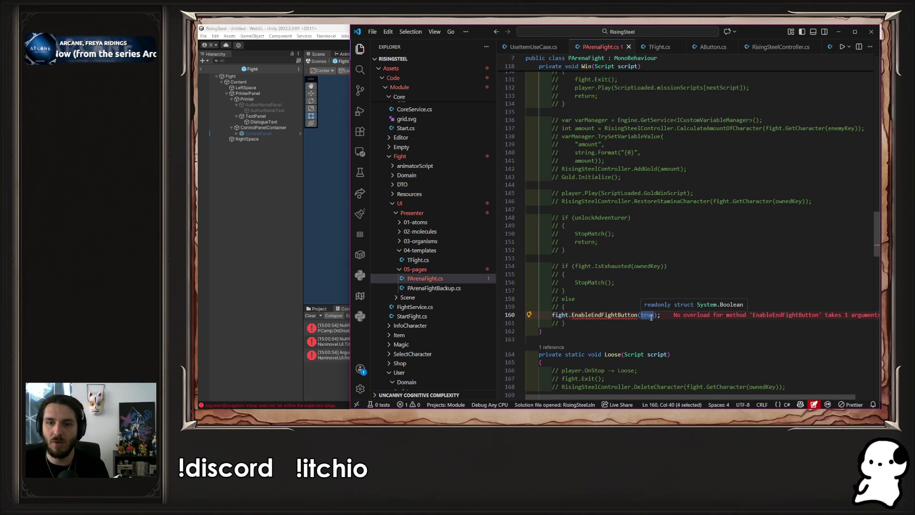
key(Delete)
key(Delete)
key(Delete)
click(674, 316)
key(ctrl+s)
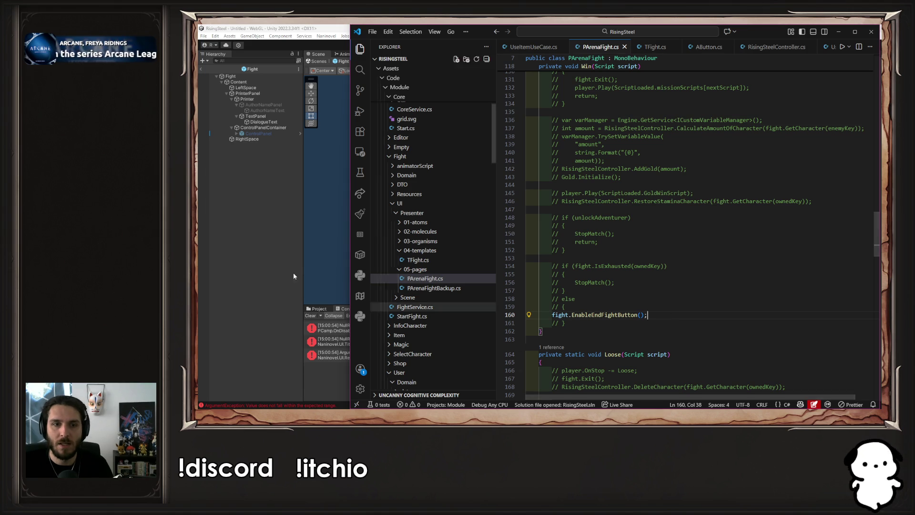
click(274, 245)
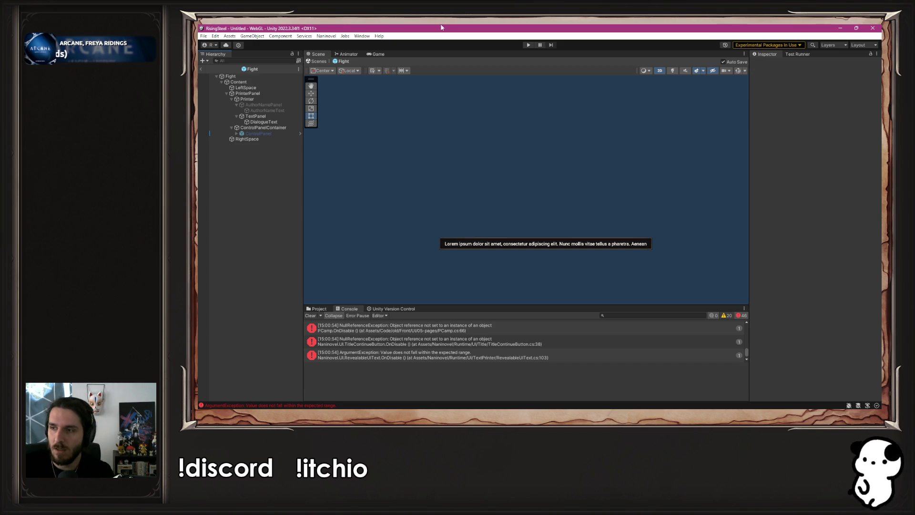
Enter Play mode in Unity to bring up the Rise of the Insurged main menu.
click(528, 45)
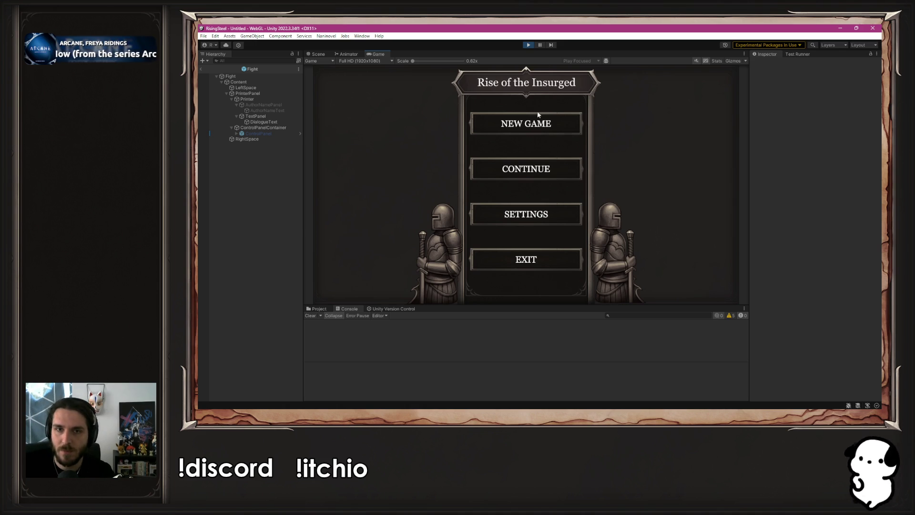
Start a new game, launch the arena fight and attack Yselda with Aldrik.
click(531, 123)
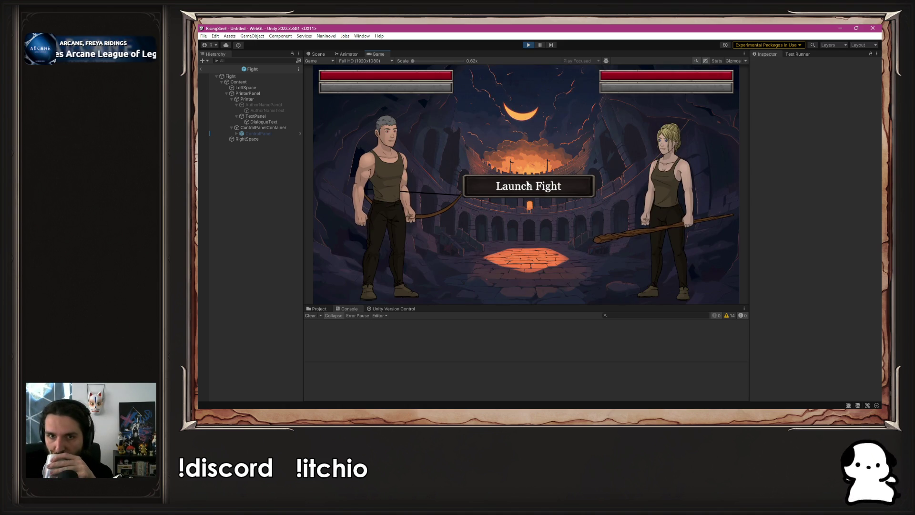
click(553, 290)
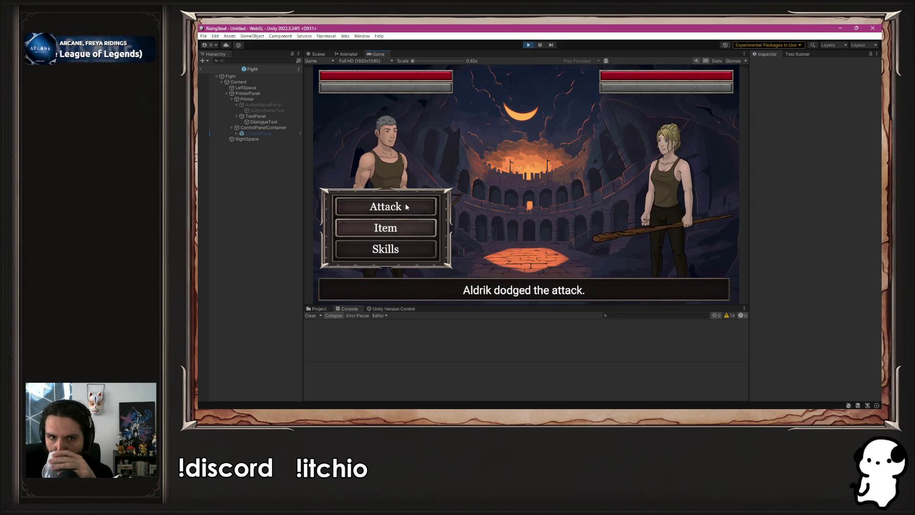
key(Return)
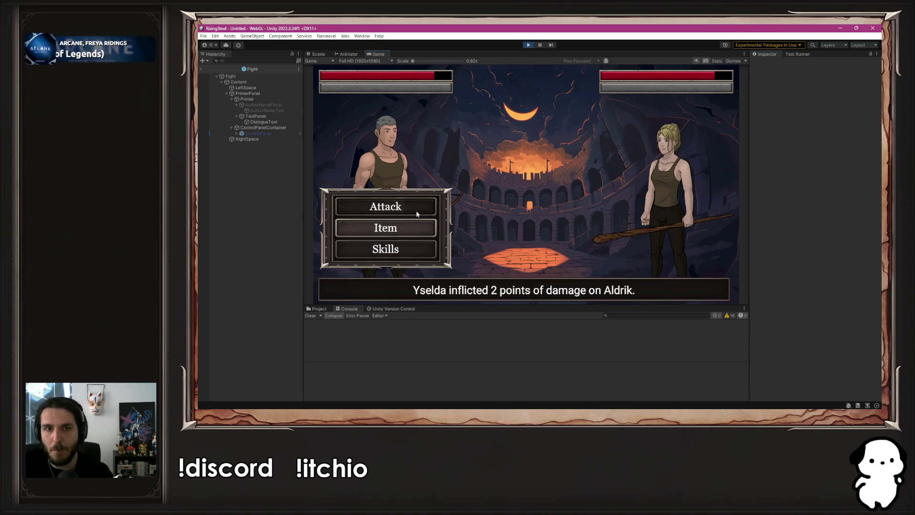
click(417, 211)
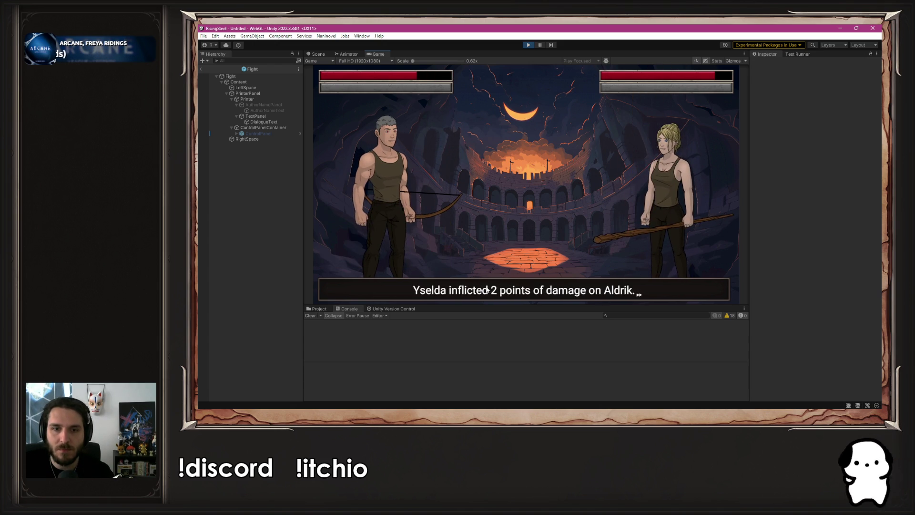
key(Return)
key(Return)
key(Return)
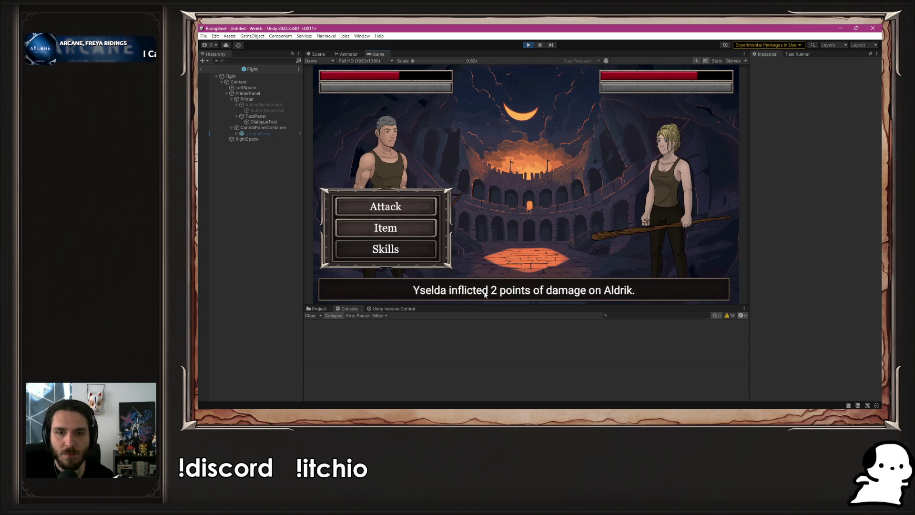
click(407, 214)
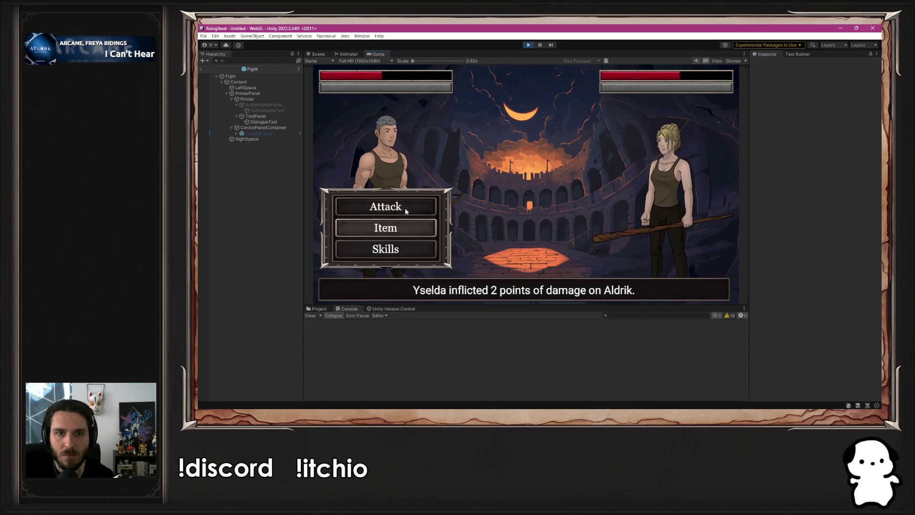
click(405, 209)
click(475, 275)
Heal Aldrik with the Chicken, defeat Yselda, then stop the test run at the end-of-fight choices.
click(415, 230)
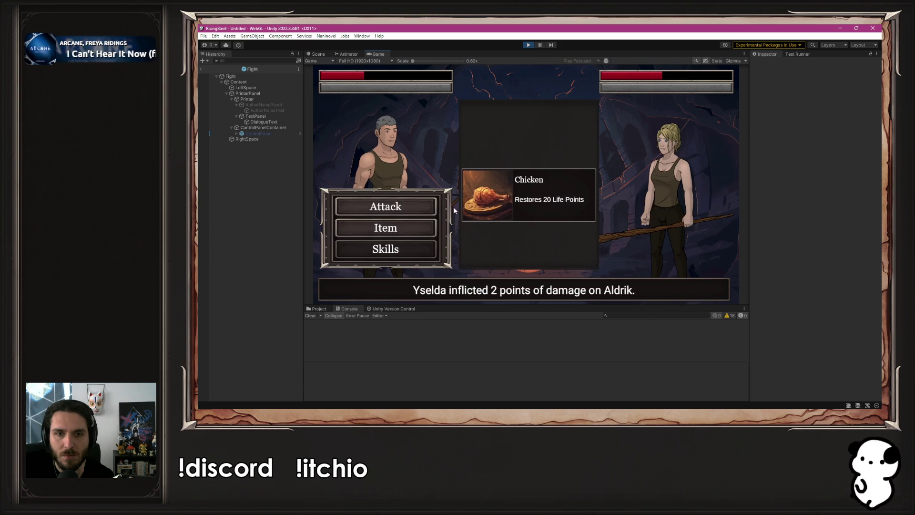
click(532, 173)
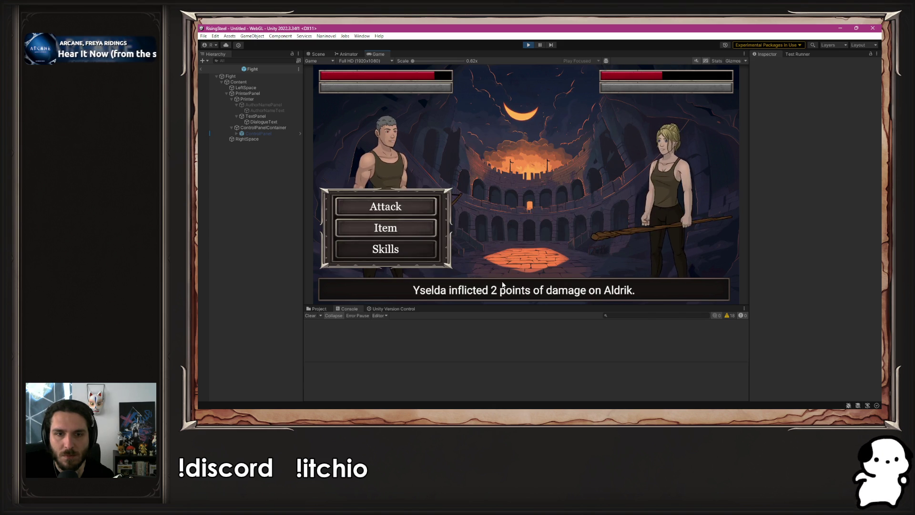
click(386, 202)
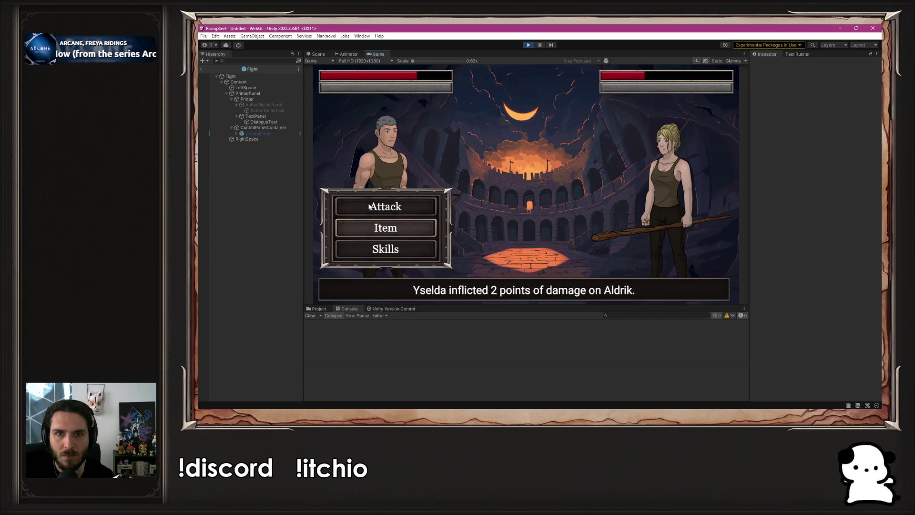
click(369, 207)
click(384, 205)
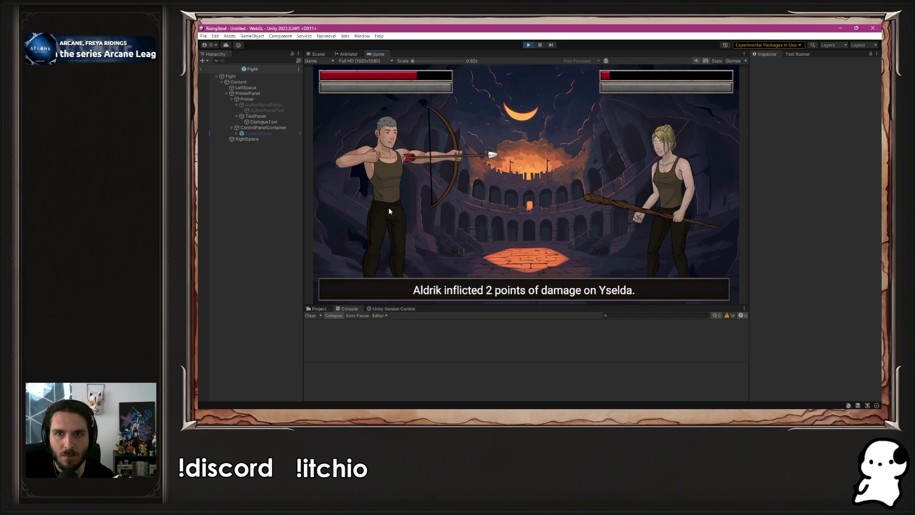
click(481, 299)
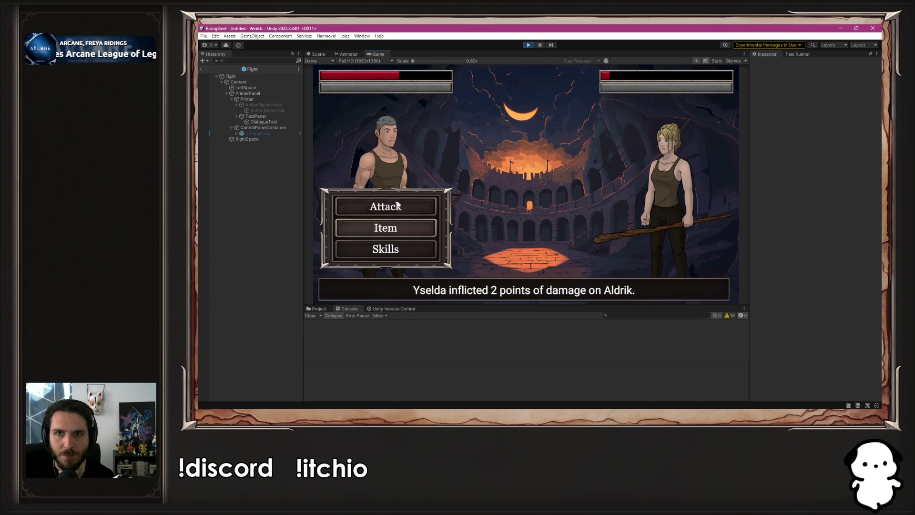
click(398, 205)
click(486, 288)
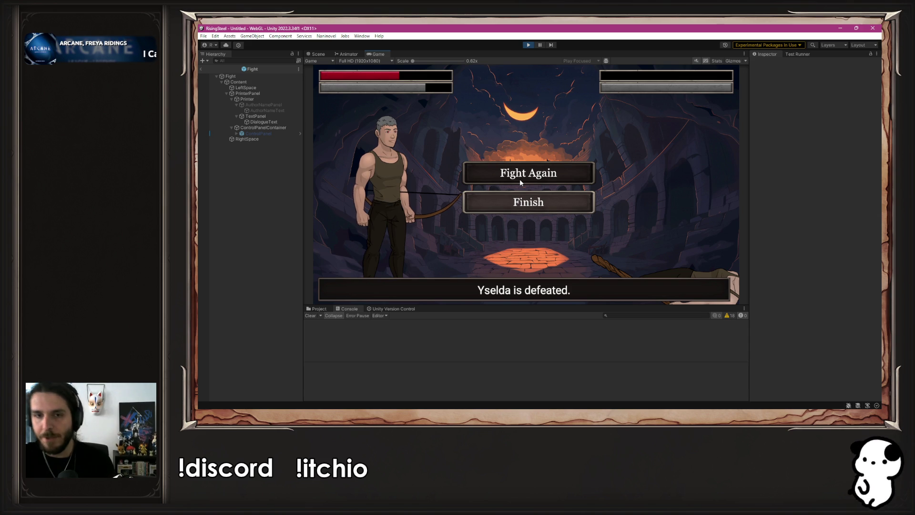
click(528, 44)
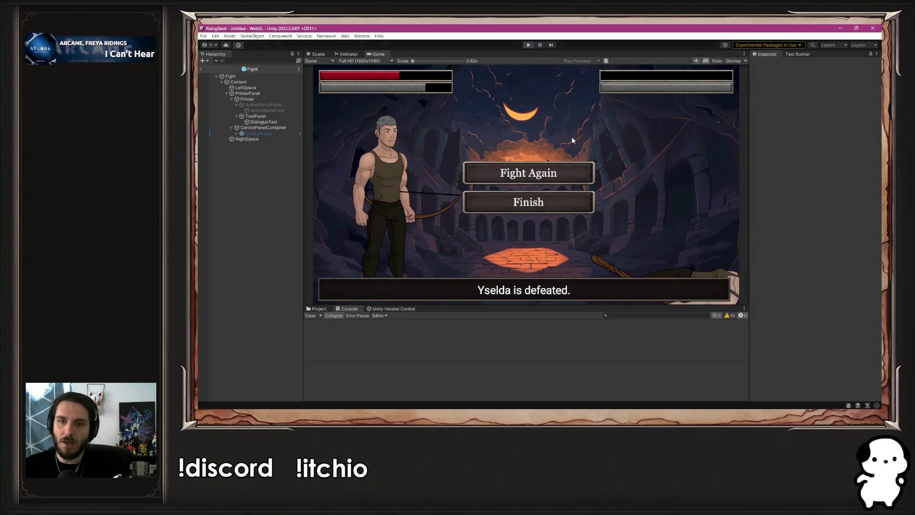
Close TFight.cs and the other extra tabs, open PArenaFightBackup.cs, and return to PArenaFight.cs.
key(alt+Tab)
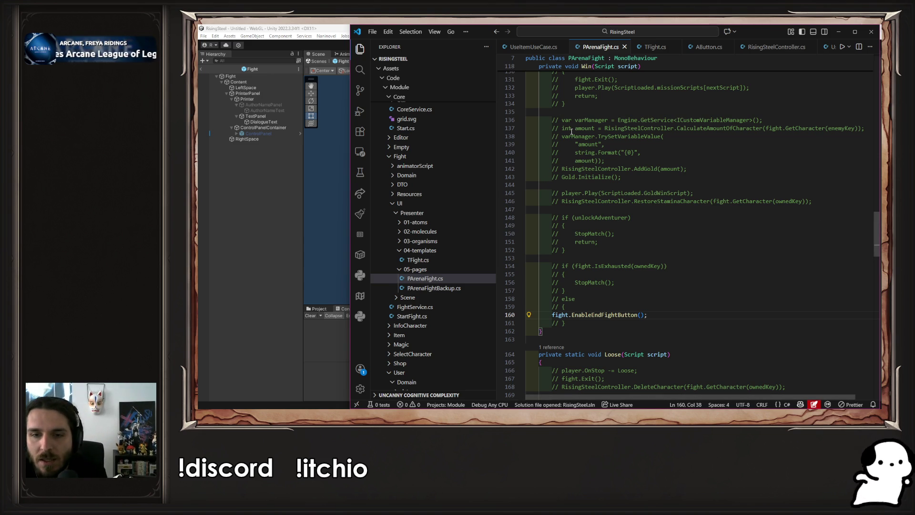
scroll(605, 161, down, 10)
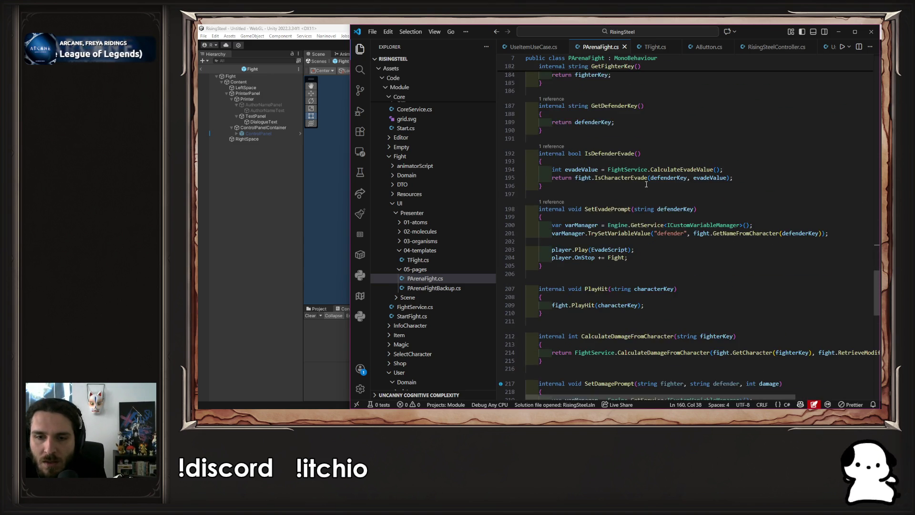
scroll(646, 185, up, 2)
scroll(577, 47, up, 1)
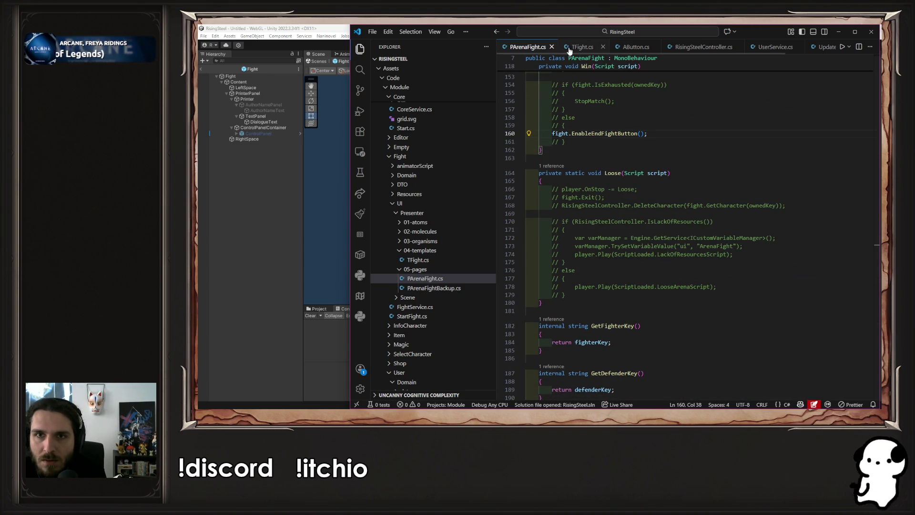
middle_click(577, 47)
middle_click(577, 47)
middle_click(577, 47)
middle_click(577, 47)
middle_click(577, 47)
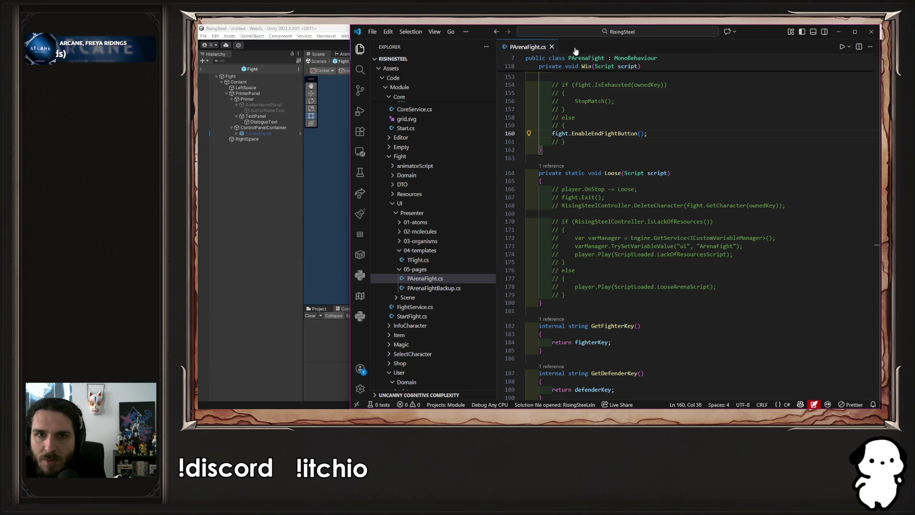
click(441, 289)
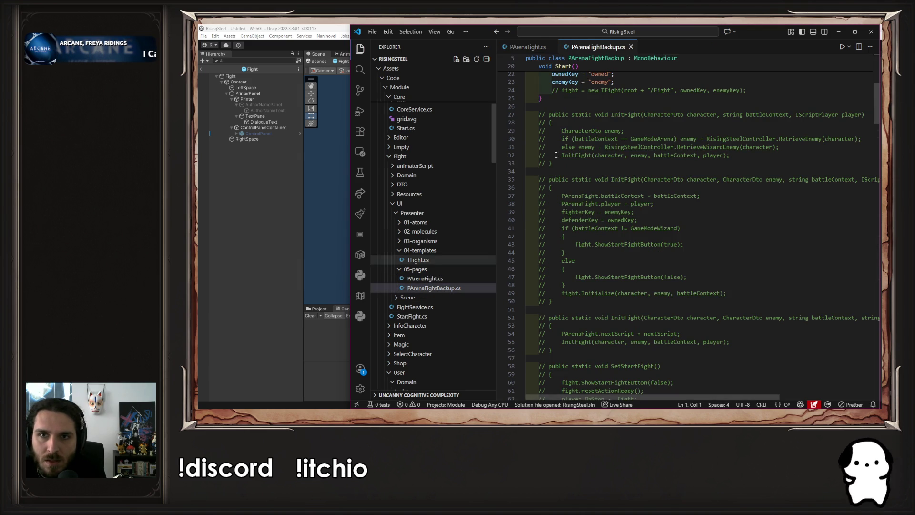
click(528, 46)
Open the ArenaFight prefab from the 05-pages folder and enlarge the scene view.
key(alt+Tab)
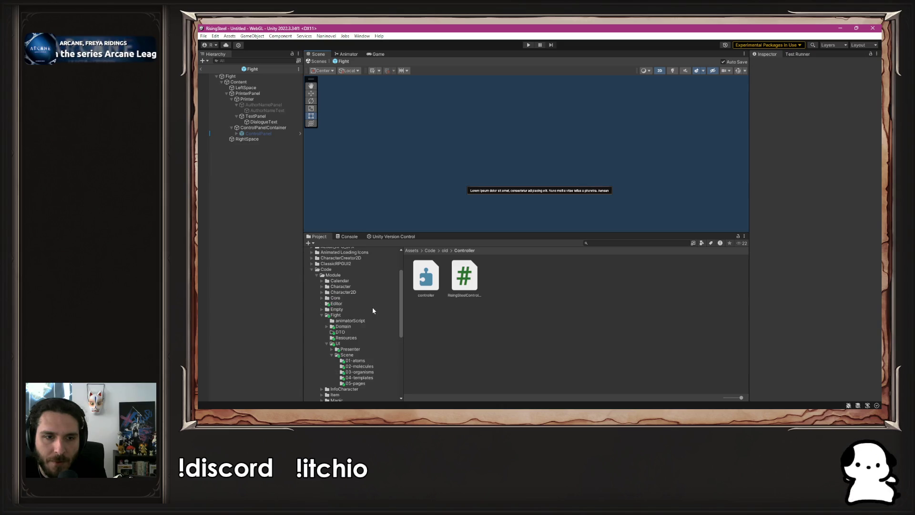
click(365, 339)
double_click(425, 276)
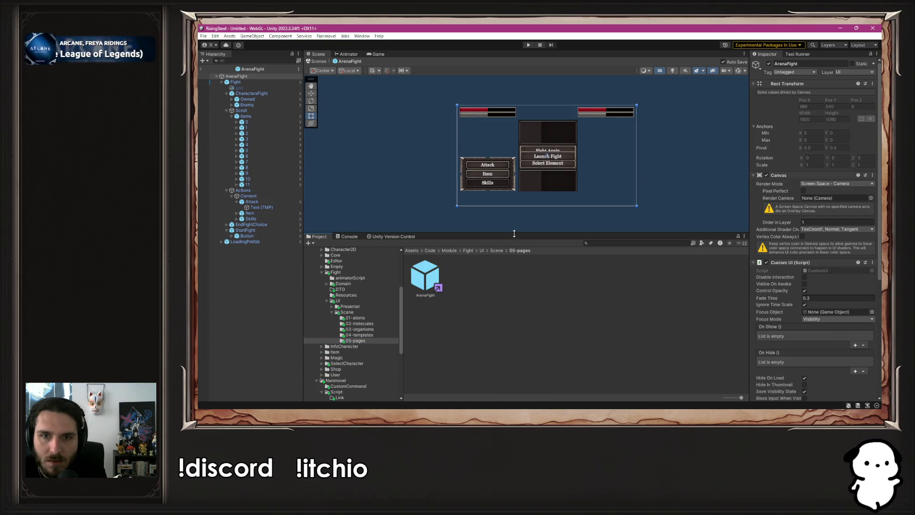
drag(515, 234, 505, 301)
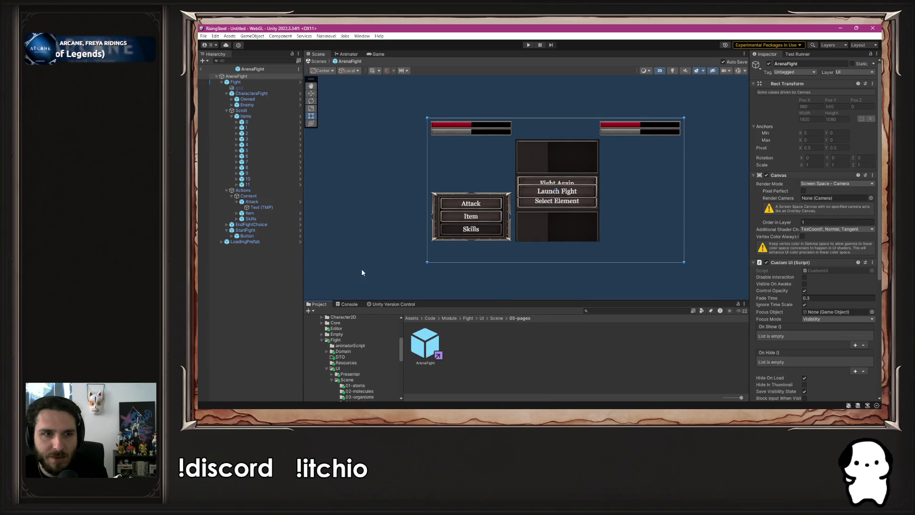
Deactivate StartFight and EndFightChoice's ElementChoice so only Fight Again and Finish remain.
click(271, 230)
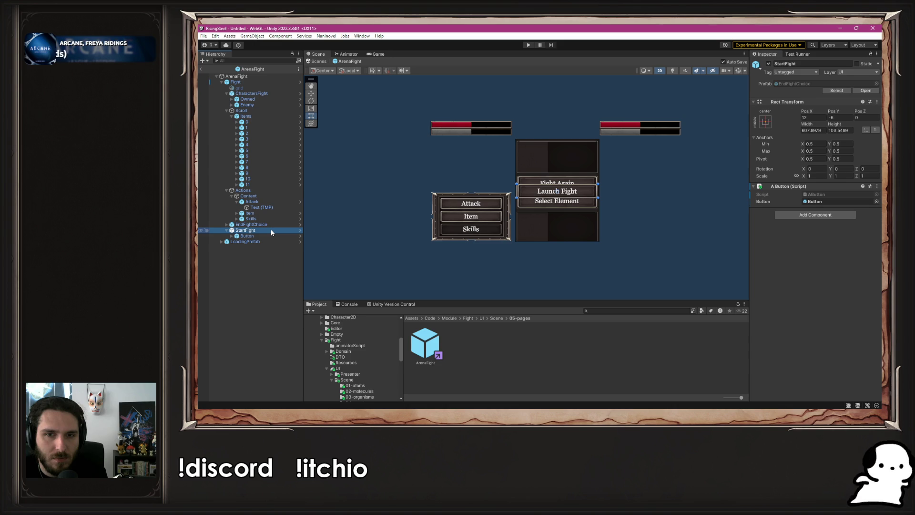
click(264, 225)
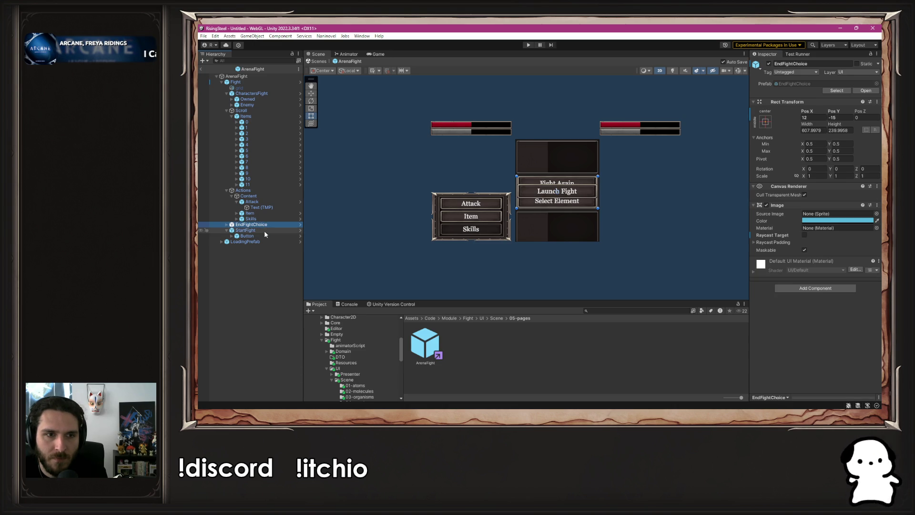
click(264, 230)
click(768, 64)
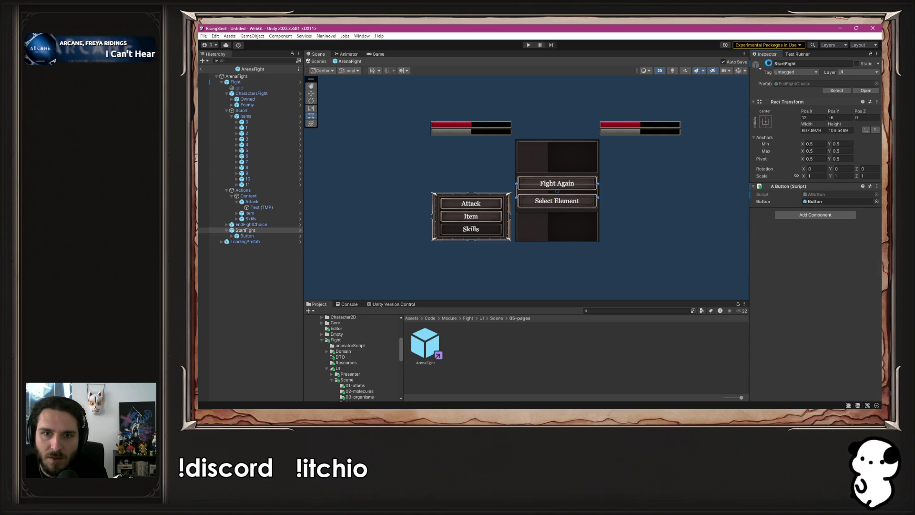
click(227, 224)
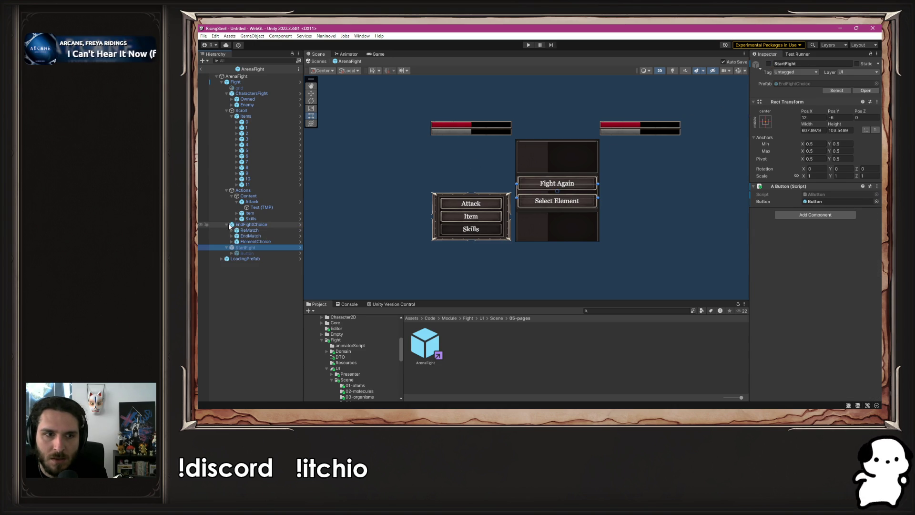
click(255, 241)
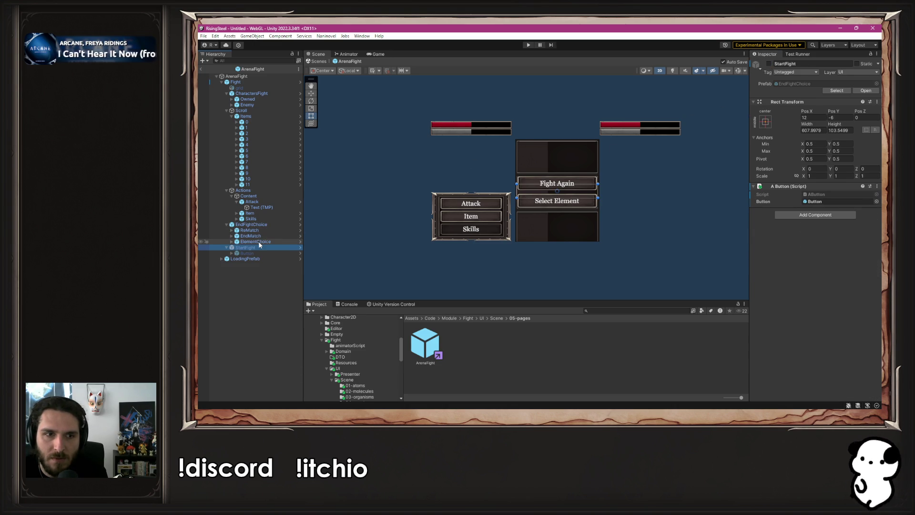
click(768, 64)
click(665, 201)
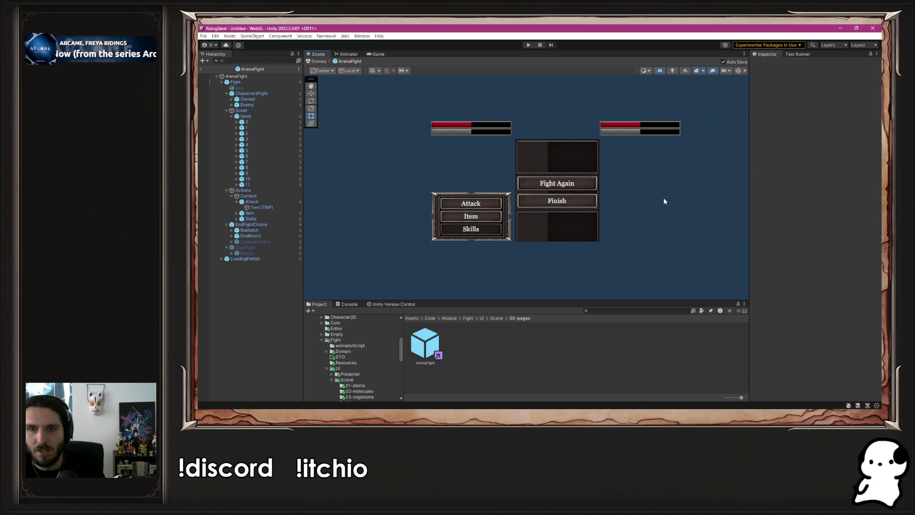
key(alt+Tab)
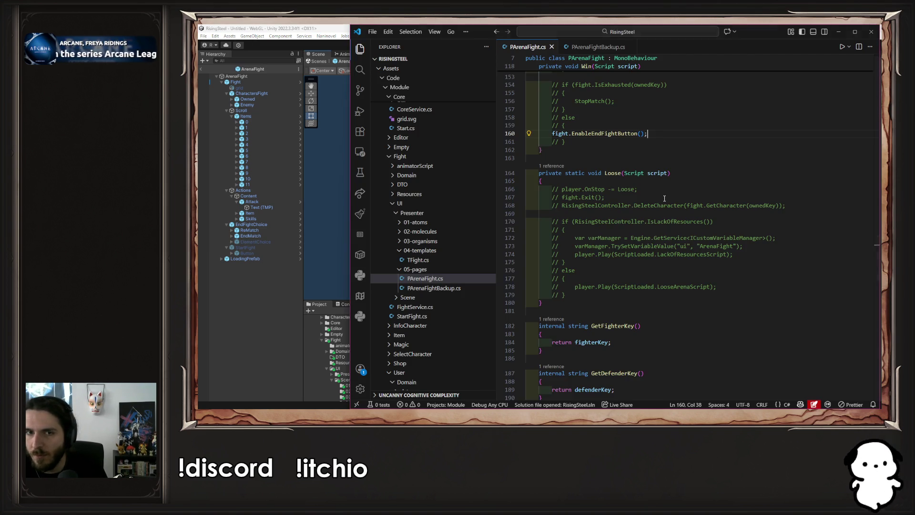
Select the commented ReMatch and StopMatch methods in PArenaFightBackup.cs, then show the end of PArenaFight.cs.
click(602, 48)
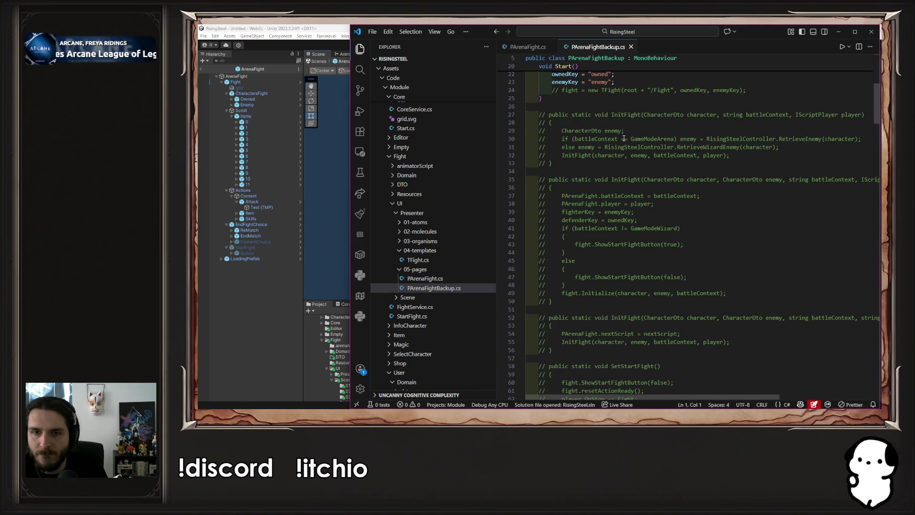
scroll(651, 173, down, 9)
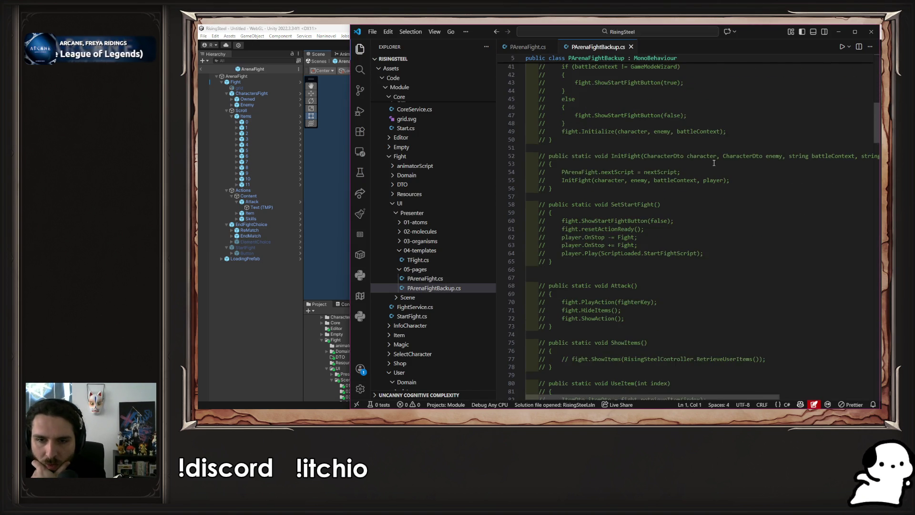
scroll(714, 165, down, 15)
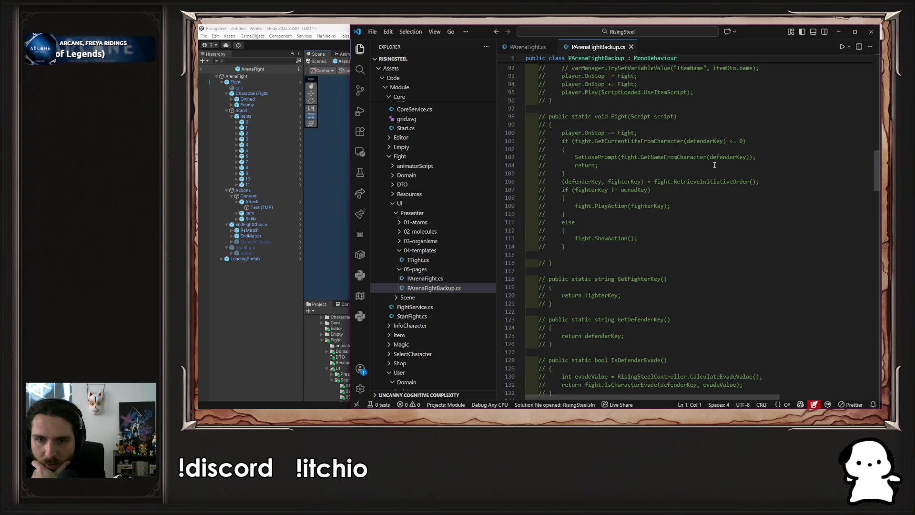
scroll(714, 167, down, 10)
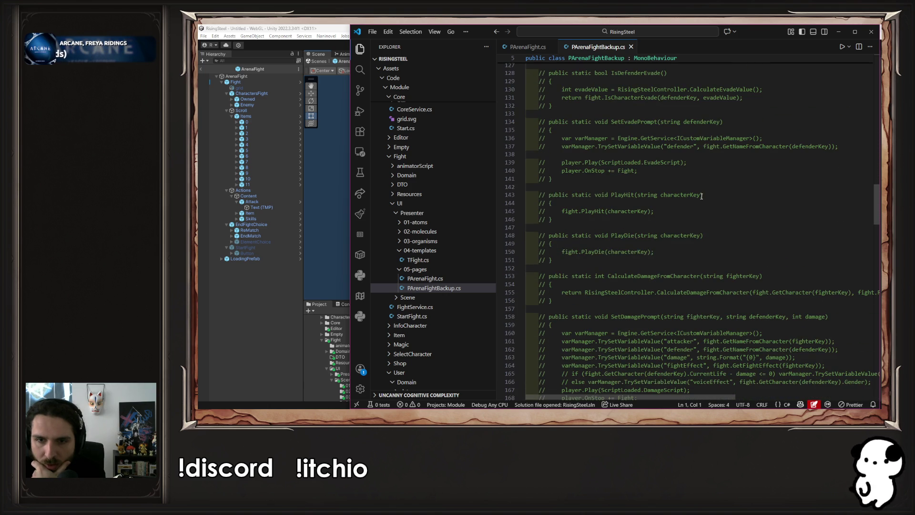
scroll(701, 195, down, 7)
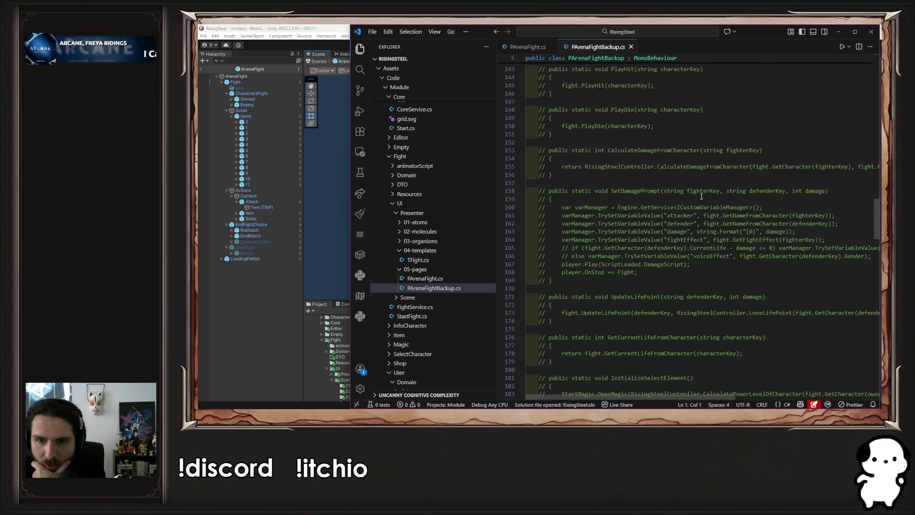
scroll(701, 196, down, 8)
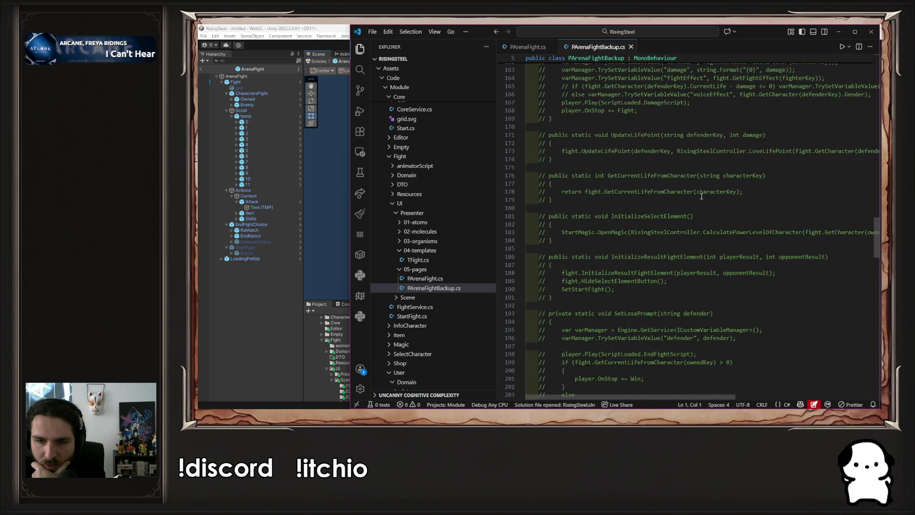
scroll(702, 205, down, 16)
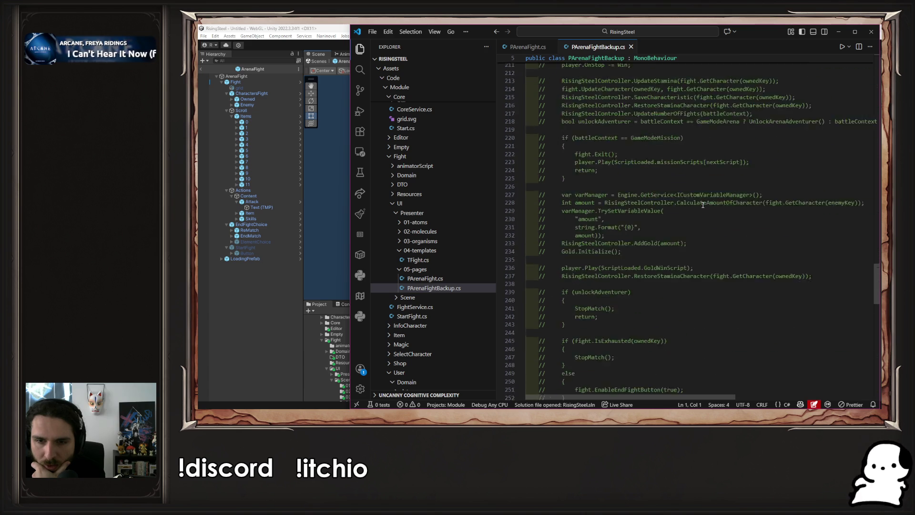
scroll(702, 205, down, 4)
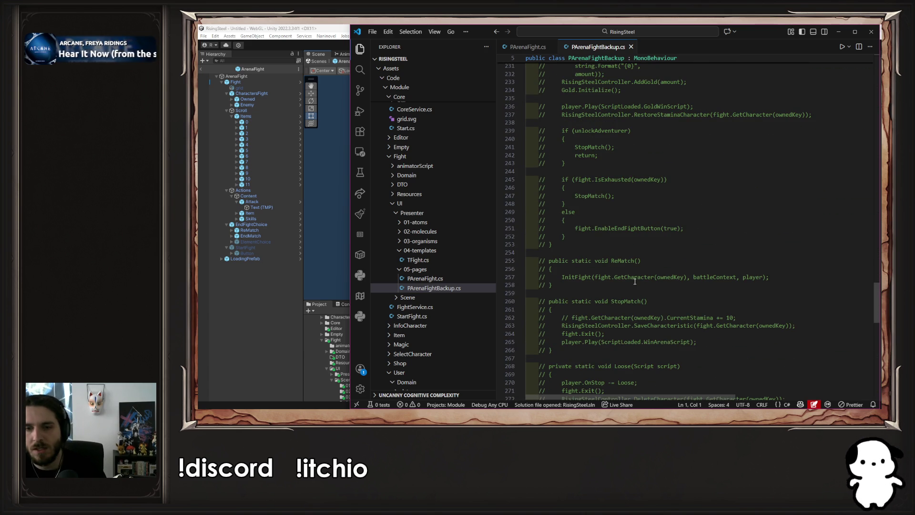
mouse_move(582, 349)
mouse_down()
mouse_move(544, 329)
mouse_move(511, 261)
mouse_up()
key(ctrl+c)
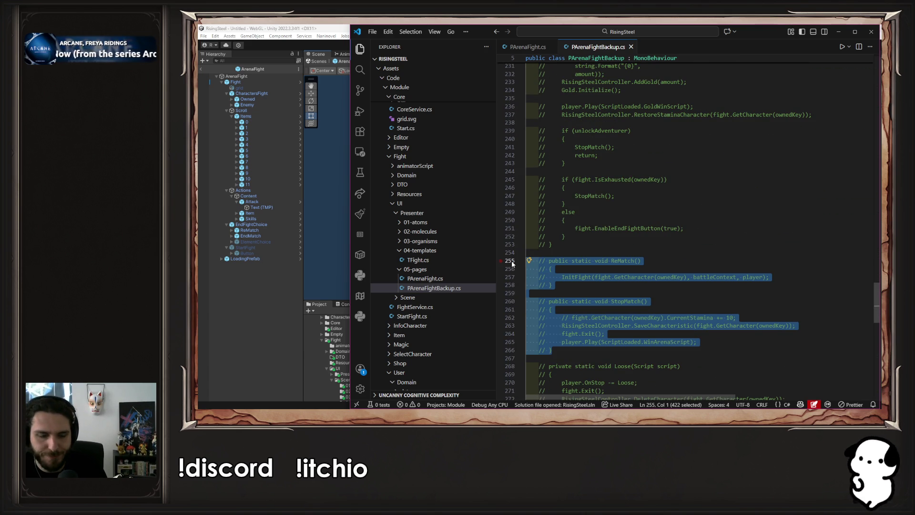
click(527, 47)
scroll(596, 205, down, 20)
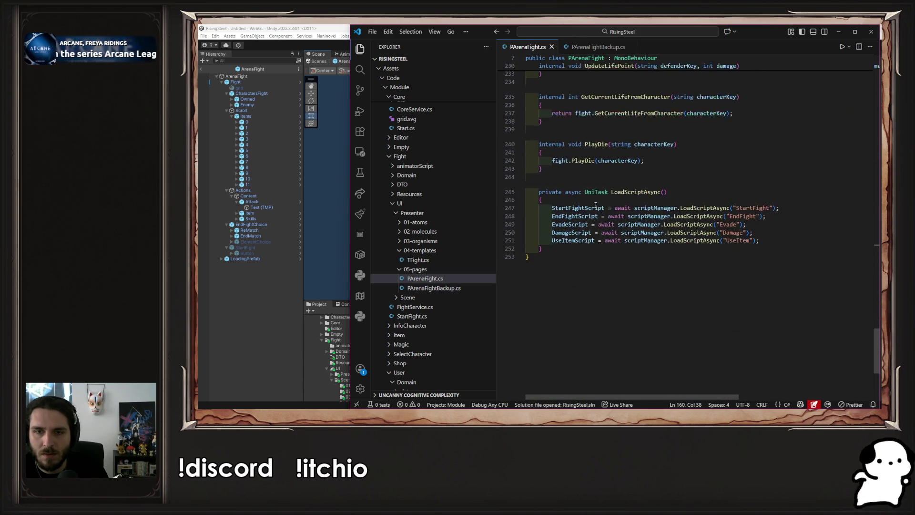
Paste the ReMatch and StopMatch block after PlayDie and uncomment ReMatch.
click(581, 224)
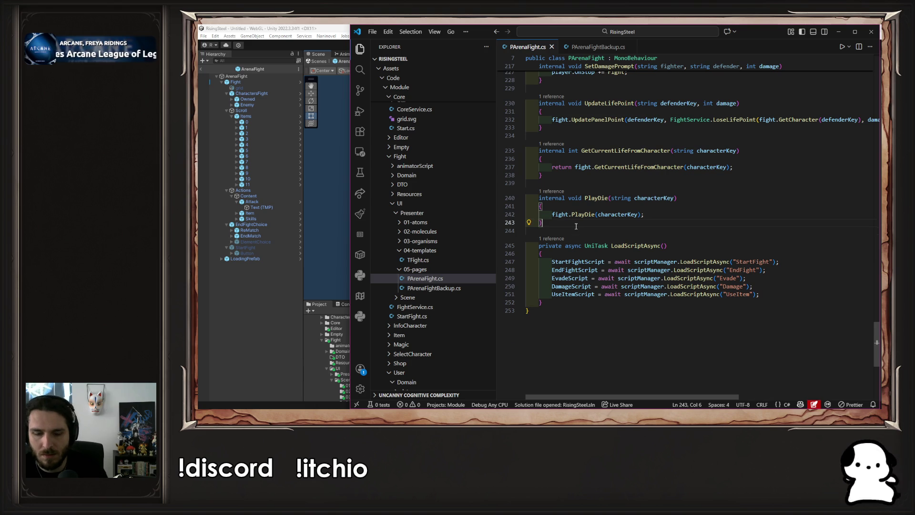
key(Return)
key(Return)
key(ctrl+v)
key(ctrl+s)
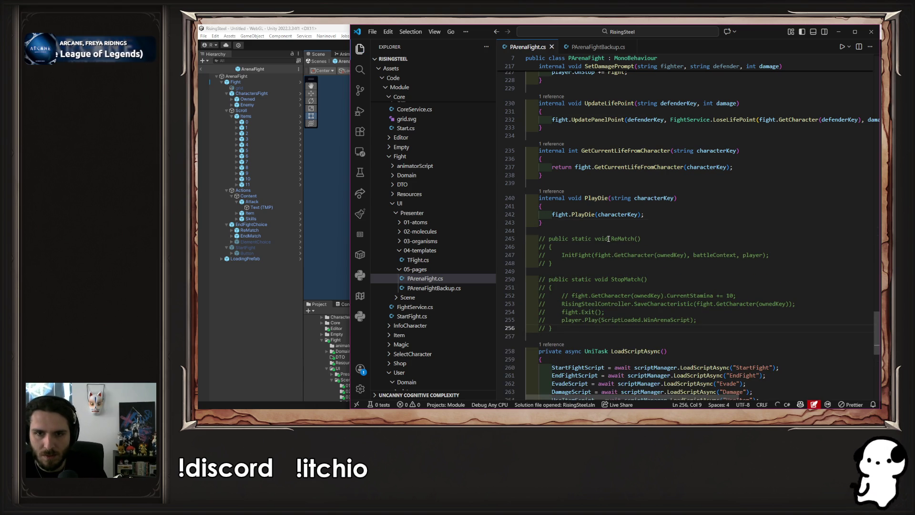
drag(562, 268, 516, 236)
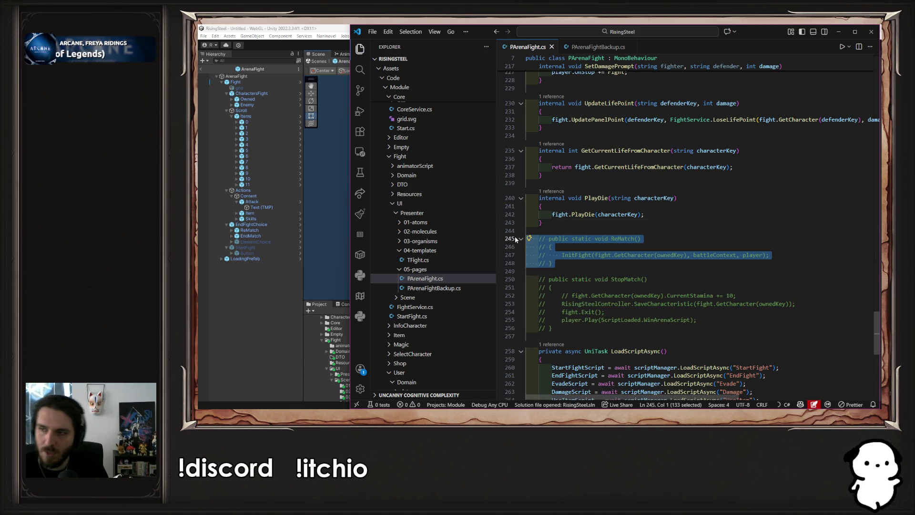
key(ctrl+slash)
key(ctrl+s)
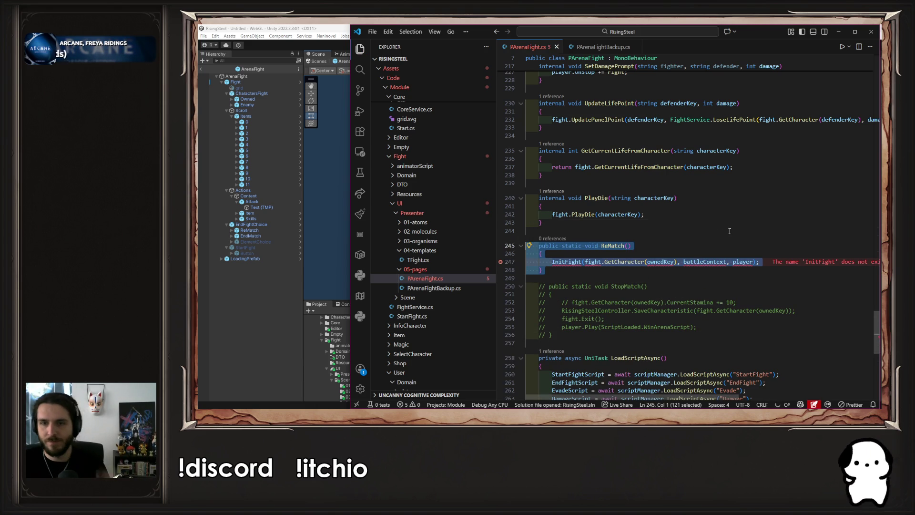
Replace ReMatch's InitFight call with Initialize, copying the name from line 33.
double_click(582, 263)
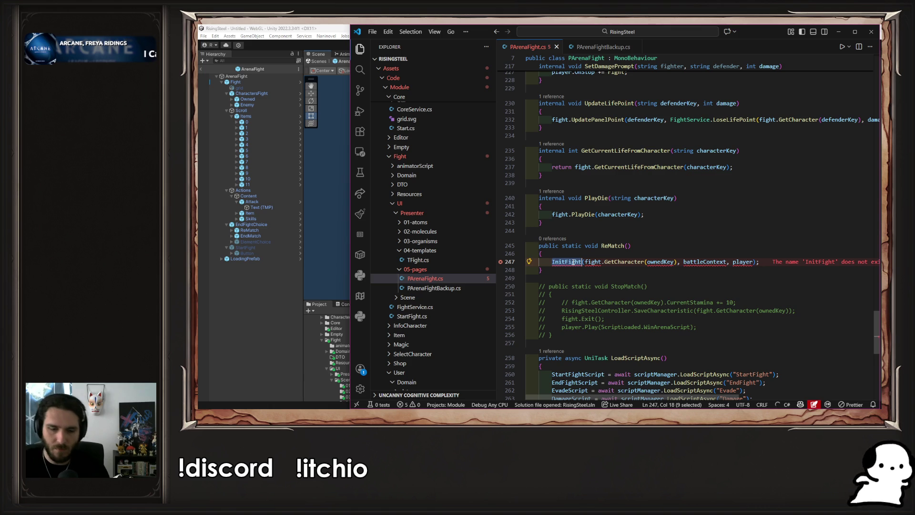
text(Ini)
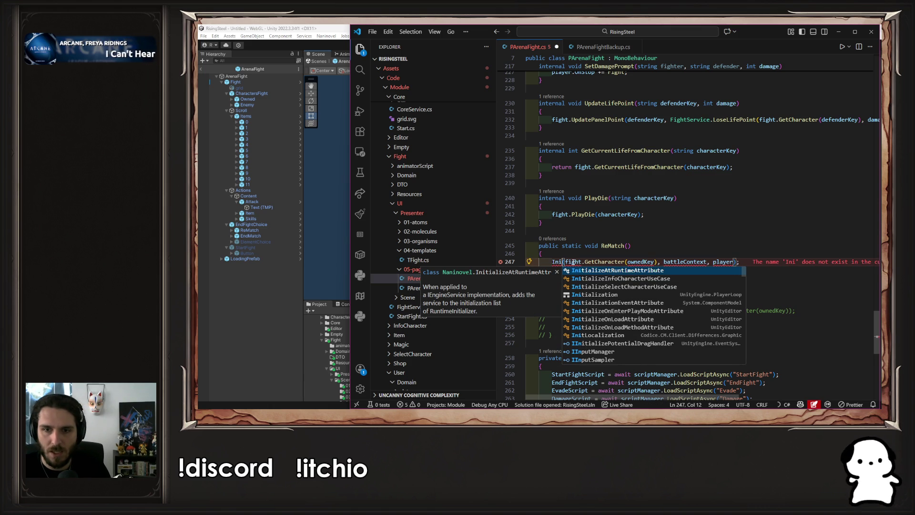
key(ctrl+z)
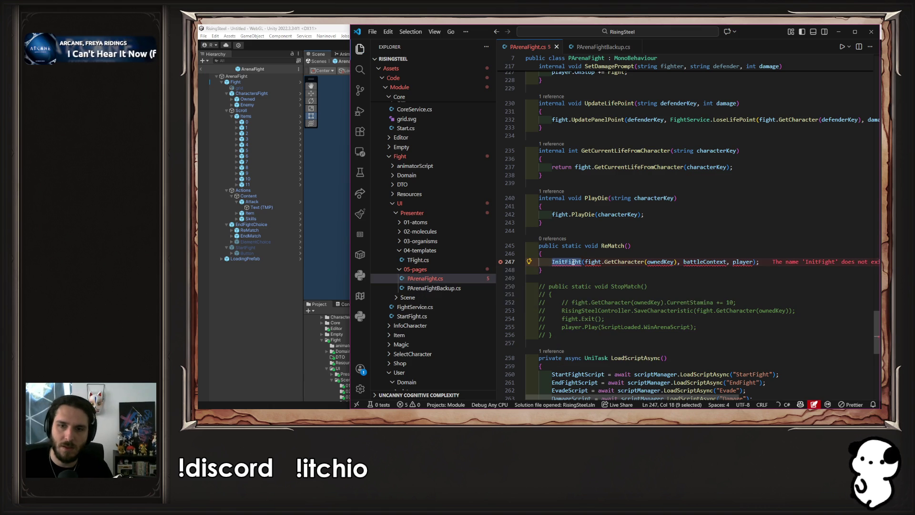
scroll(744, 186, up, 20)
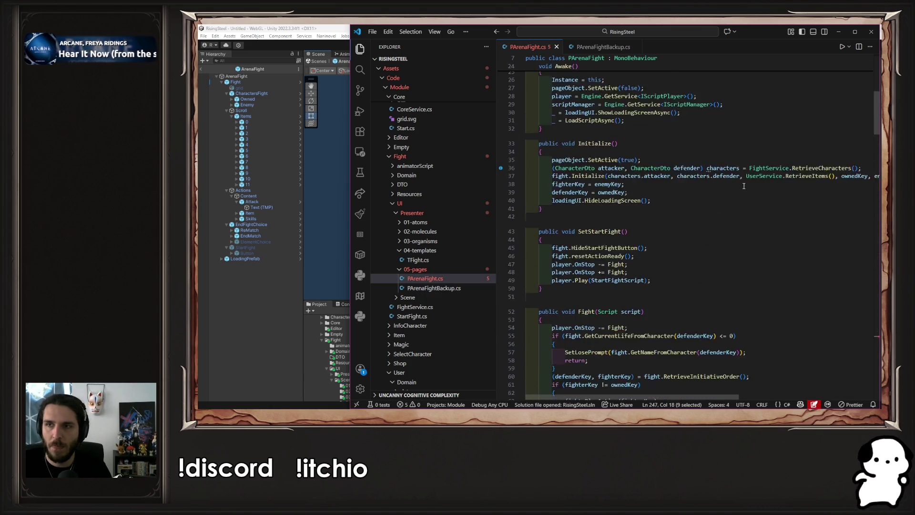
scroll(743, 186, up, 8)
scroll(699, 192, down, 4)
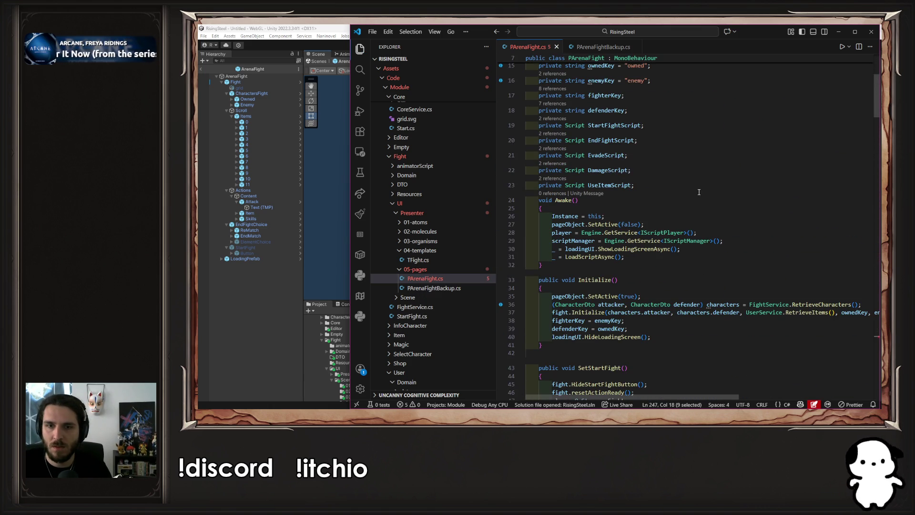
double_click(595, 280)
key(ctrl+c)
scroll(705, 246, down, 20)
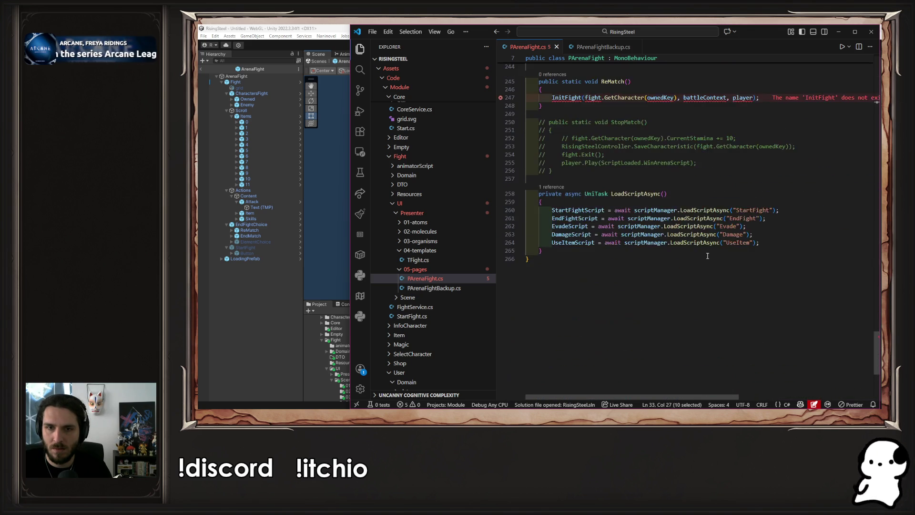
scroll(707, 256, up, 3)
double_click(567, 188)
key(ctrl+v)
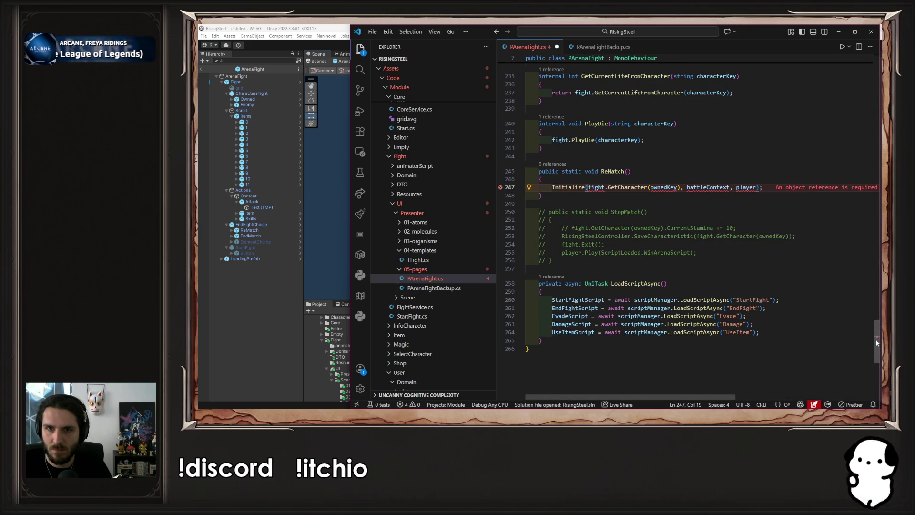
Review the references to Initialize, including its call in OpenFight.cs.
mouse_move(877, 342)
mouse_down()
mouse_move(859, 182)
mouse_move(865, 104)
mouse_up()
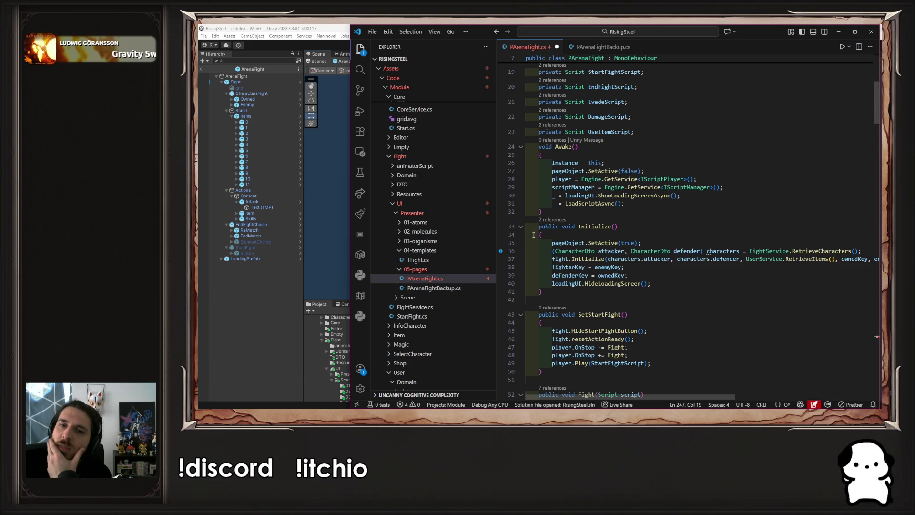
click(552, 220)
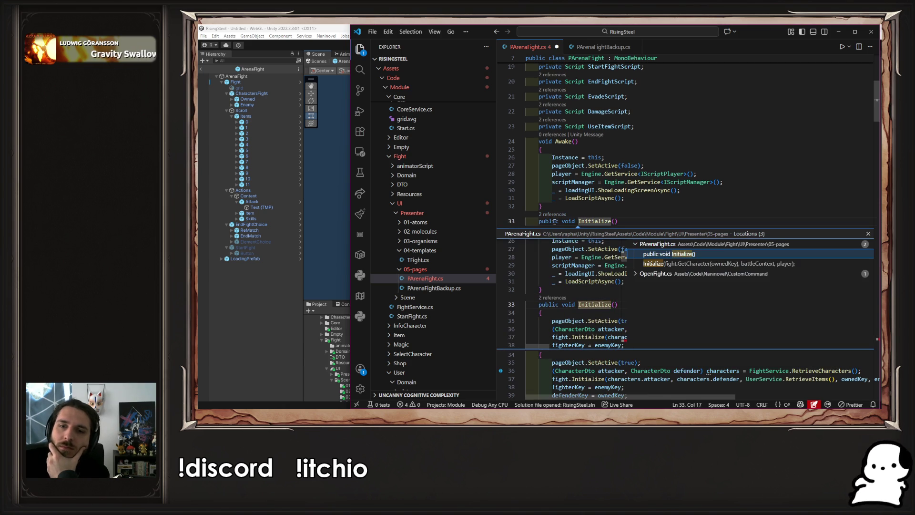
click(704, 275)
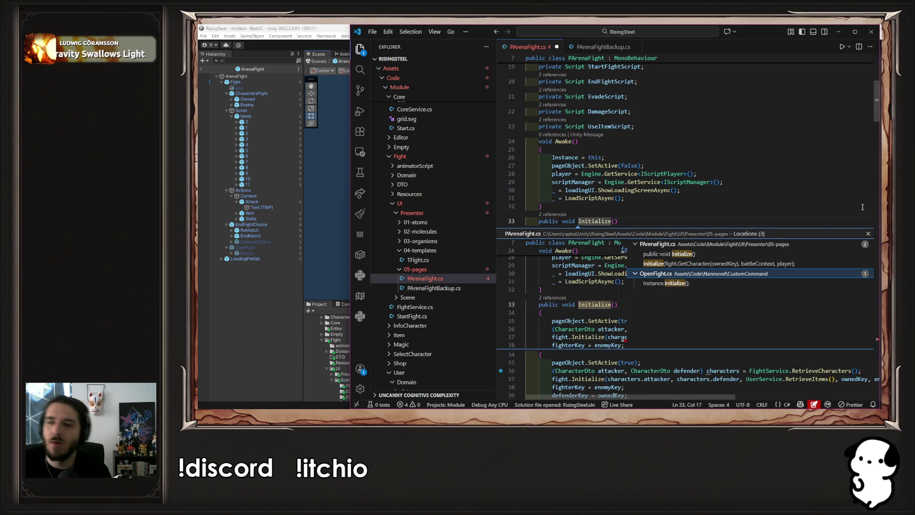
click(868, 233)
scroll(767, 232, down, 20)
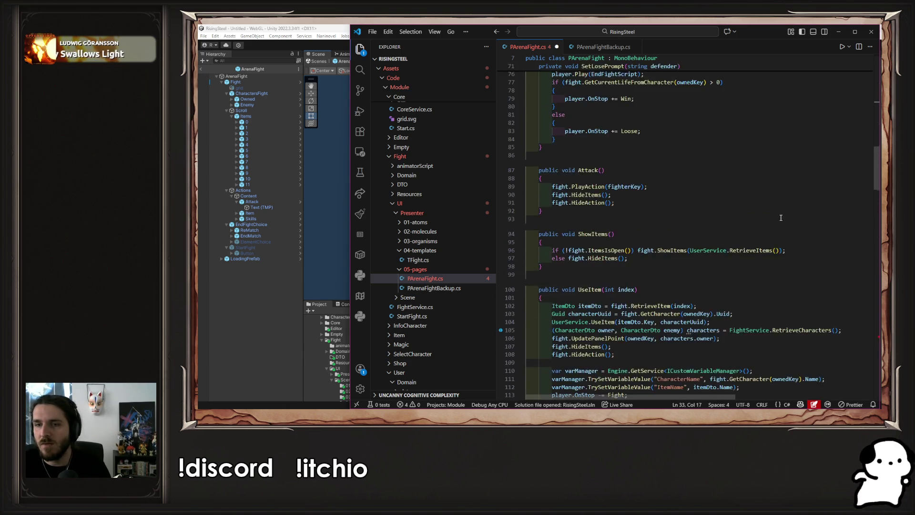
scroll(767, 233, down, 10)
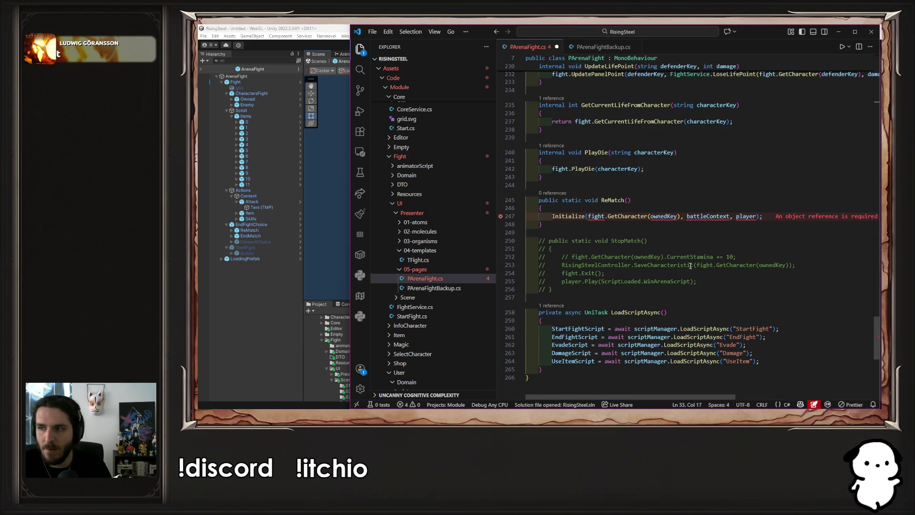
Keep a commented copy of ReMatch's Initialize call and strip the live call down to Initialize().
click(588, 215)
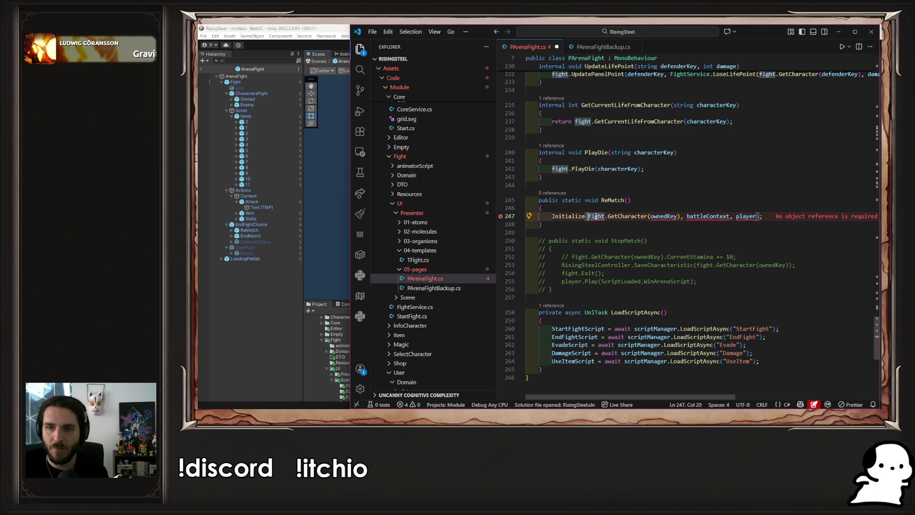
key(shift+alt+Up)
key(ctrl+slash)
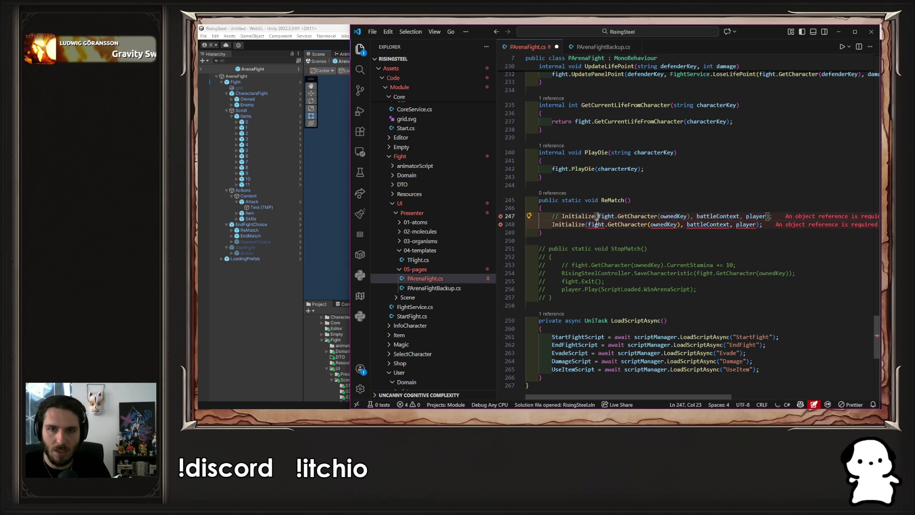
key(ctrl+s)
double_click(597, 223)
key(ctrl+shift+Right)
key(ctrl+shift+Right)
key(ctrl+shift+Right)
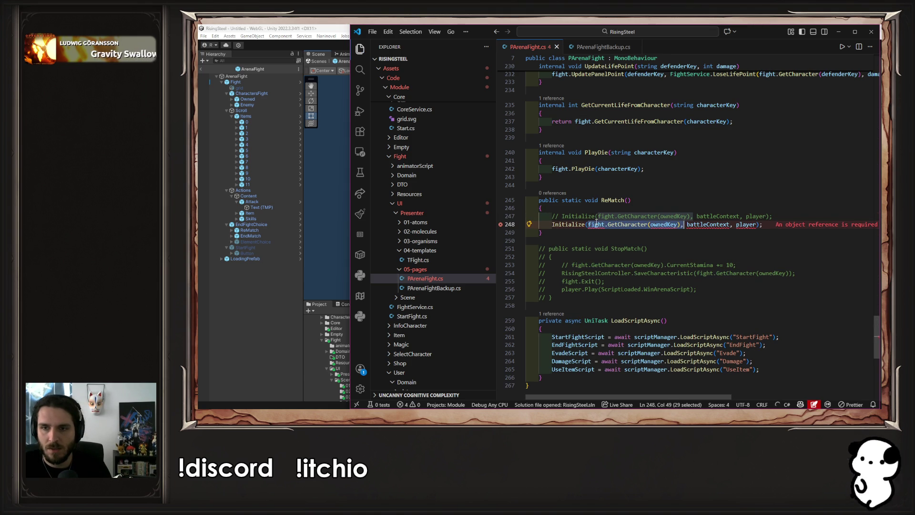
key(ctrl+shift+Right)
key(BackSpace)
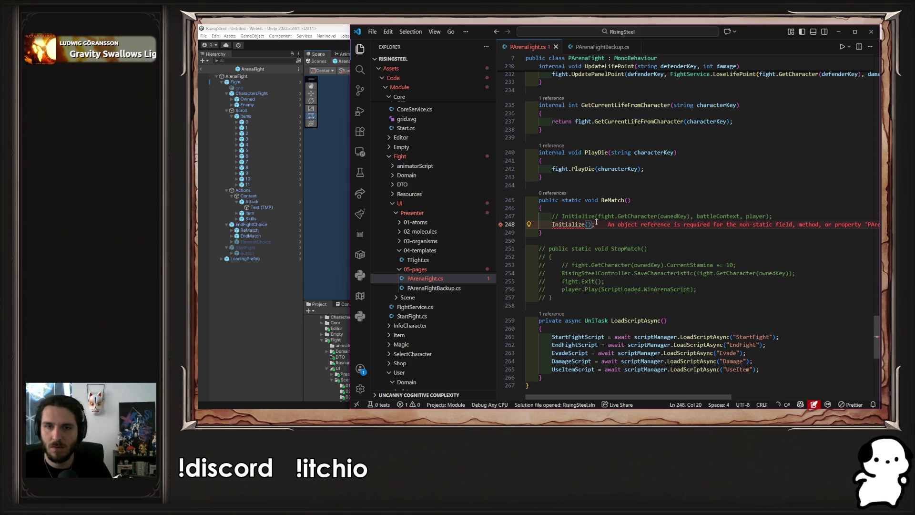
Make ReMatch non-static and save PArenaFight.cs.
double_click(572, 201)
key(BackSpace)
key(BackSpace)
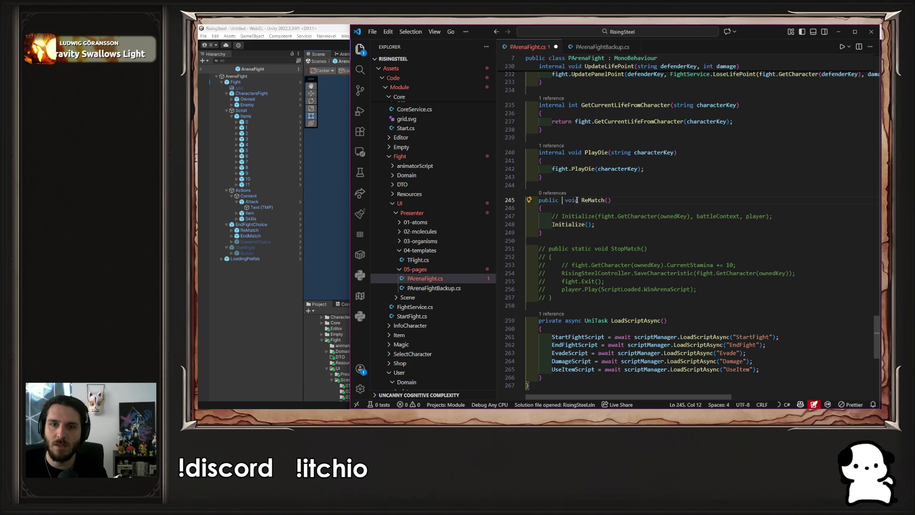
key(ctrl+s)
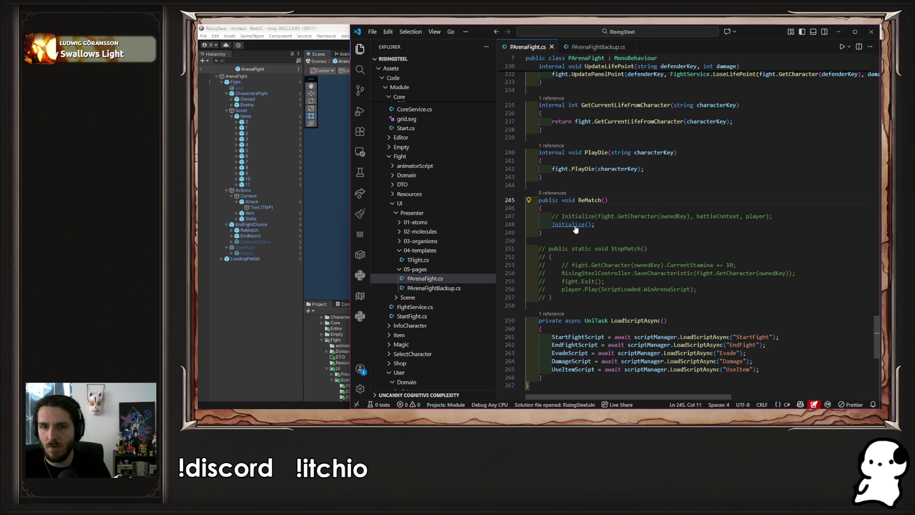
click(713, 217)
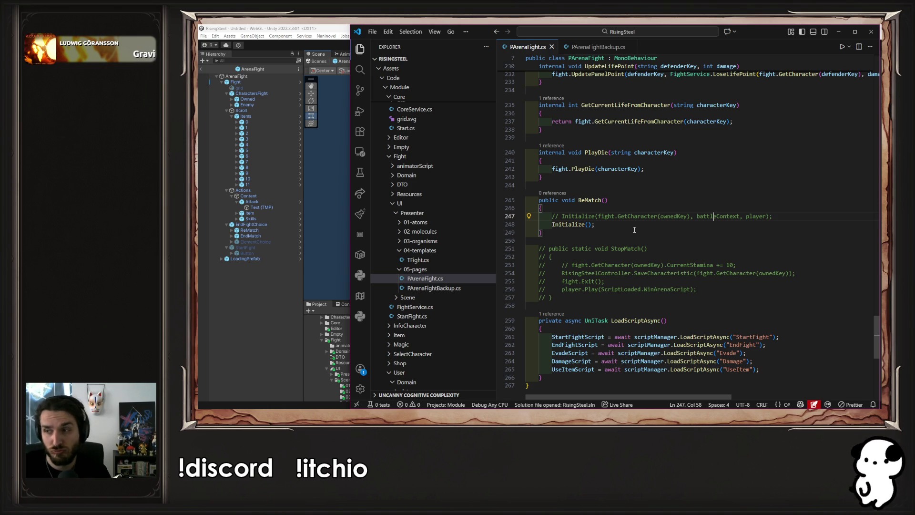
In PArenaFightBackup.cs, select the enemy retrieval line in InitFight for comparison.
scroll(581, 222, up, 5)
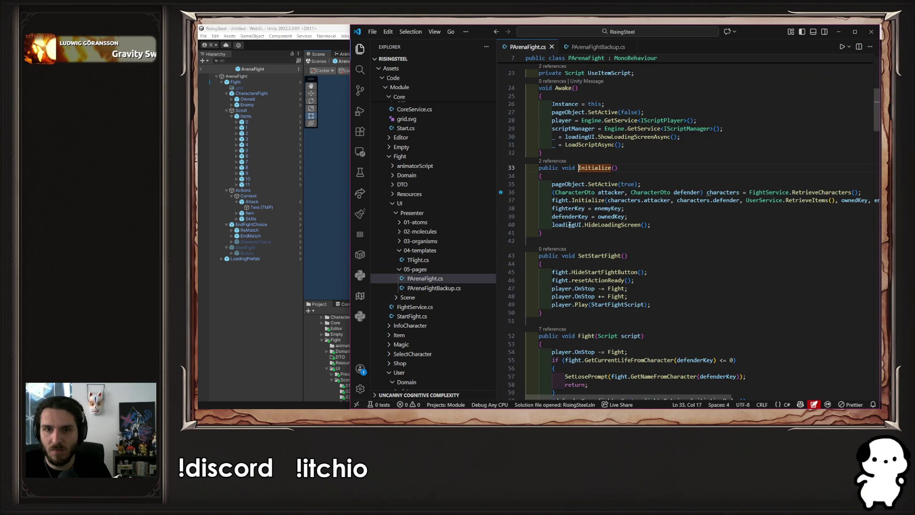
click(598, 46)
scroll(657, 122, up, 3)
scroll(658, 121, up, 20)
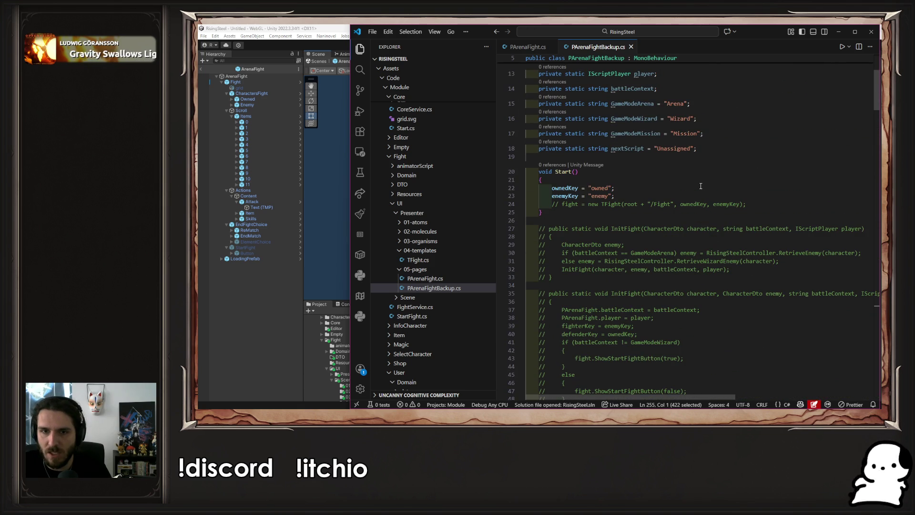
scroll(812, 217, down, 1)
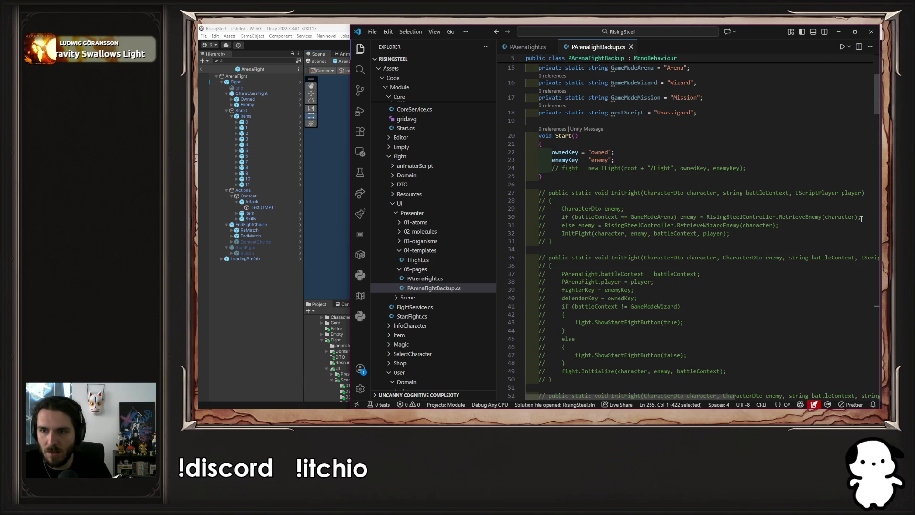
mouse_move(862, 216)
mouse_down()
mouse_move(779, 224)
mouse_move(562, 219)
mouse_move(681, 216)
mouse_up()
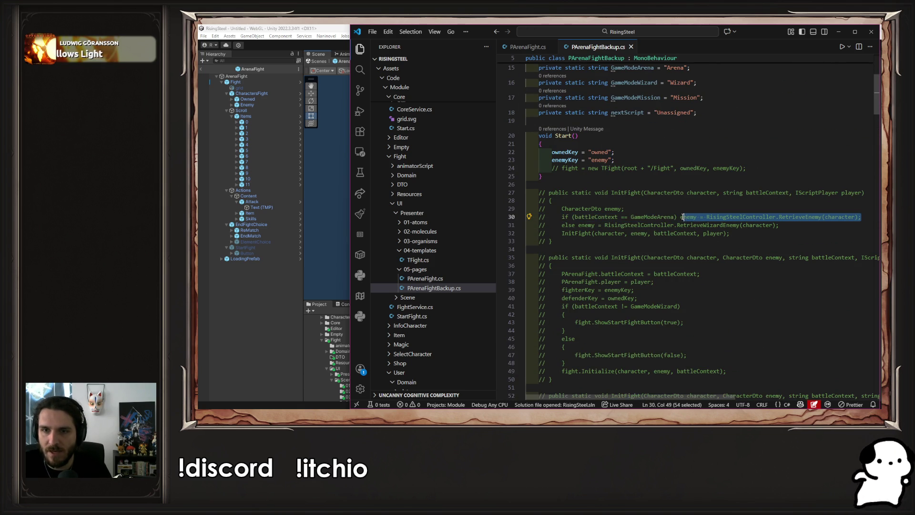
Back in PArenaFight.cs with the Explorer hidden, jump to RetrieveCharacters in FightService.cs.
key(ctrl+Tab)
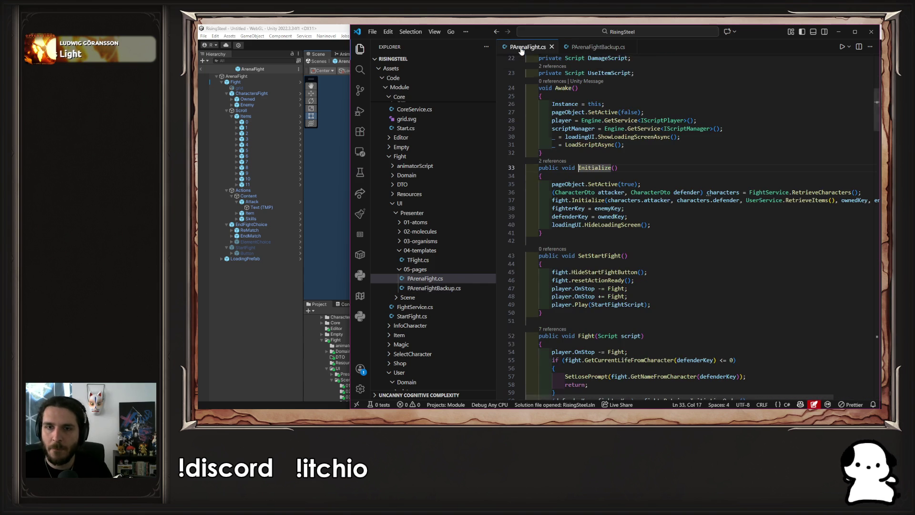
scroll(700, 220, up, 2)
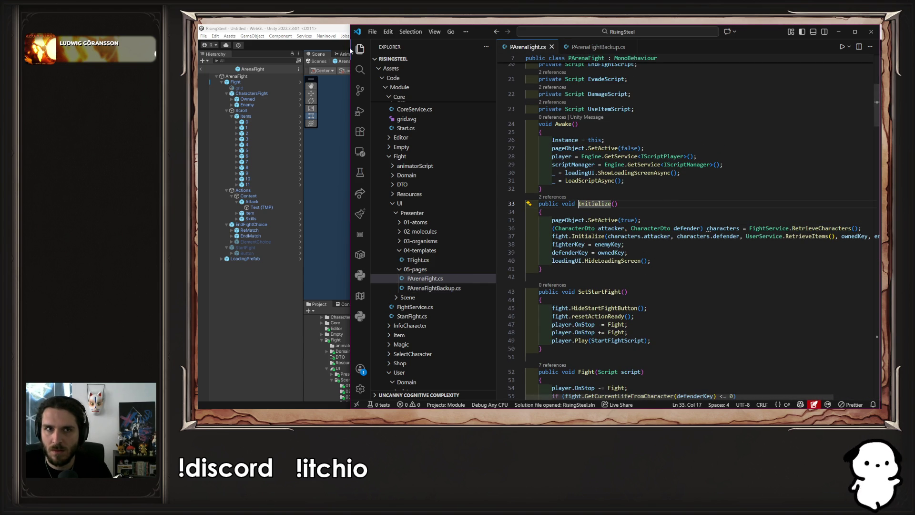
key(ctrl+b)
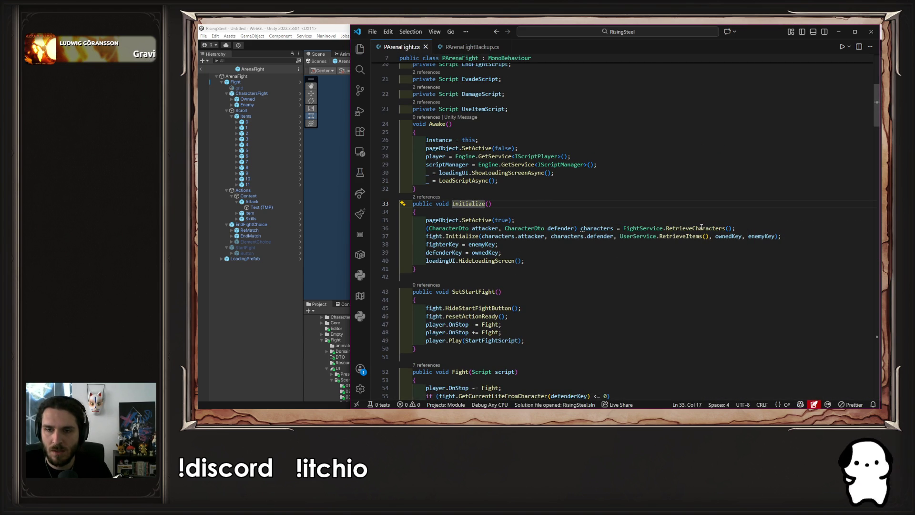
ctrl+click(700, 228)
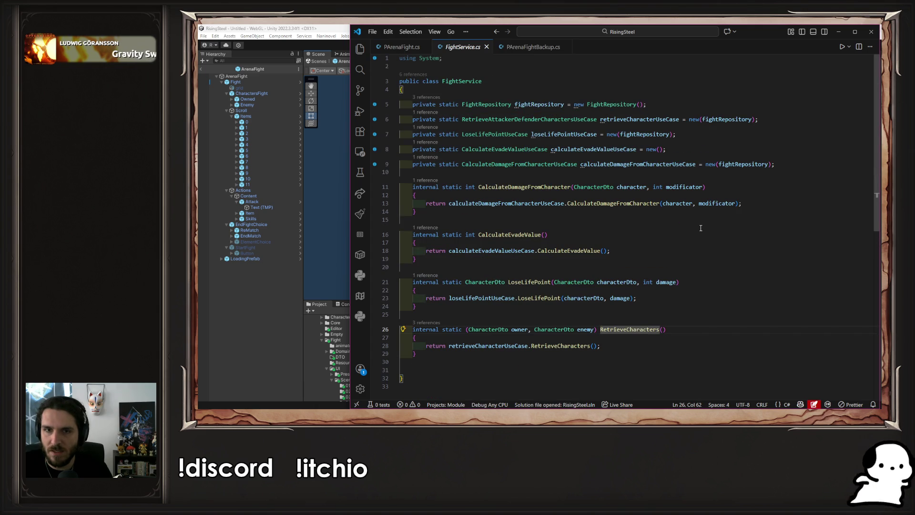
Go to the use case's RetrieveCharacters definition and bring back the file tree.
click(572, 347)
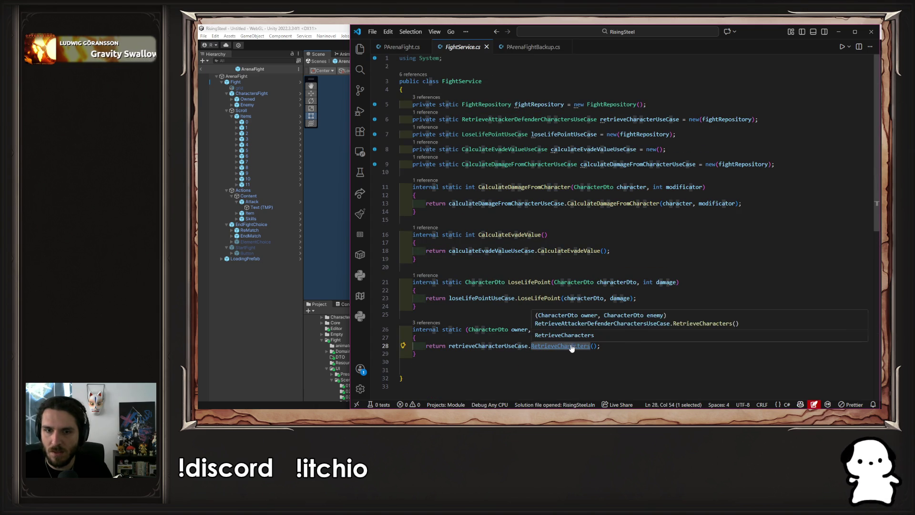
ctrl+click(572, 348)
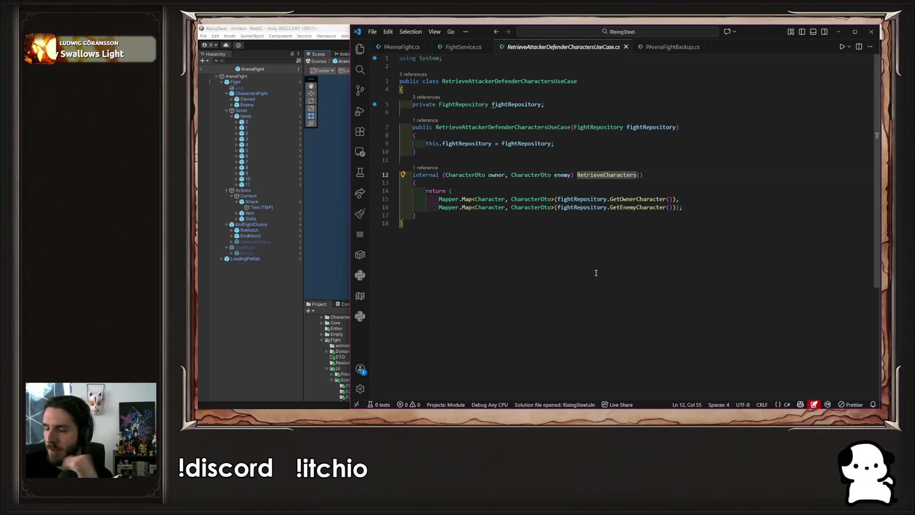
click(360, 49)
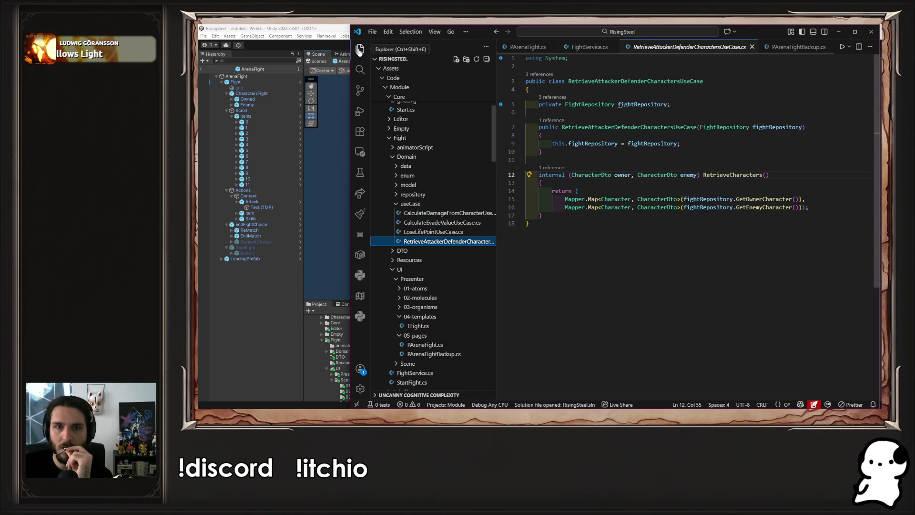
scroll(435, 184, down, 15)
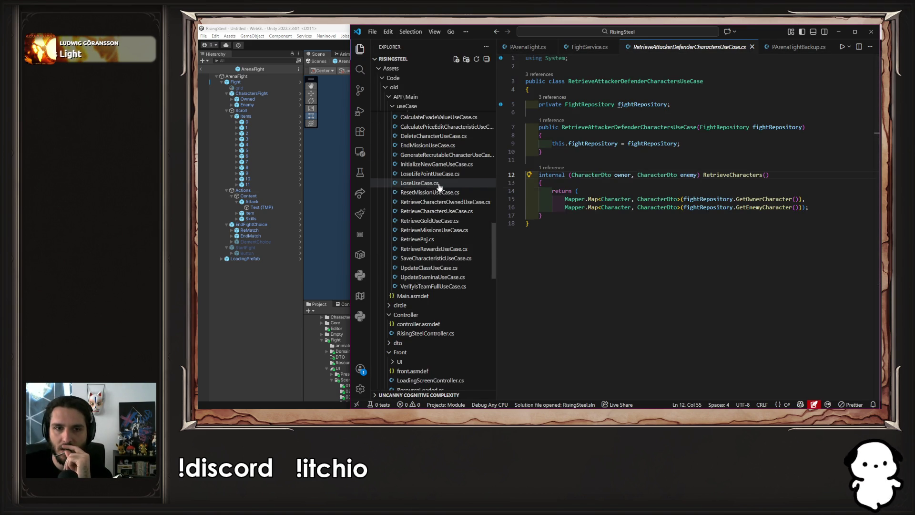
scroll(448, 196, up, 3)
Open the old character use case GenerateGladiatorUseCase.cs and read through its commented code.
click(437, 169)
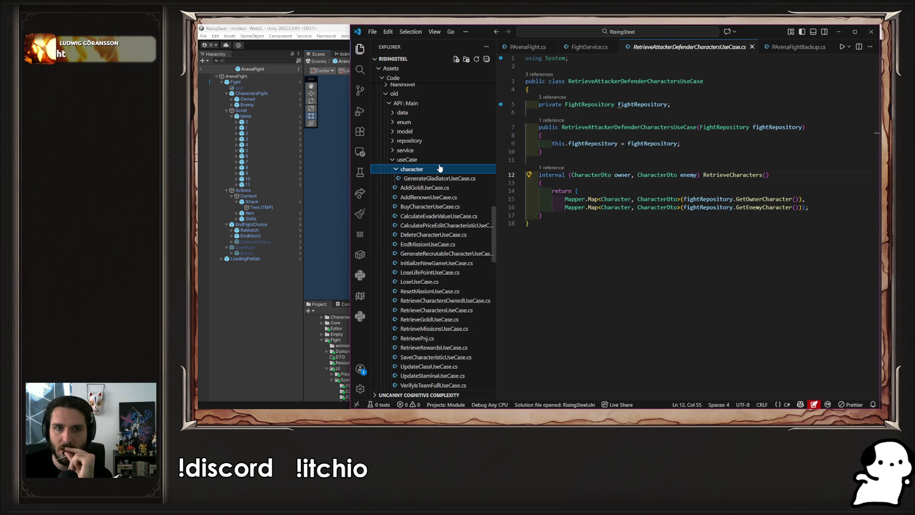
click(467, 181)
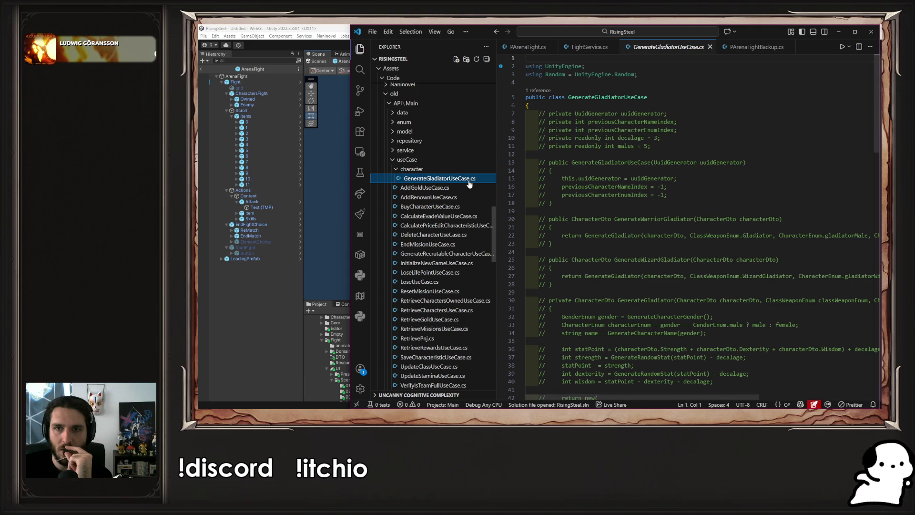
scroll(635, 228, down, 5)
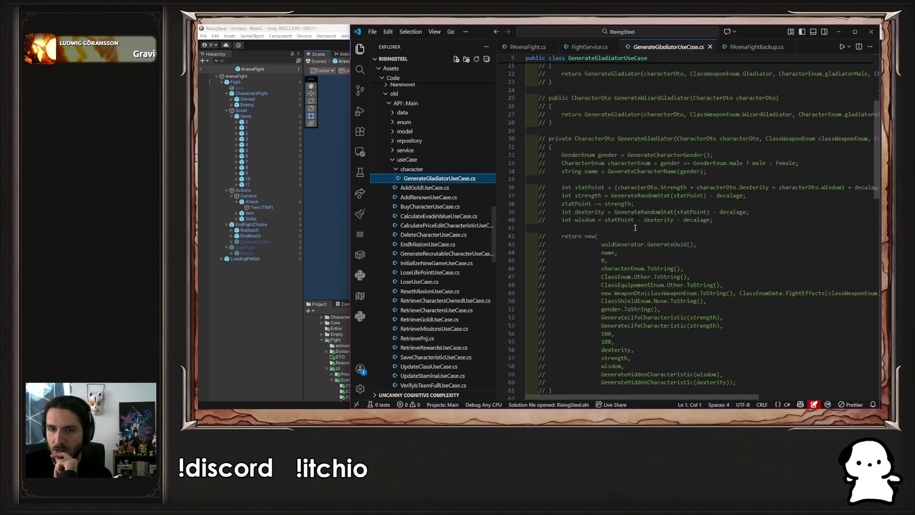
scroll(635, 228, down, 12)
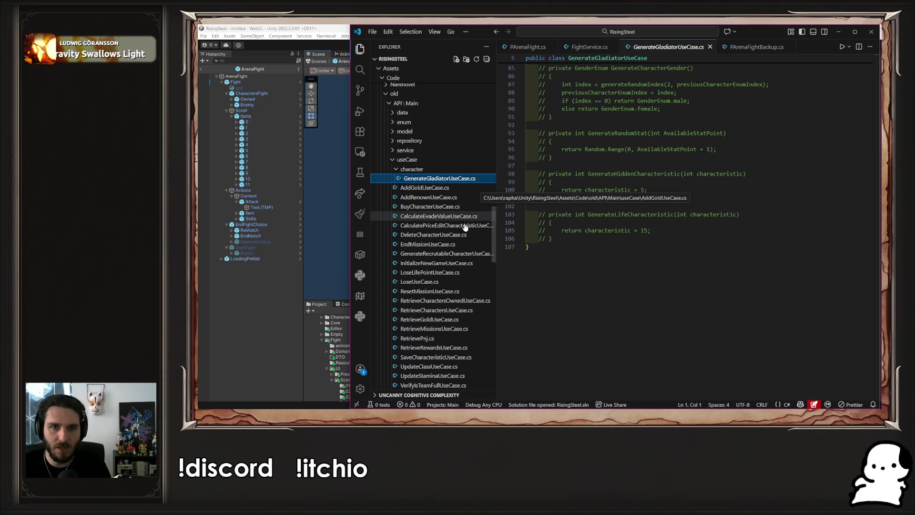
scroll(456, 180, up, 15)
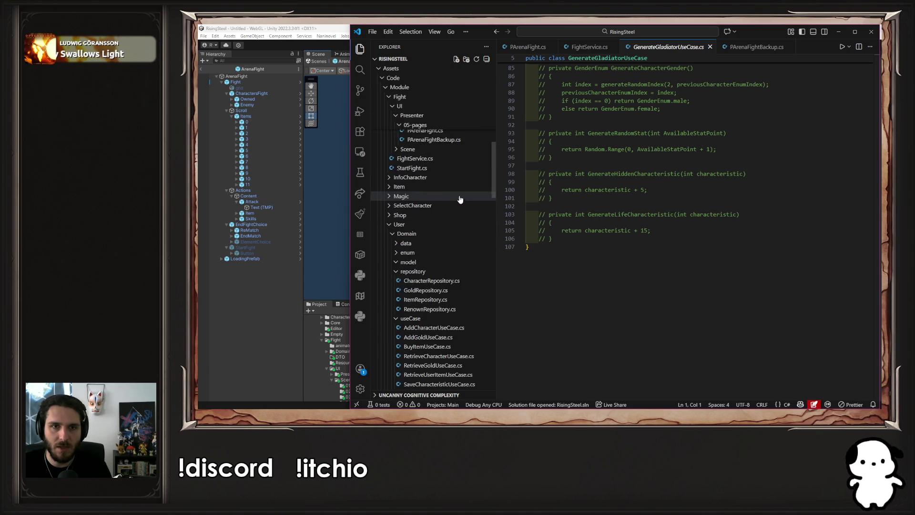
scroll(463, 200, up, 5)
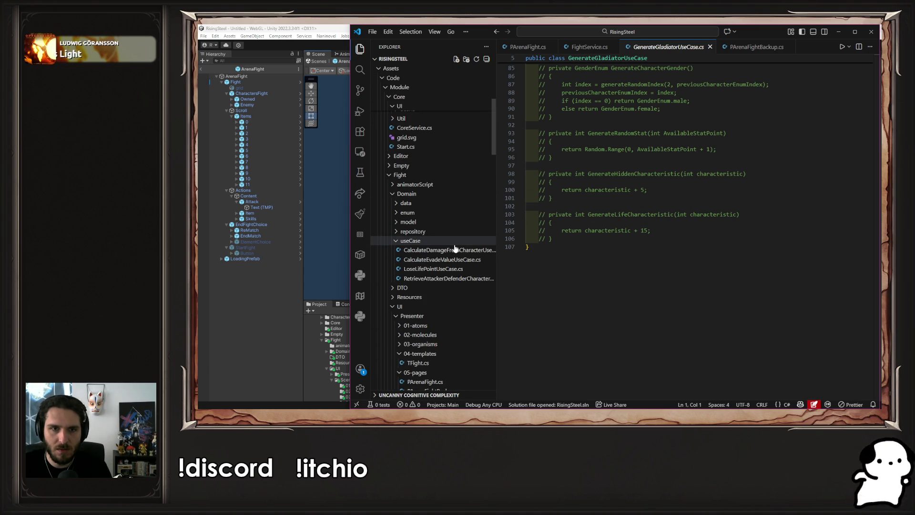
Paste a copy of GenerateGladiatorUseCase.cs into the Fight/Domain/useCase folder.
click(455, 241)
click(455, 241)
key(ctrl+v)
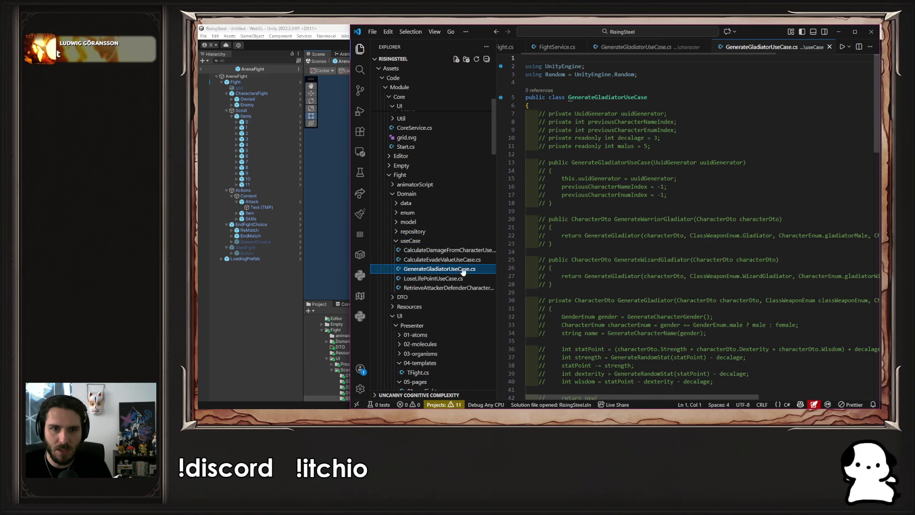
click(360, 48)
Open the RisingSteelController.cs code behind Unity's CS0433 duplicate-type error.
scroll(459, 243, down, 20)
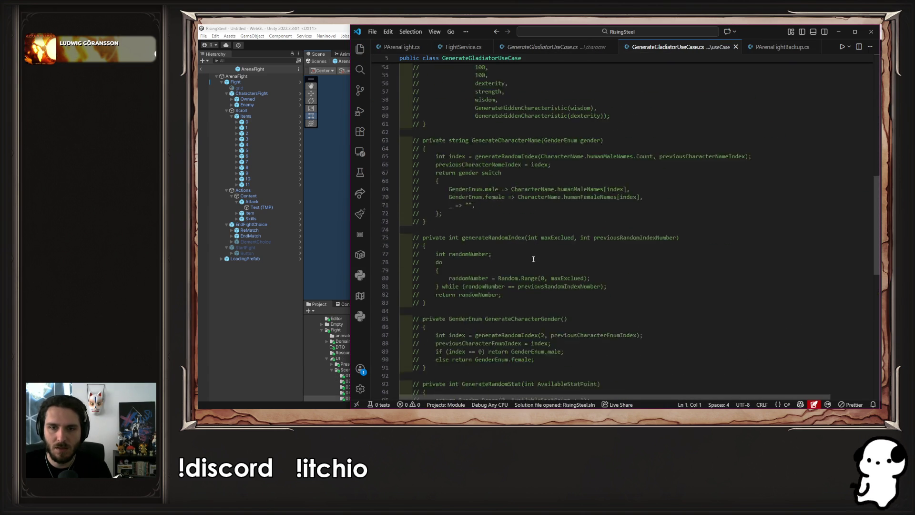
click(458, 243)
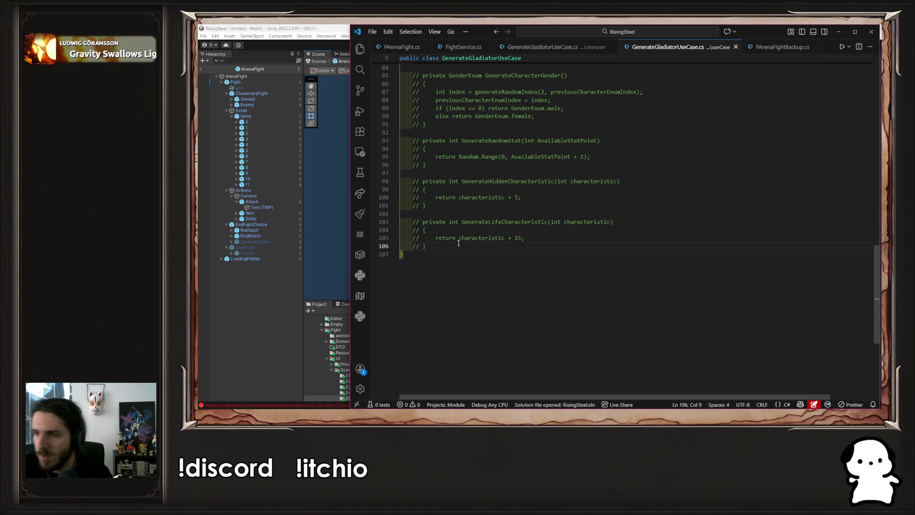
click(277, 329)
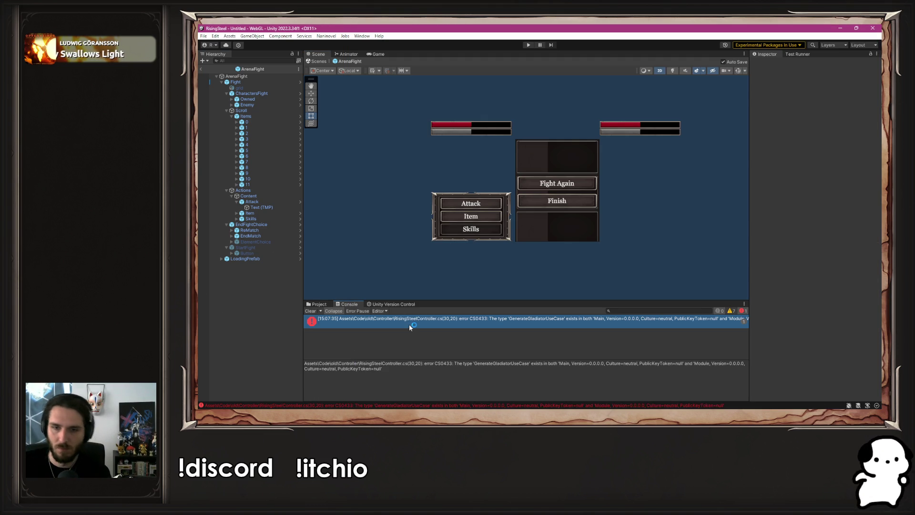
double_click(409, 324)
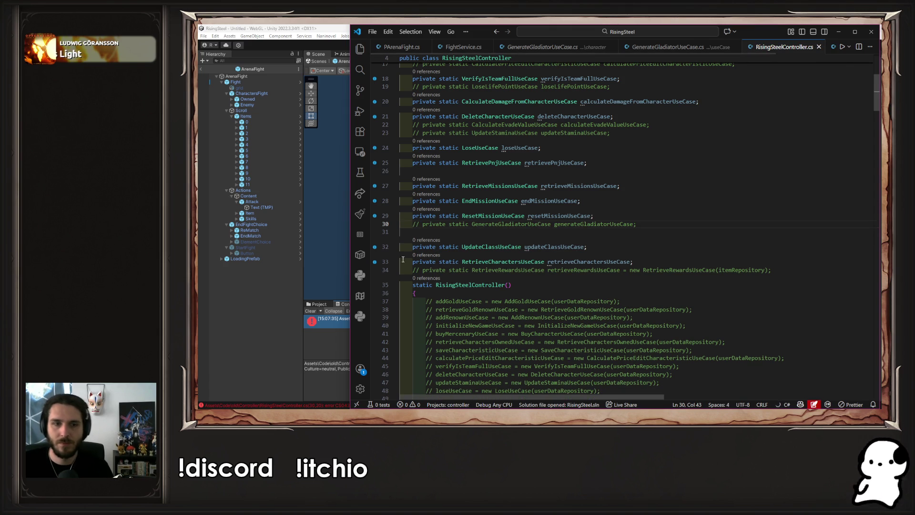
Confirm in Unity that the recompiled console shows no errors, then return to the editor.
click(293, 321)
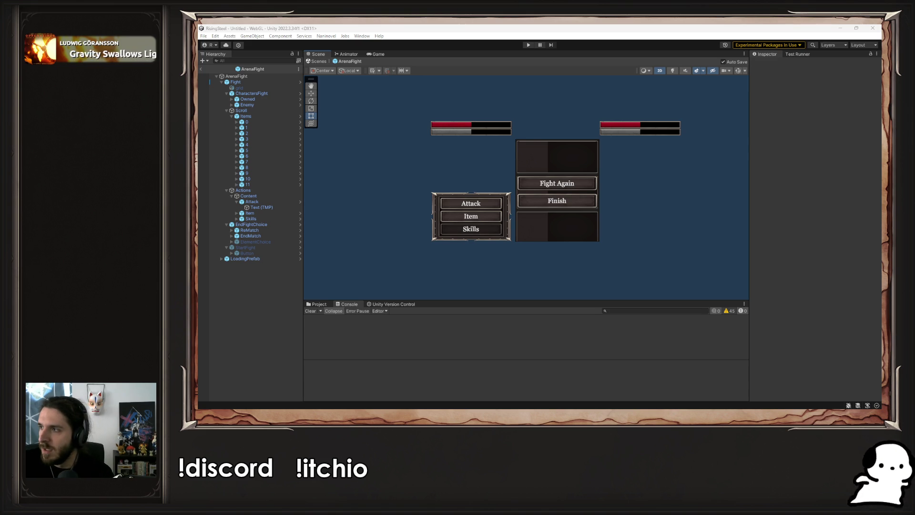
key(alt+Tab)
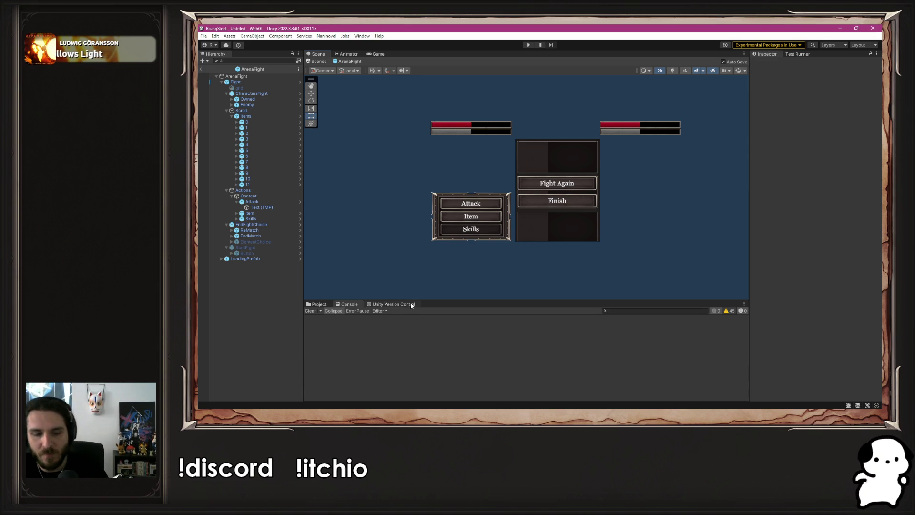
key(alt+Tab)
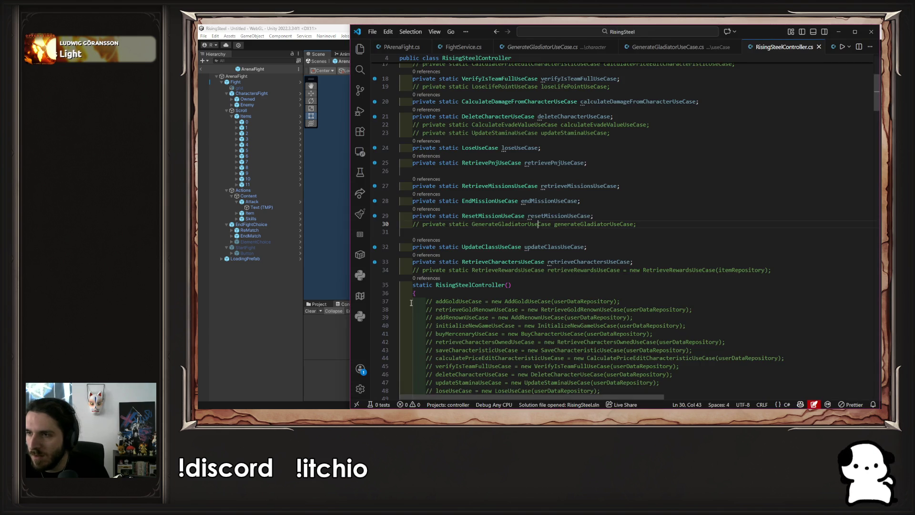
Close RisingSteelController.cs and uncomment the field declarations on lines 7–11.
middle_click(761, 47)
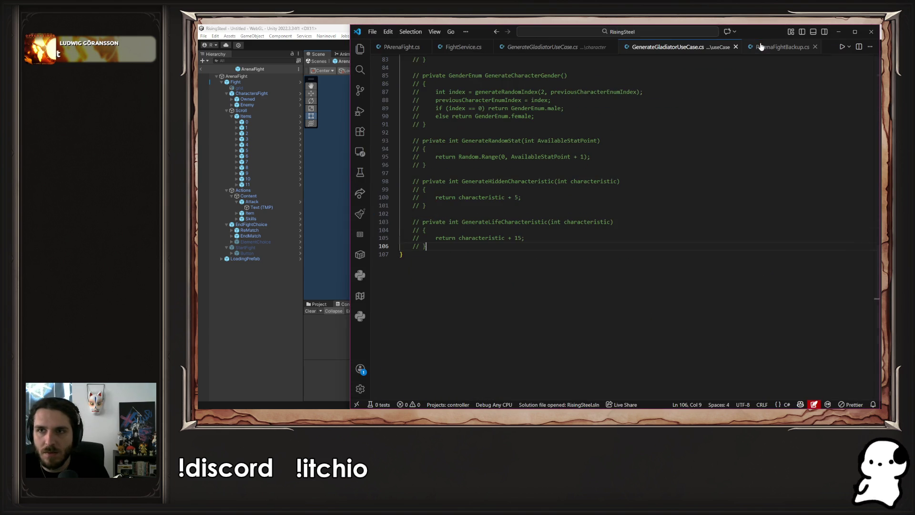
scroll(597, 172, up, 20)
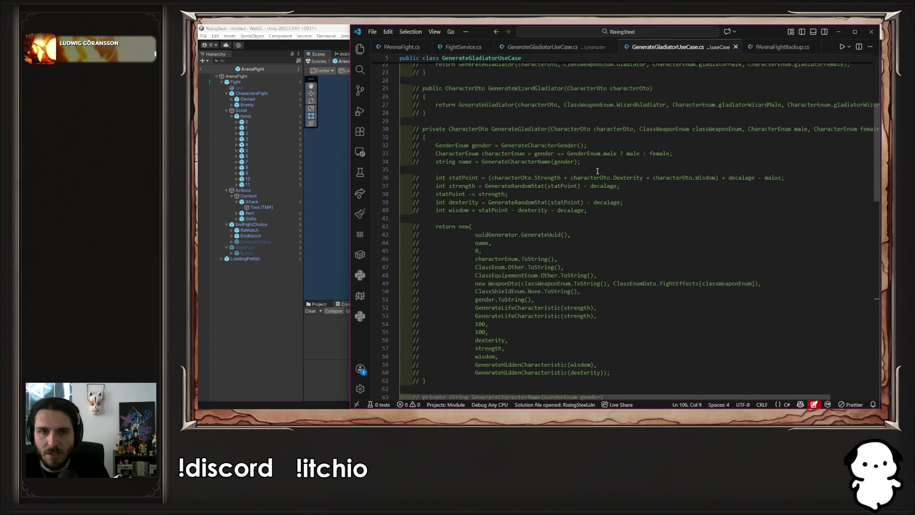
drag(540, 145, 398, 114)
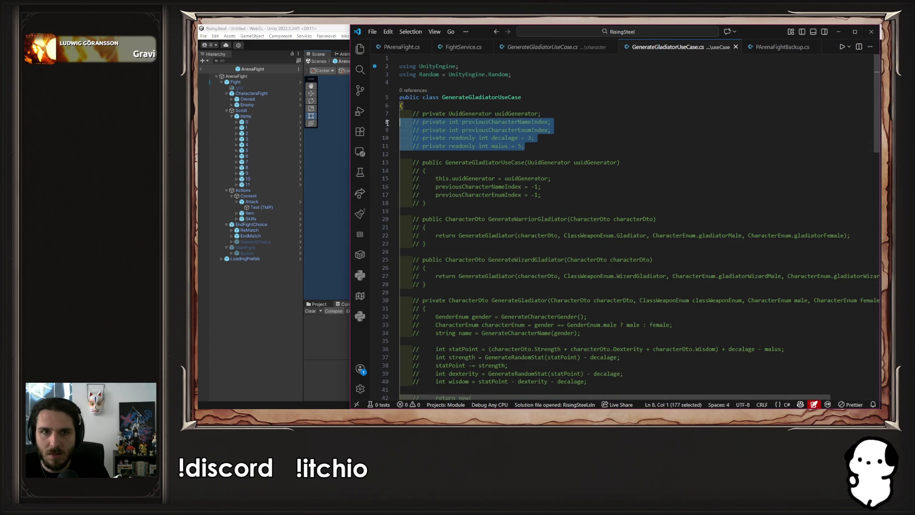
key(ctrl+slash)
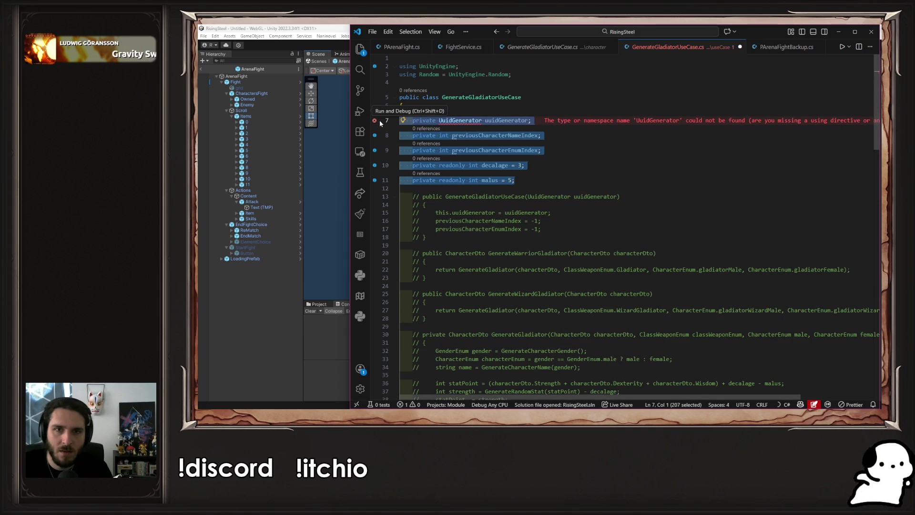
drag(543, 150, 413, 165)
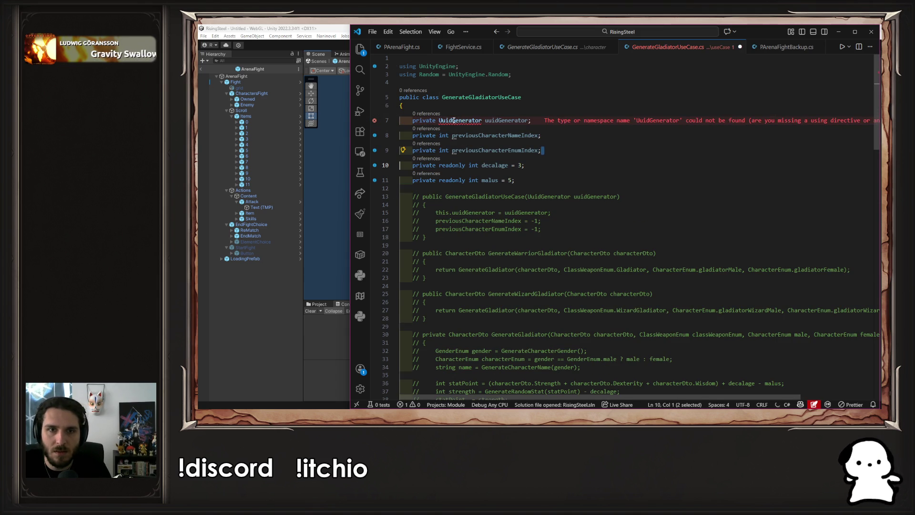
mouse_move(457, 121)
click(510, 115)
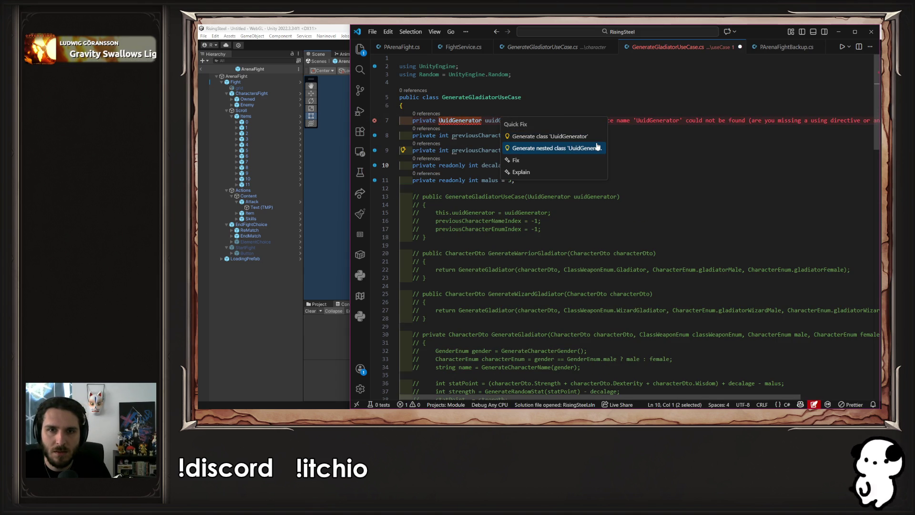
key(Escape)
Delete the UuidGenerator field line from the class.
click(360, 49)
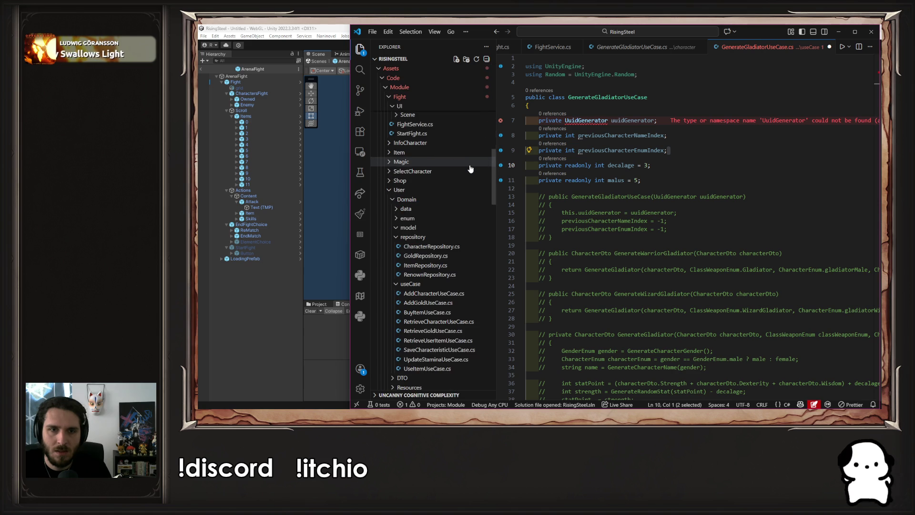
scroll(479, 210, down, 10)
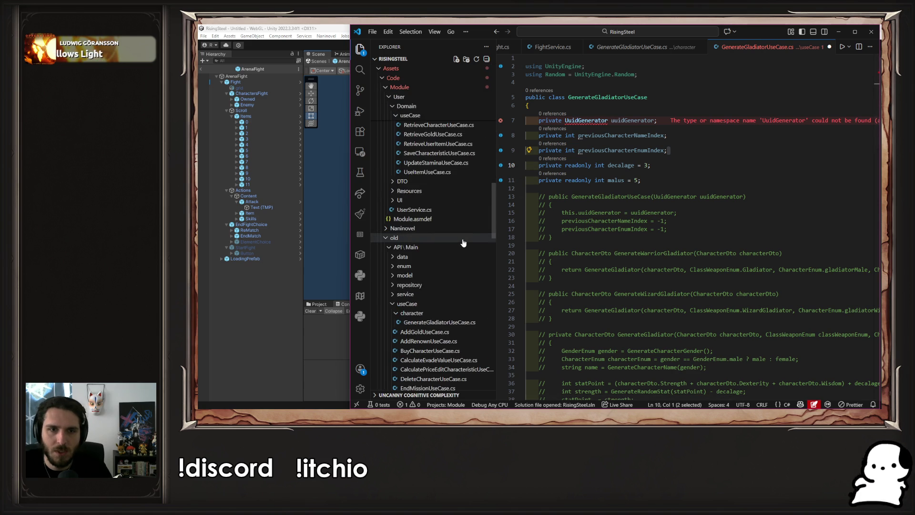
scroll(466, 244, down, 8)
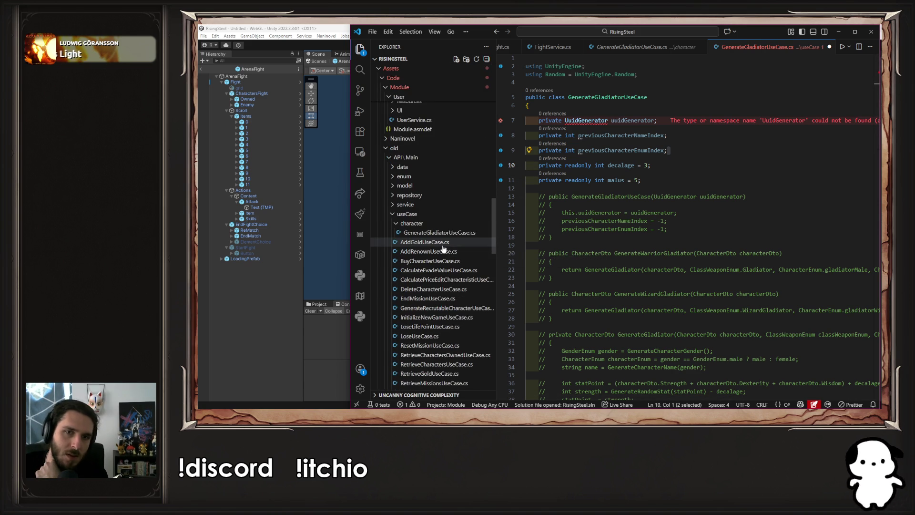
scroll(446, 246, down, 2)
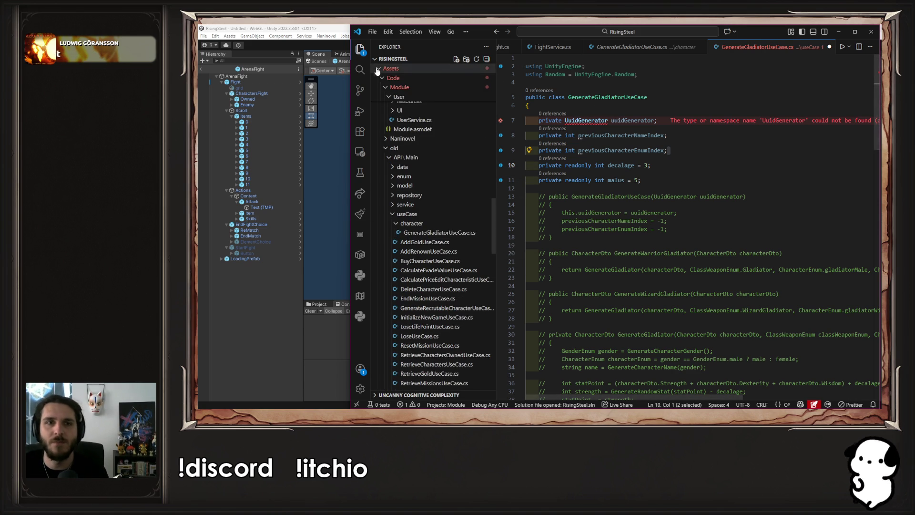
key(ctrl+b)
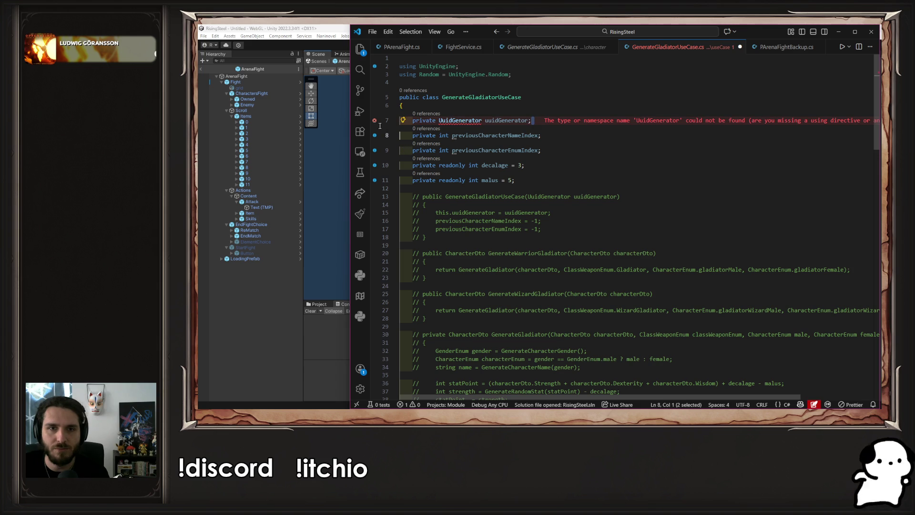
key(shift+Up)
key(BackSpace)
key(BackSpace)
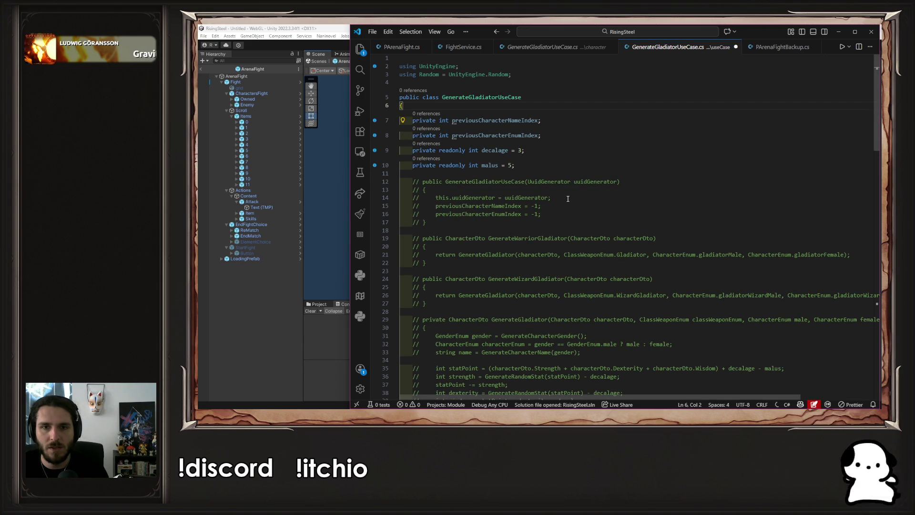
Uncomment the constructor and remove its UuidGenerator parameter and assignment.
mouse_move(426, 222)
mouse_down()
mouse_move(395, 172)
mouse_move(396, 197)
mouse_move(389, 188)
mouse_up()
key(ctrl+slash)
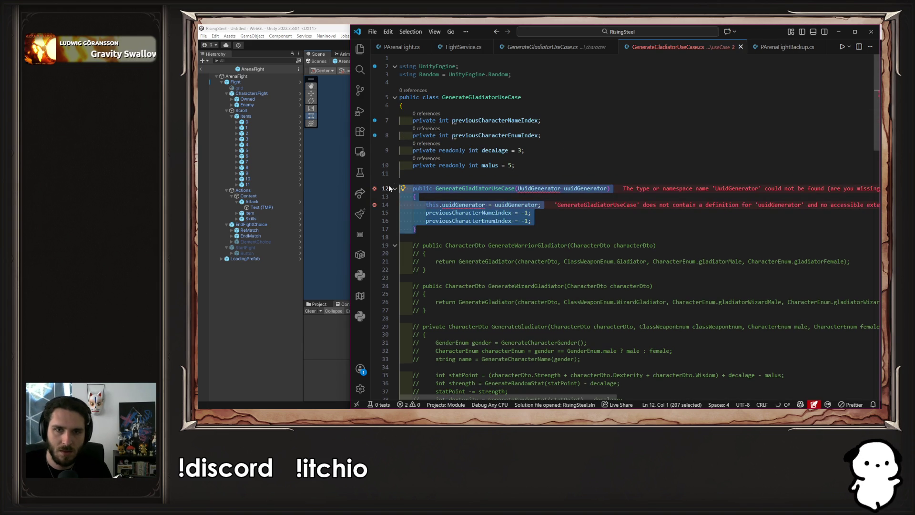
click(529, 205)
click(608, 188)
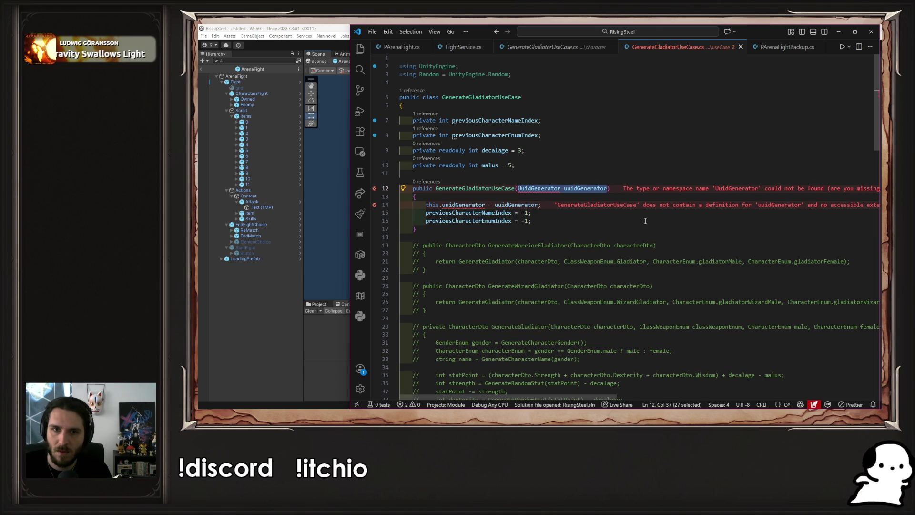
key(ctrl+BackSpace)
key(ctrl+BackSpace)
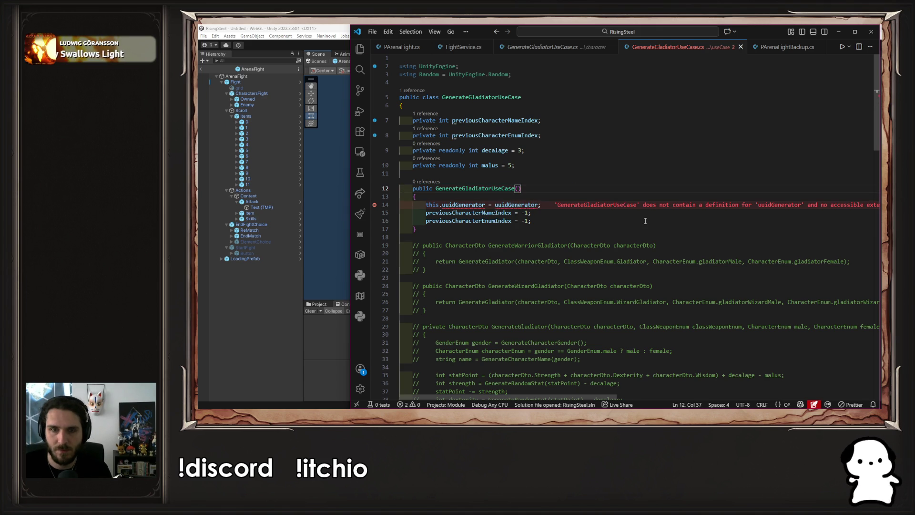
key(Down)
key(Down)
key(End)
key(shift+Home)
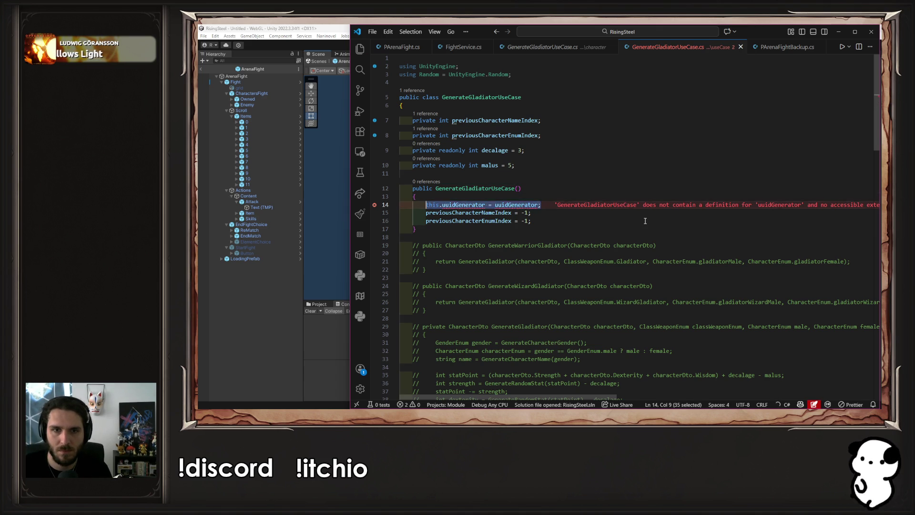
key(BackSpace)
key(BackSpace)
key(BackSpace)
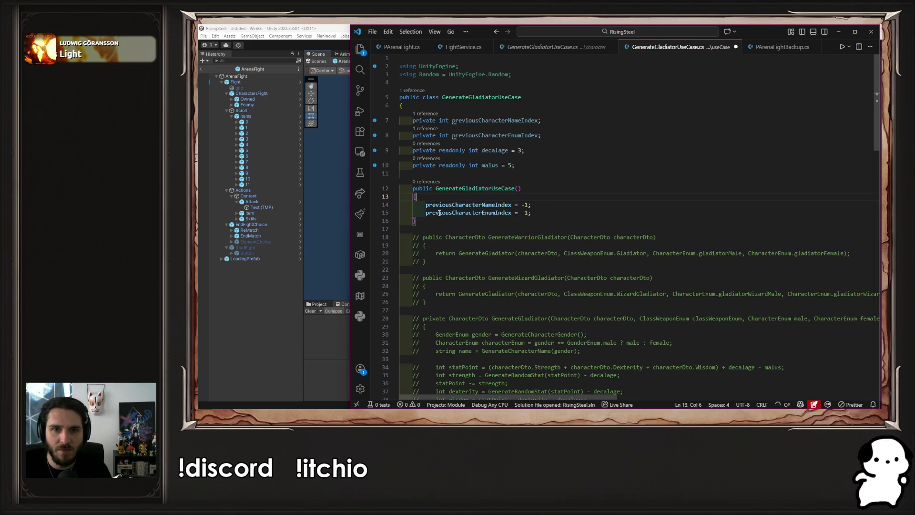
Check the previous-index assignments resetting to -1 and save GenerateGladiatorUseCase.cs.
click(439, 213)
click(462, 204)
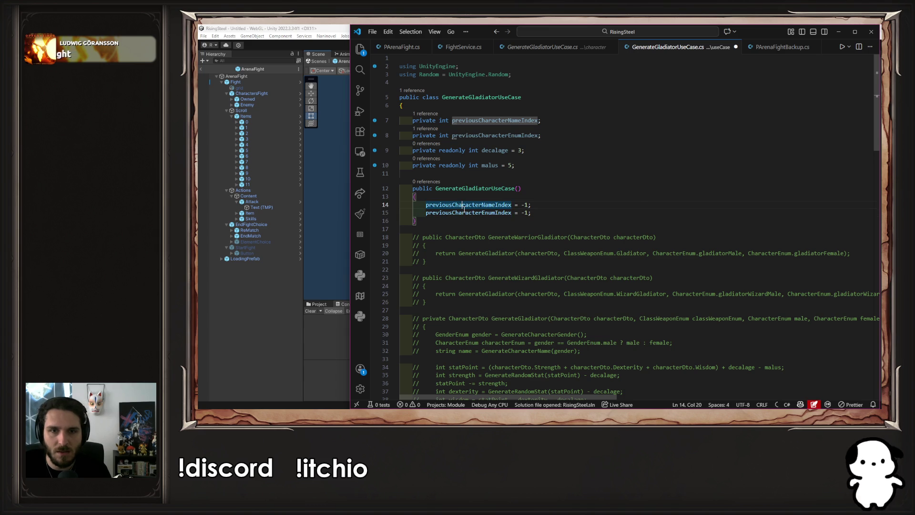
click(553, 212)
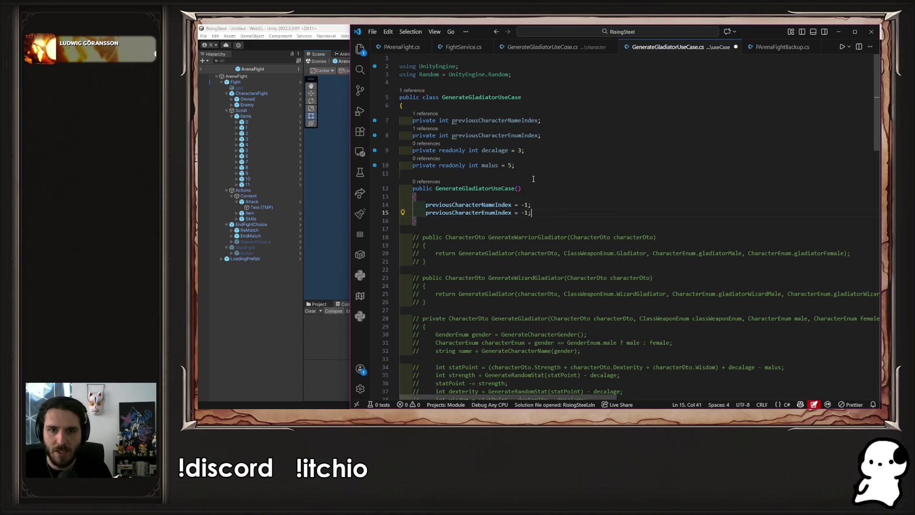
key(ctrl+s)
scroll(533, 179, down, 4)
click(469, 161)
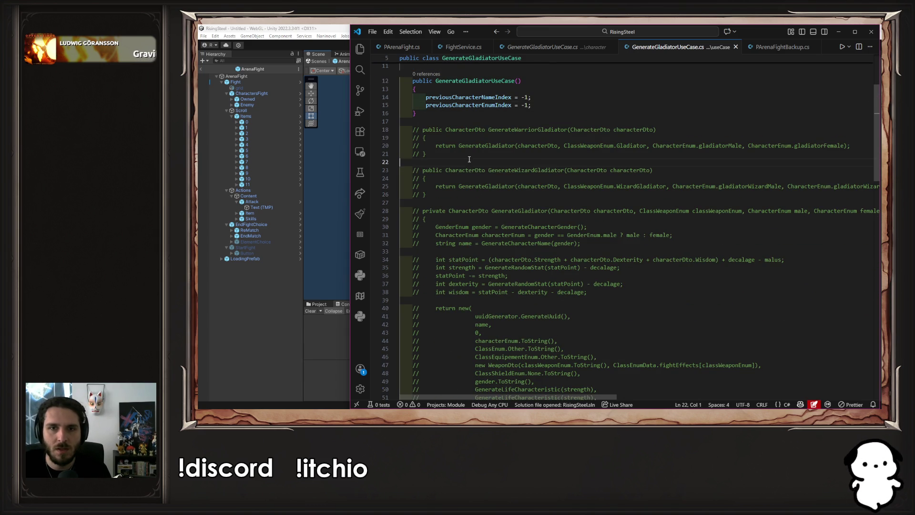
Uncomment the GenerateWarriorGladiator method and highlight its GenerateGladiator and characterDto references.
mouse_move(456, 122)
mouse_down()
mouse_move(504, 155)
mouse_move(494, 174)
mouse_up()
key(ctrl+slash)
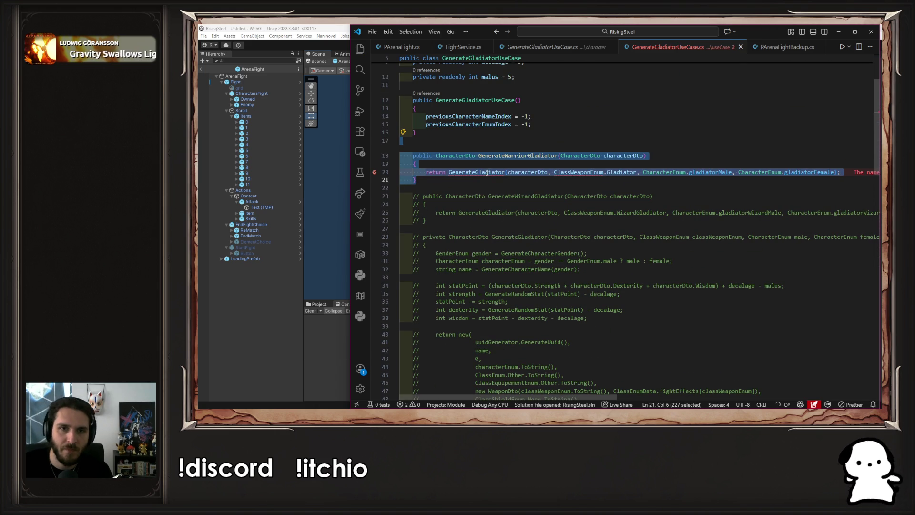
click(558, 135)
double_click(472, 171)
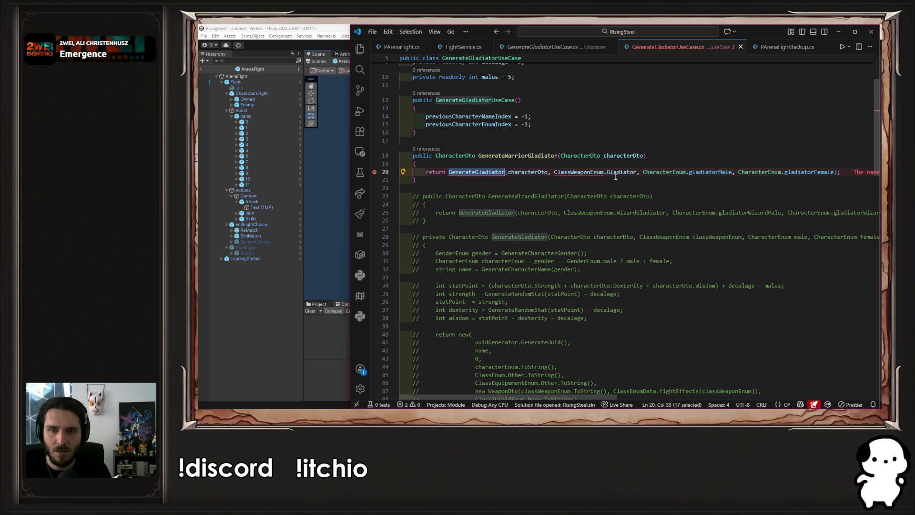
double_click(628, 156)
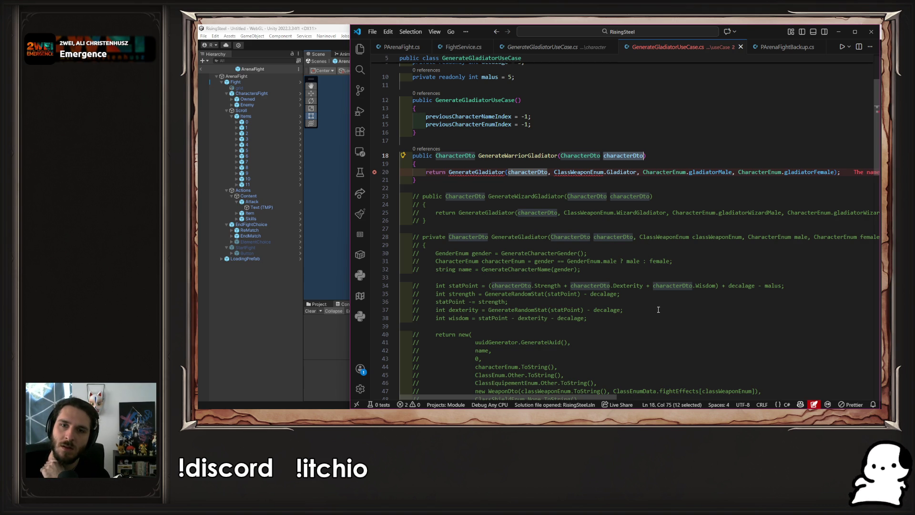
Try renaming ClassWeaponEnum to an Archetype type, then undo back to ClassWeaponEnum.
click(570, 172)
key(ctrl+shift+Left)
text(Arche)
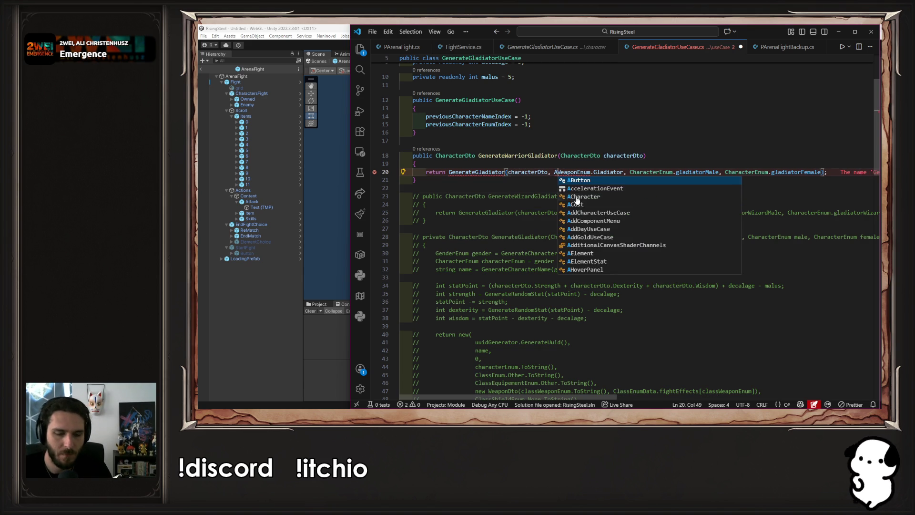
key(Down)
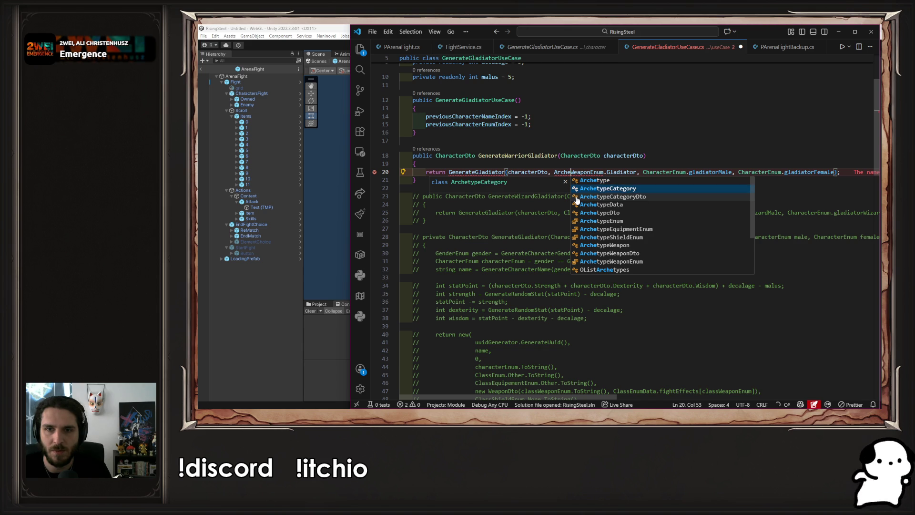
key(Up)
key(Down)
key(ctrl+z)
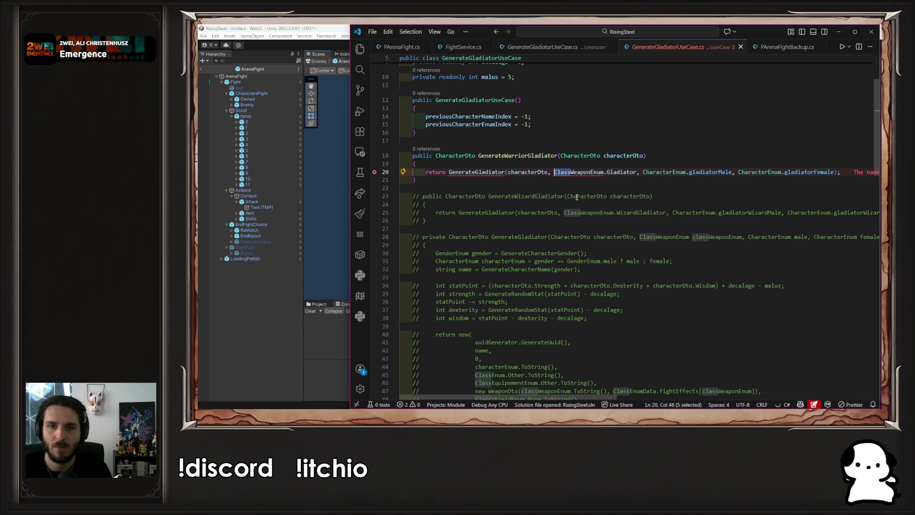
key(ctrl+d)
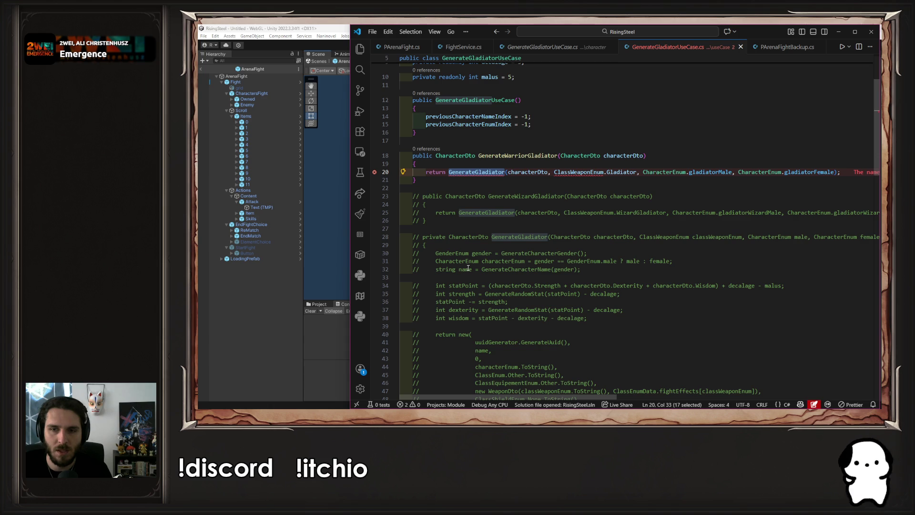
scroll(468, 269, down, 5)
Select the commented GenerateGladiator block and uncomment it.
drag(425, 345, 448, 263)
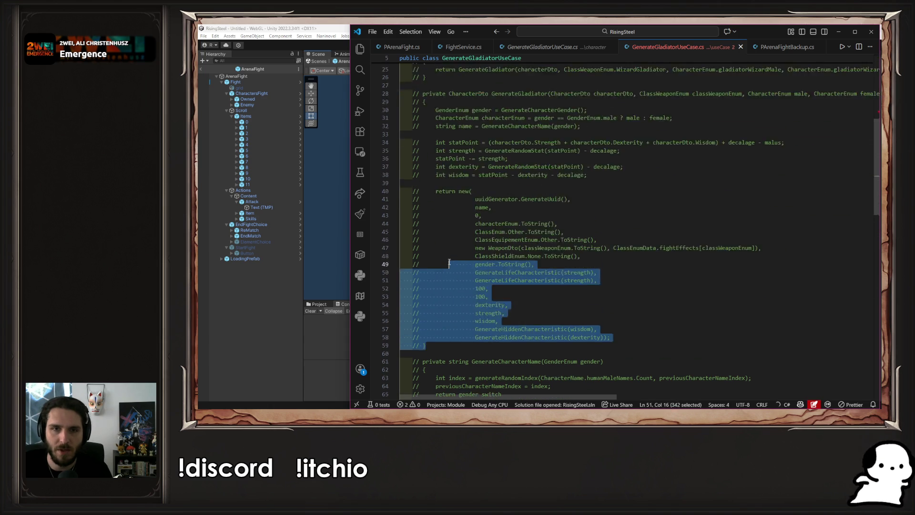
scroll(448, 263, up, 5)
shift+click(401, 178)
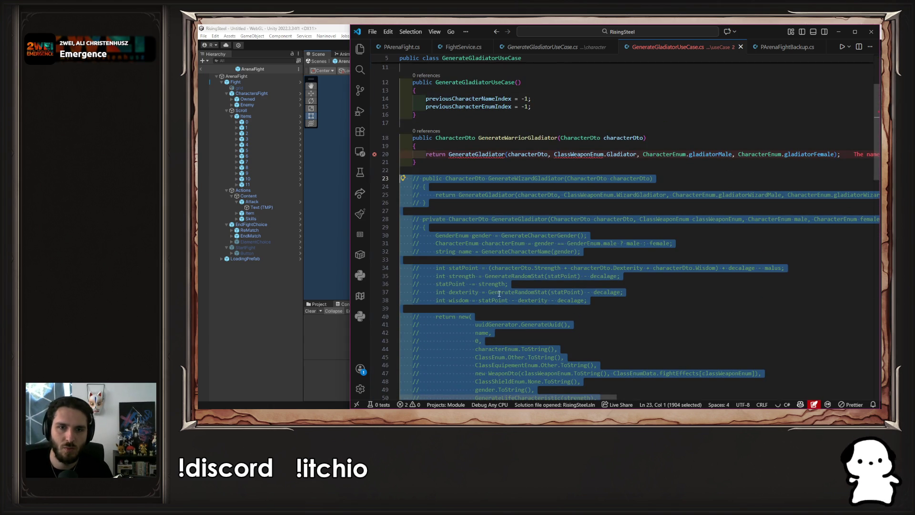
scroll(499, 294, down, 4)
click(491, 289)
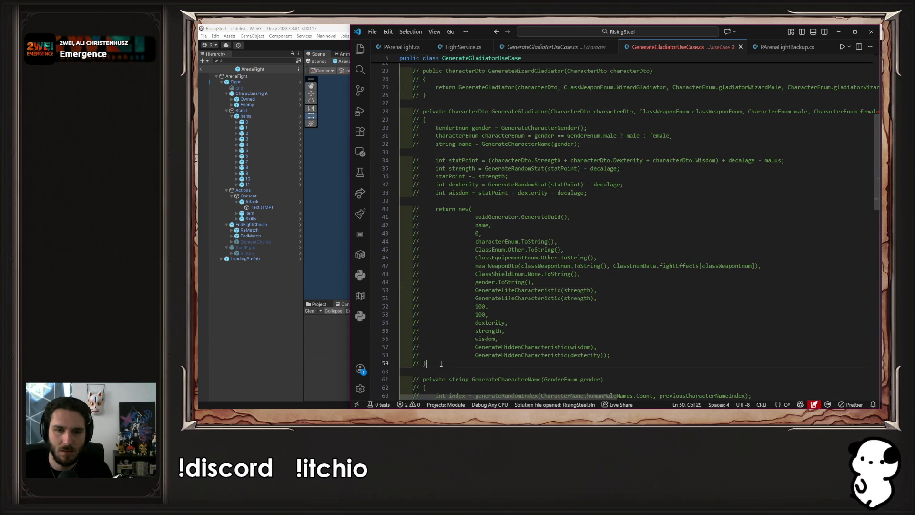
scroll(475, 255, up, 3)
mouse_move(441, 364)
mouse_down()
mouse_move(475, 254)
mouse_move(400, 265)
mouse_move(400, 200)
mouse_move(387, 183)
mouse_up()
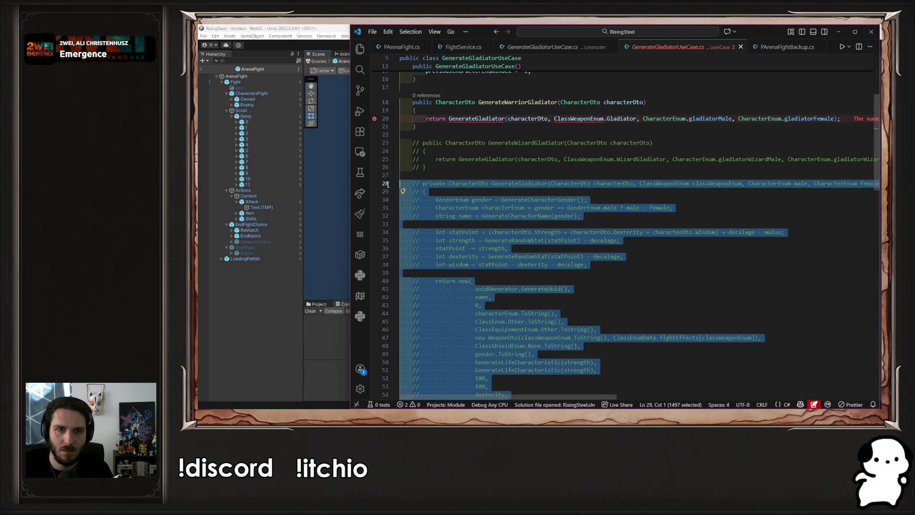
key(ctrl+slash)
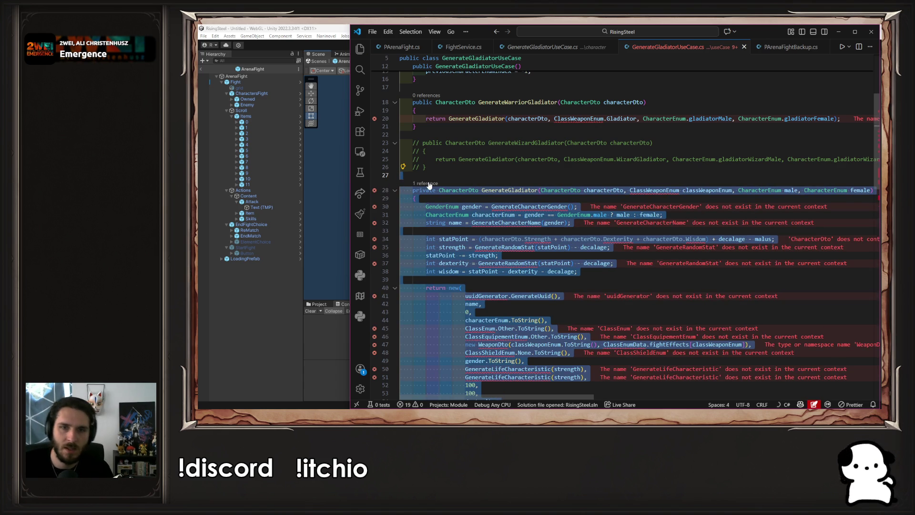
click(558, 215)
Replace ClassWeaponEnum with ArchetypeWeaponEnum on lines 20 and 28.
double_click(634, 190)
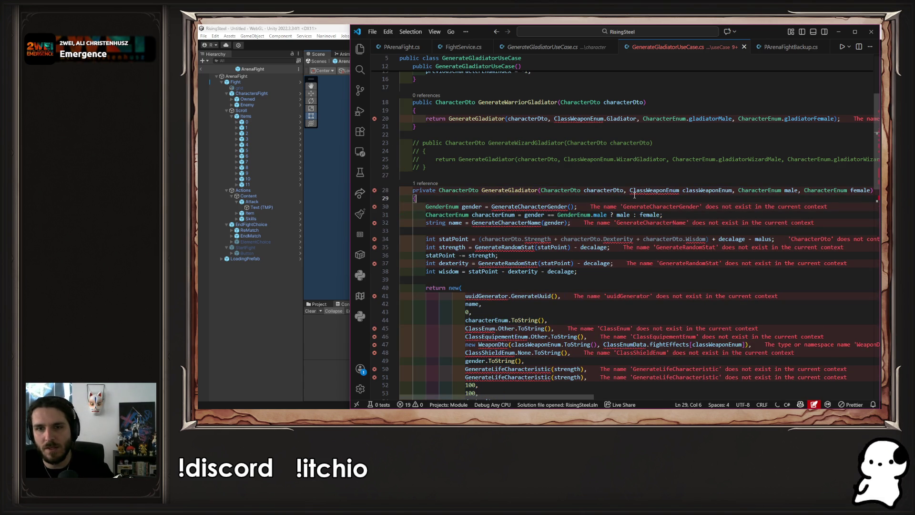
mouse_move(563, 209)
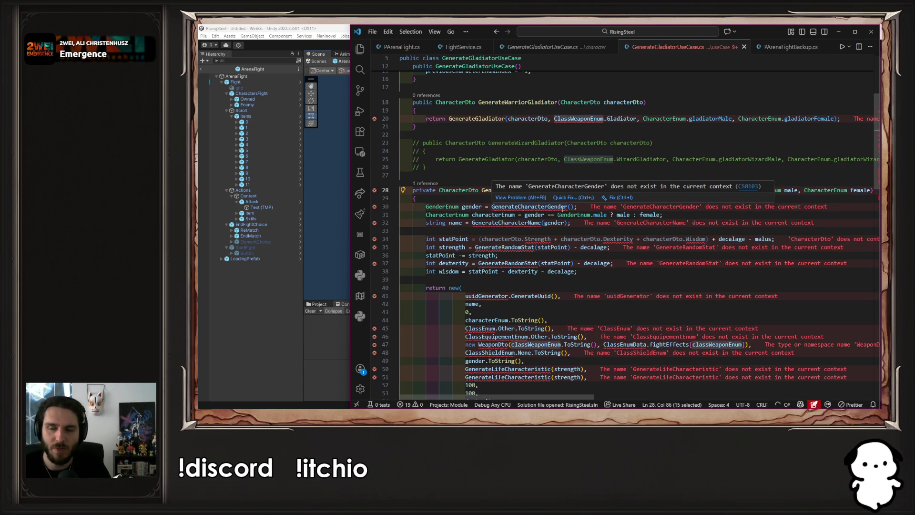
click(571, 119)
key(BackSpace)
key(BackSpace)
key(BackSpace)
text(Archetype)
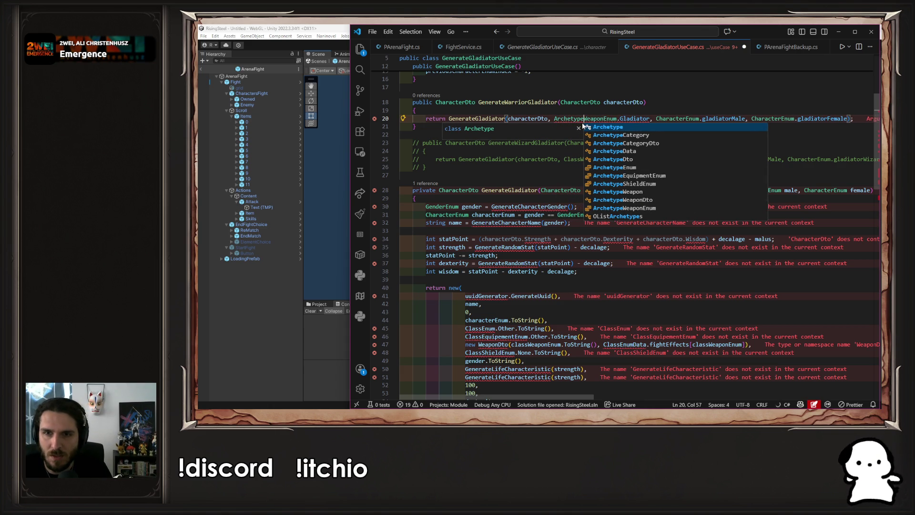
key(Down)
key(Down)
key(Down)
key(Escape)
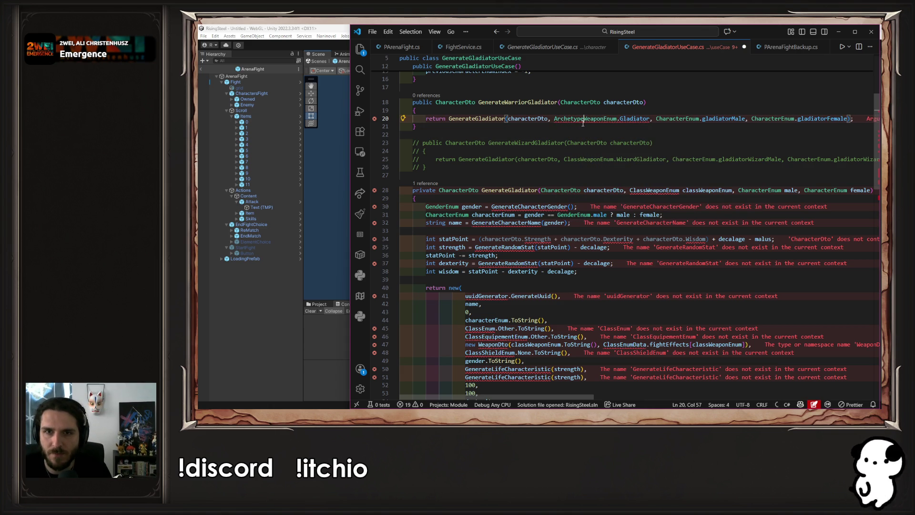
double_click(583, 122)
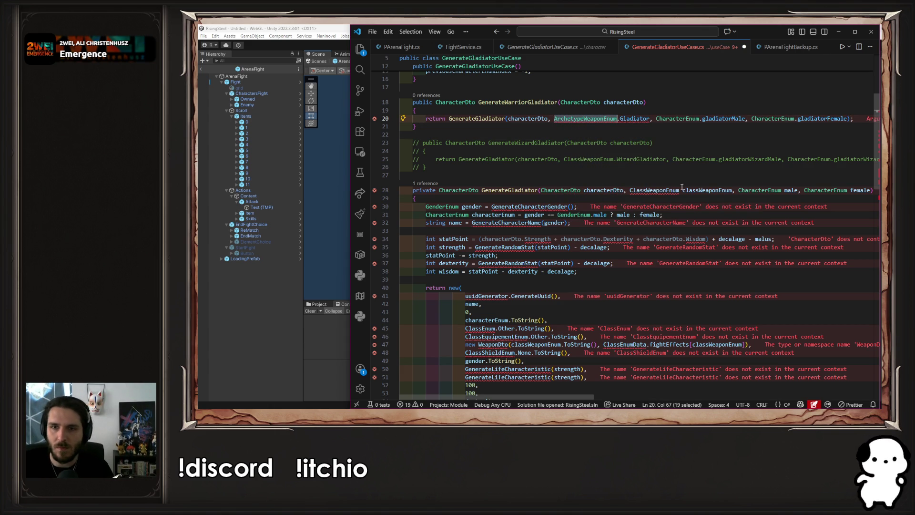
key(ctrl+c)
double_click(653, 191)
key(ctrl+v)
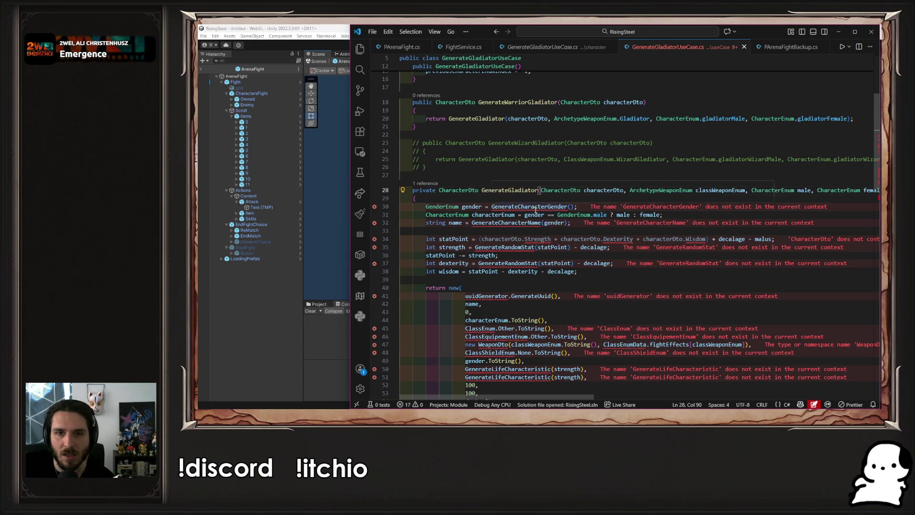
double_click(534, 207)
Uncomment the GenerateCharacterGender helper method on lines 83–89.
scroll(536, 220, down, 13)
scroll(536, 220, down, 10)
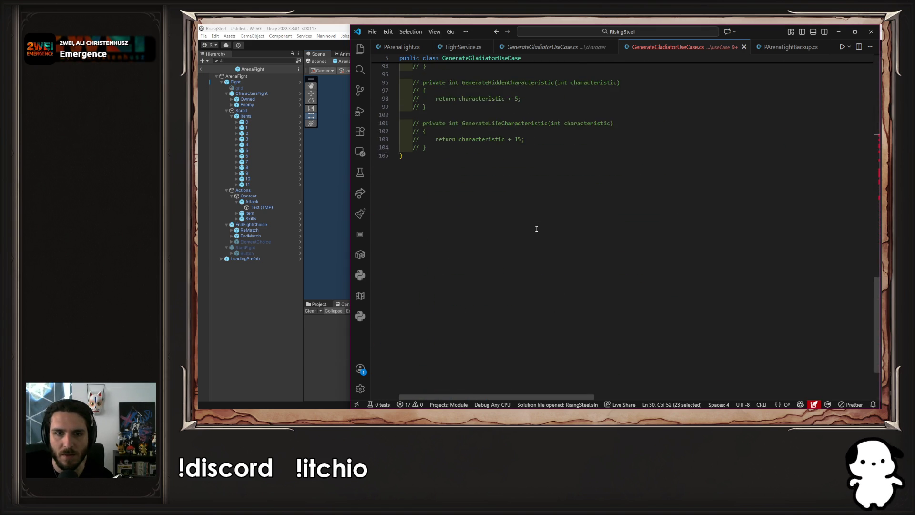
scroll(532, 229, up, 6)
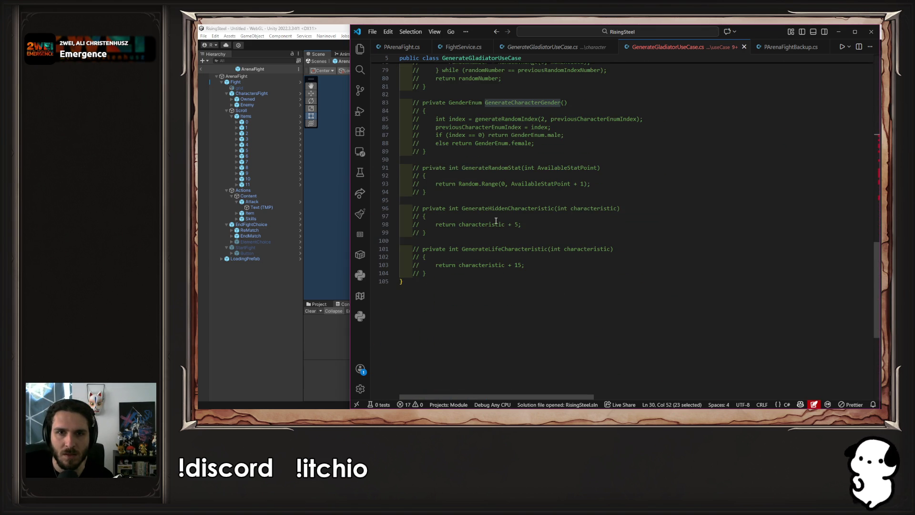
scroll(496, 221, up, 1)
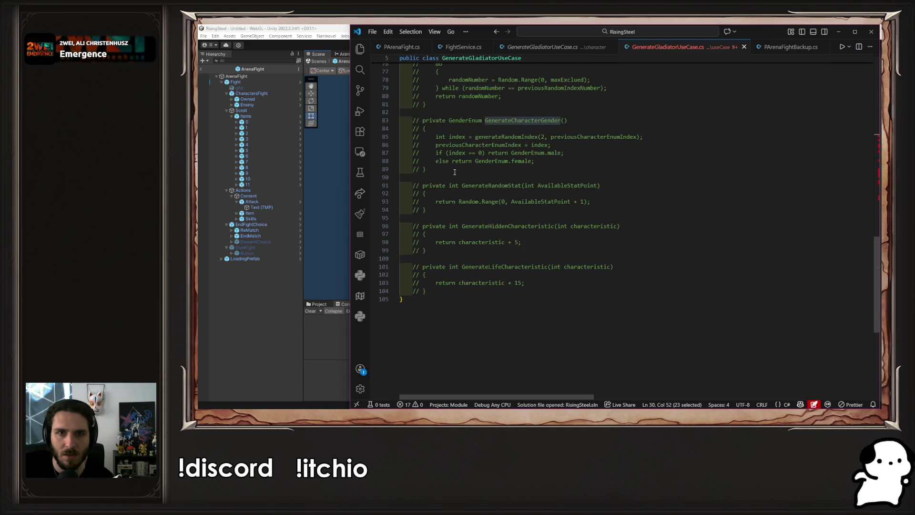
mouse_move(455, 172)
mouse_down()
mouse_move(409, 130)
mouse_move(386, 121)
mouse_up()
key(ctrl+slash)
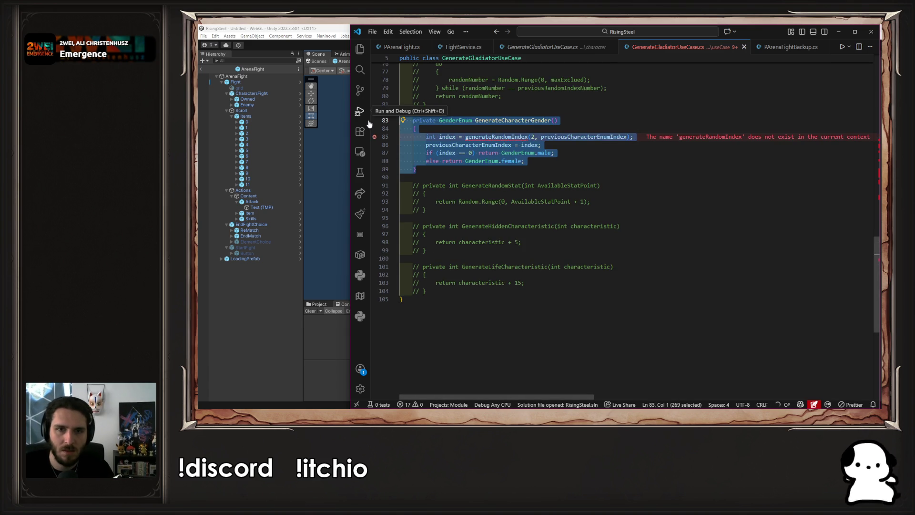
Uncomment the generateRandomIndex helper method on lines 73–81.
click(535, 151)
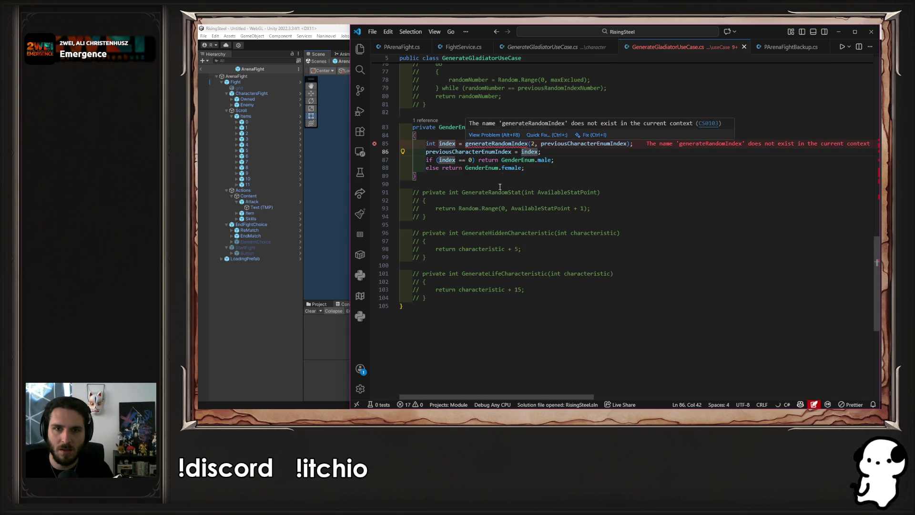
scroll(452, 224, up, 5)
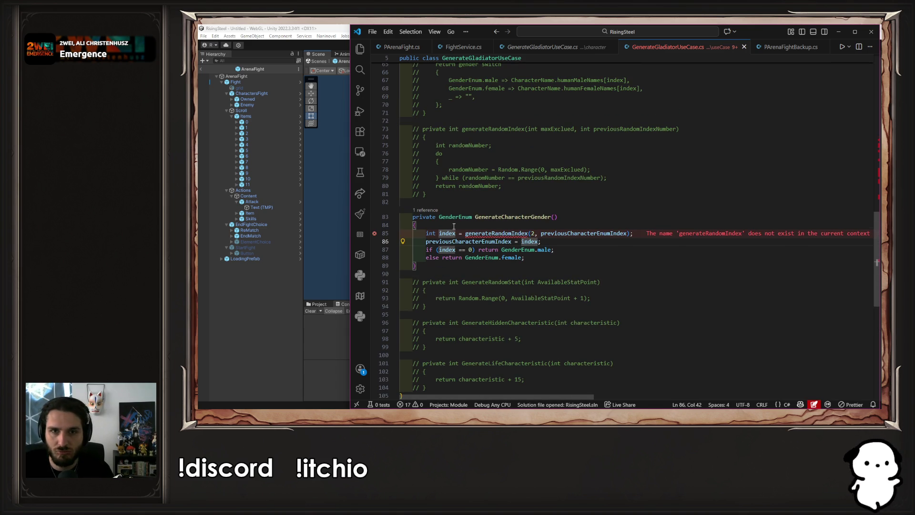
click(458, 203)
drag(458, 203, 330, 132)
key(ctrl+slash)
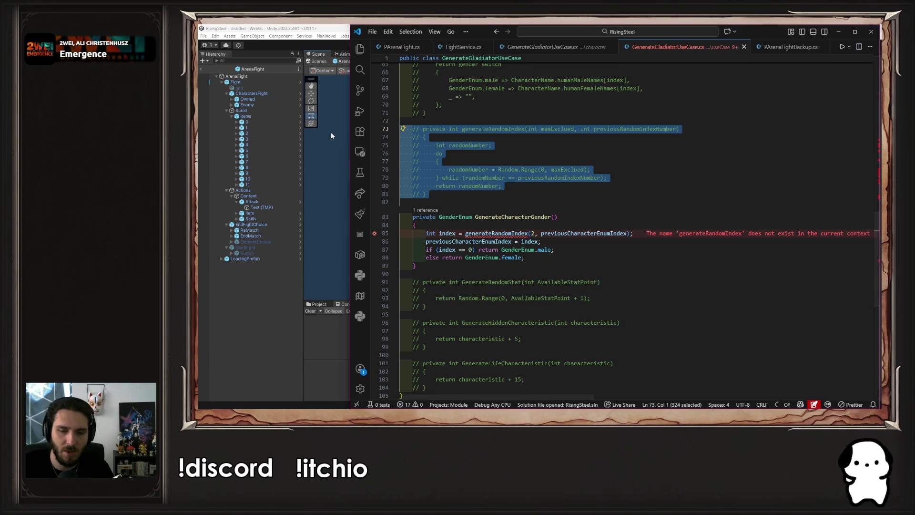
Restore the GenerateCharacterName method on lines 60–71 and save the file.
scroll(472, 194, up, 15)
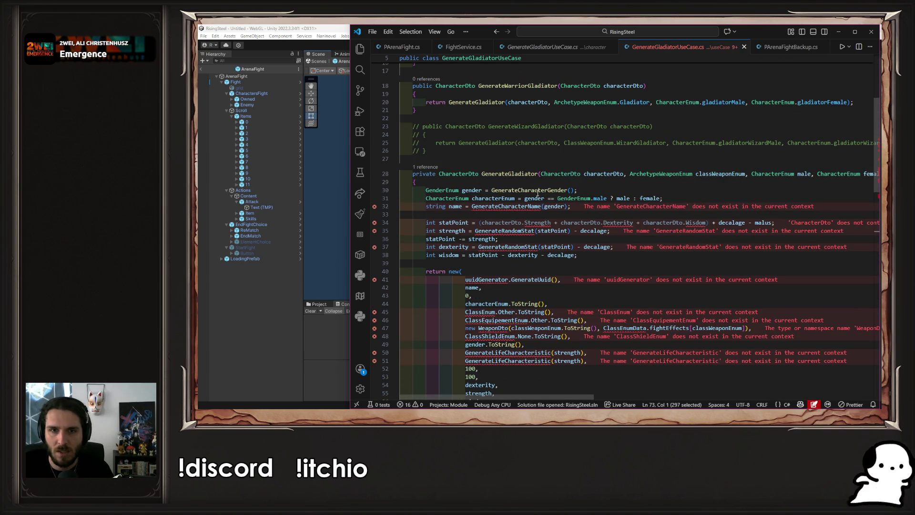
click(634, 187)
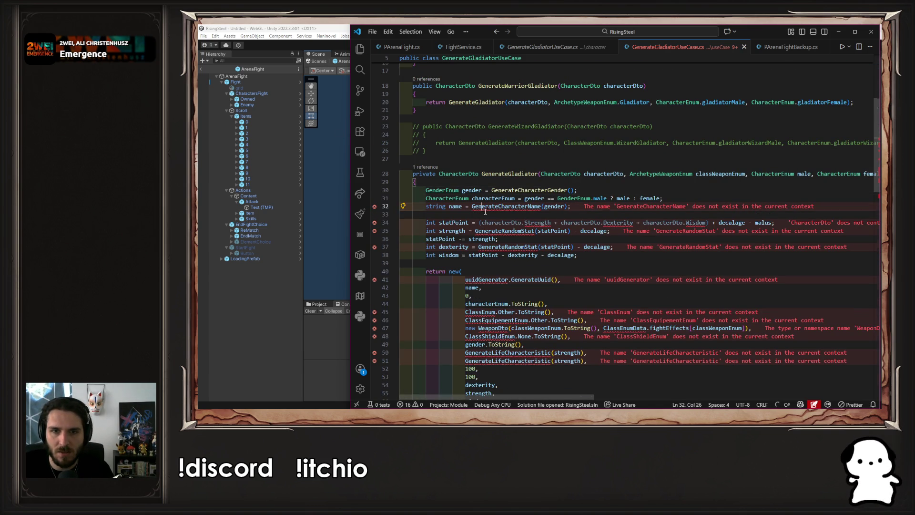
scroll(487, 213, down, 20)
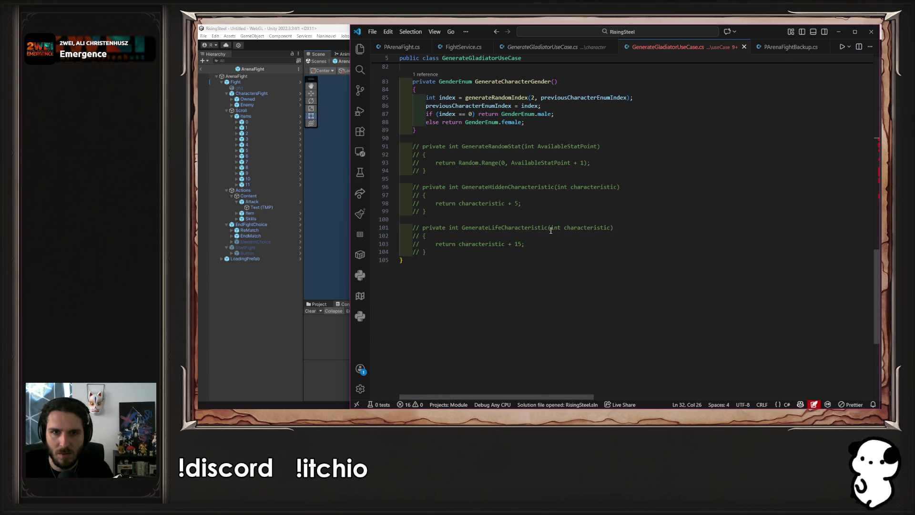
scroll(550, 230, up, 8)
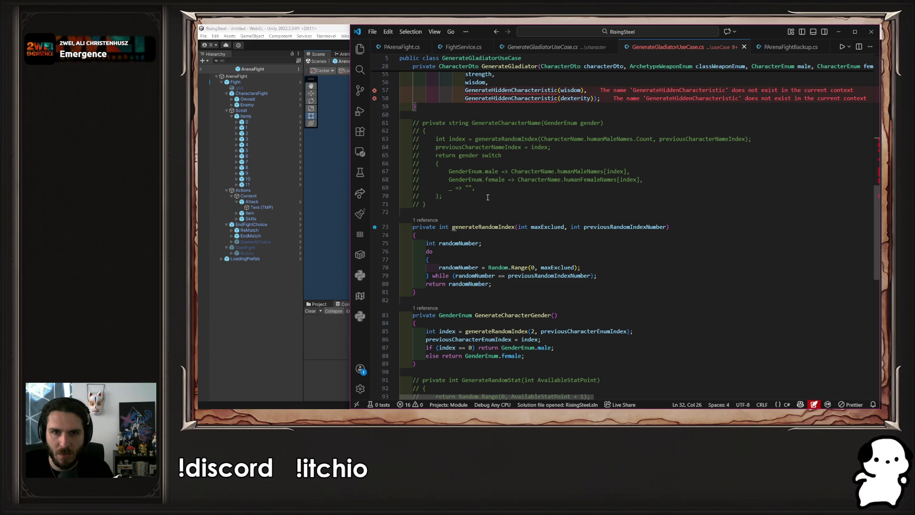
mouse_move(490, 205)
mouse_down()
mouse_move(455, 188)
mouse_move(389, 115)
mouse_up()
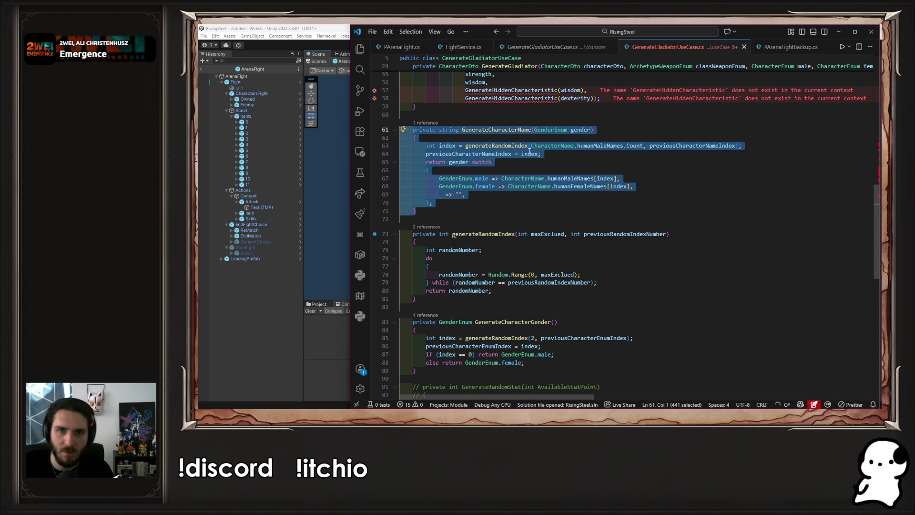
click(465, 194)
key(ctrl+s)
scroll(616, 196, down, 5)
scroll(607, 217, up, 15)
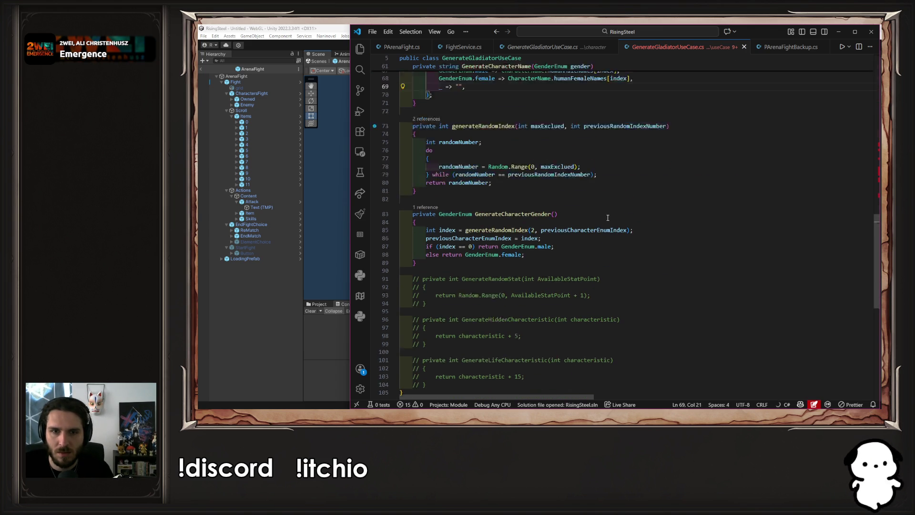
scroll(608, 216, up, 3)
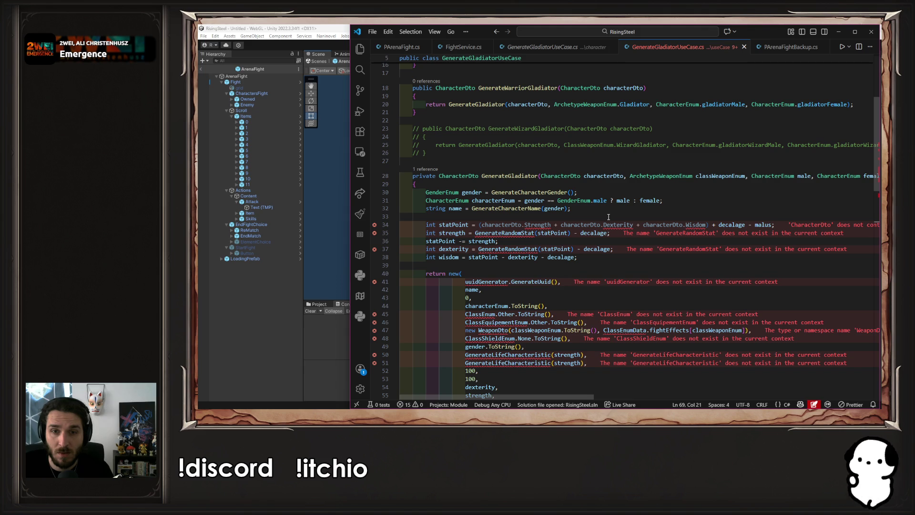
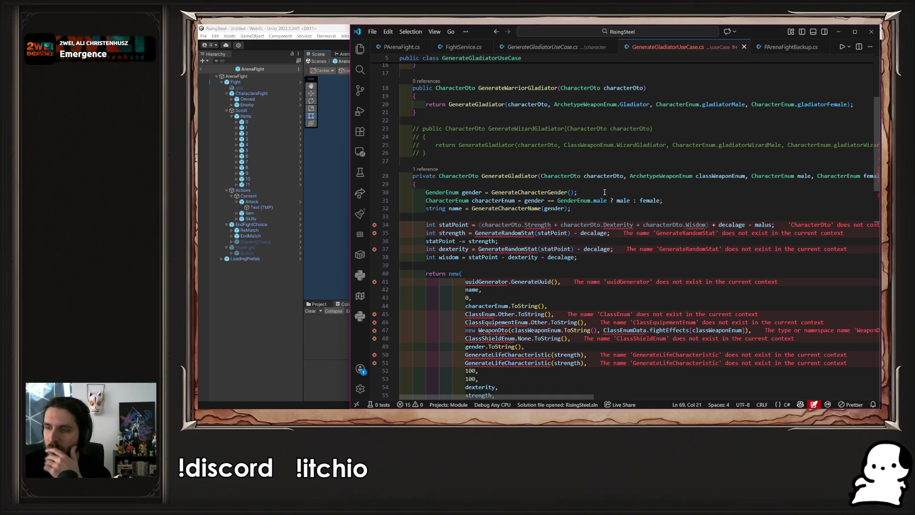
Review the GenerateRandomStat error in GenerateGladiator, then place the caret at the end of the character name line.
click(578, 214)
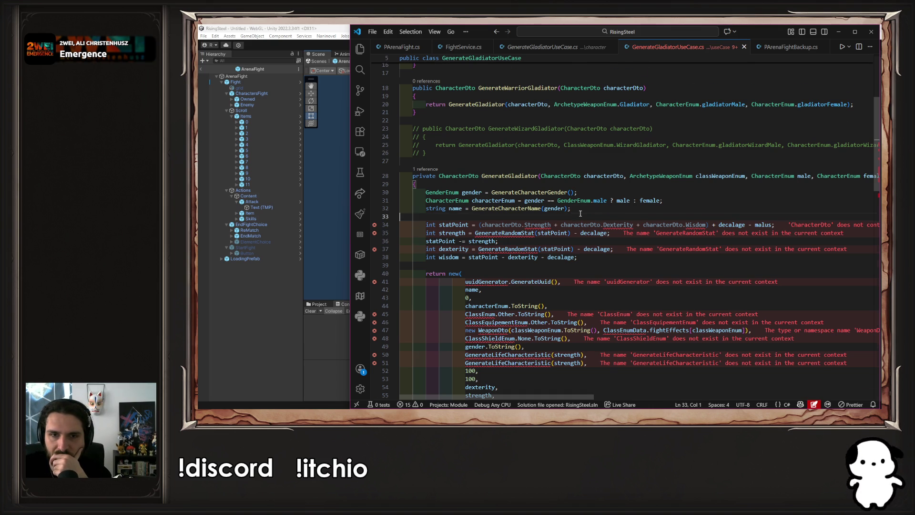
scroll(579, 214, down, 19)
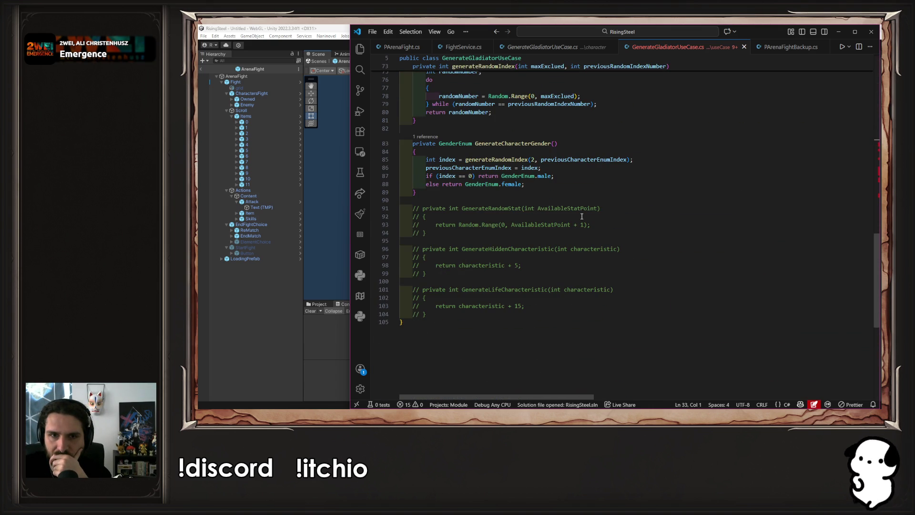
scroll(582, 217, up, 19)
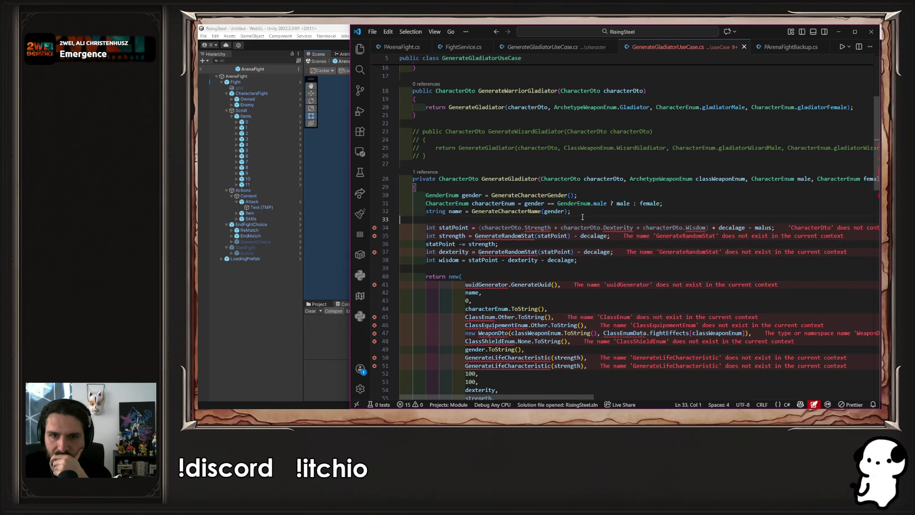
click(512, 235)
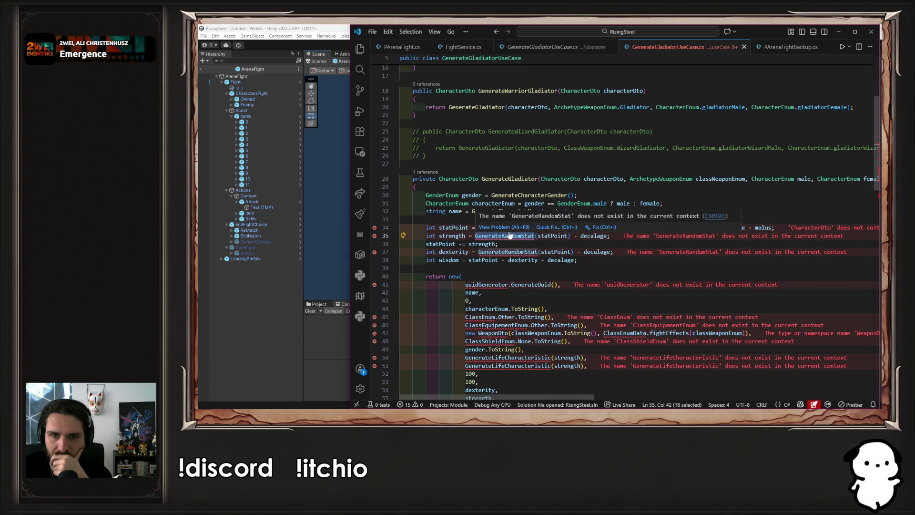
click(488, 232)
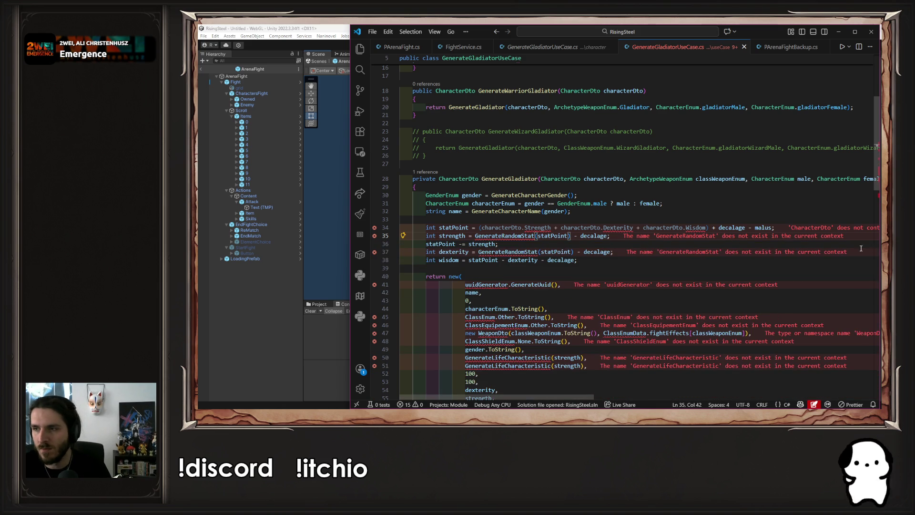
click(868, 248)
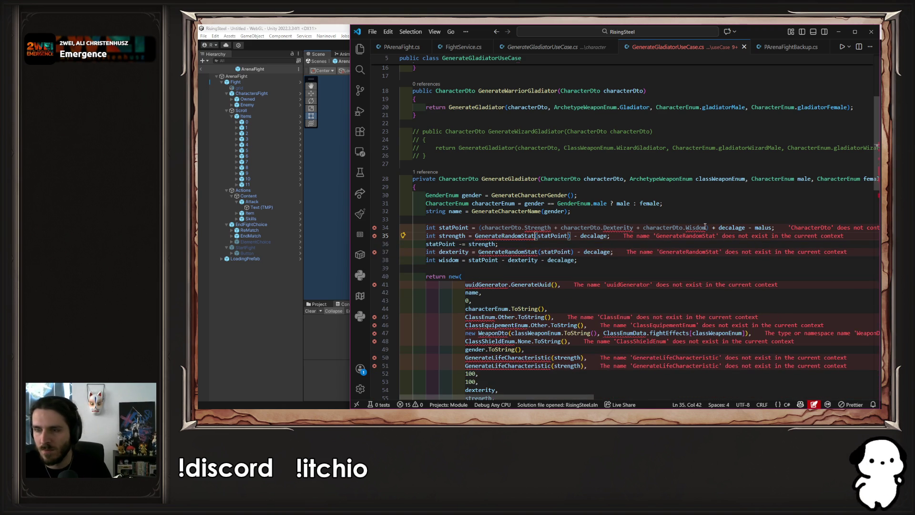
double_click(596, 180)
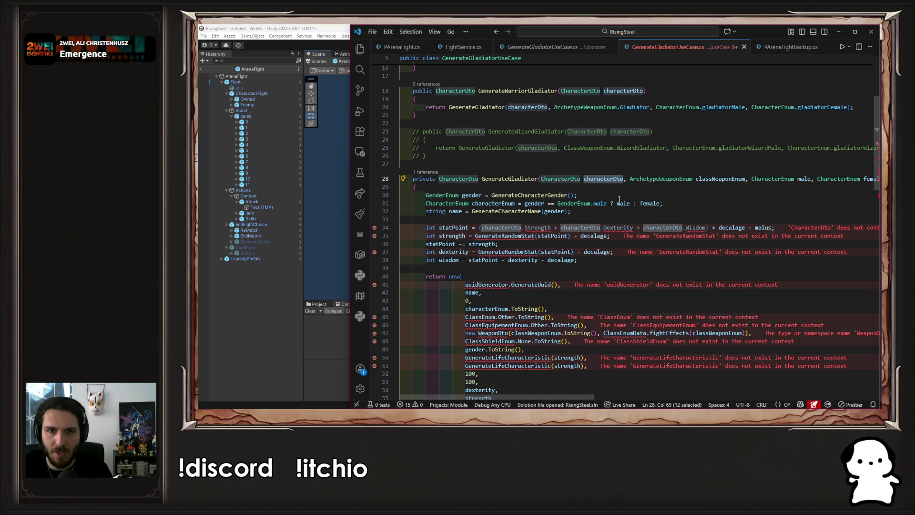
click(607, 211)
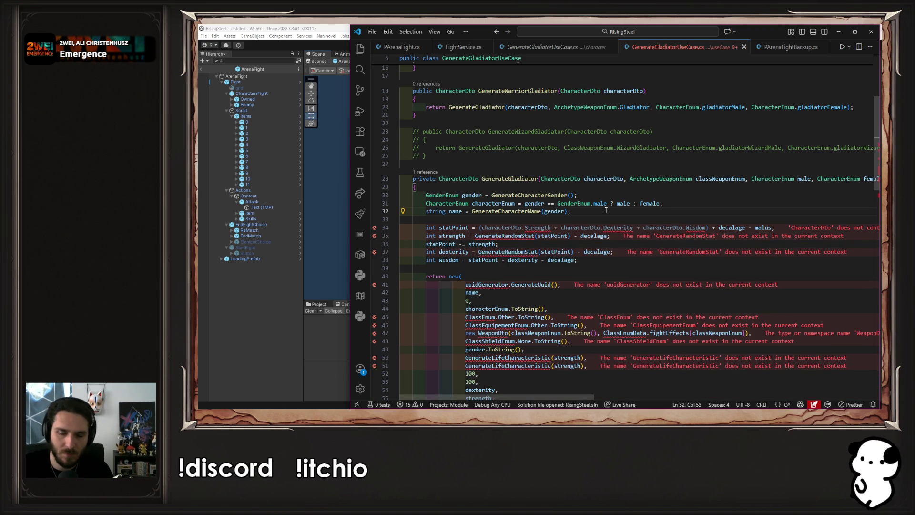
Declare 'StatisticDto CharacterStatistic = characterDto.Statistic;' below the name line and save.
key(Return)
key(Return)
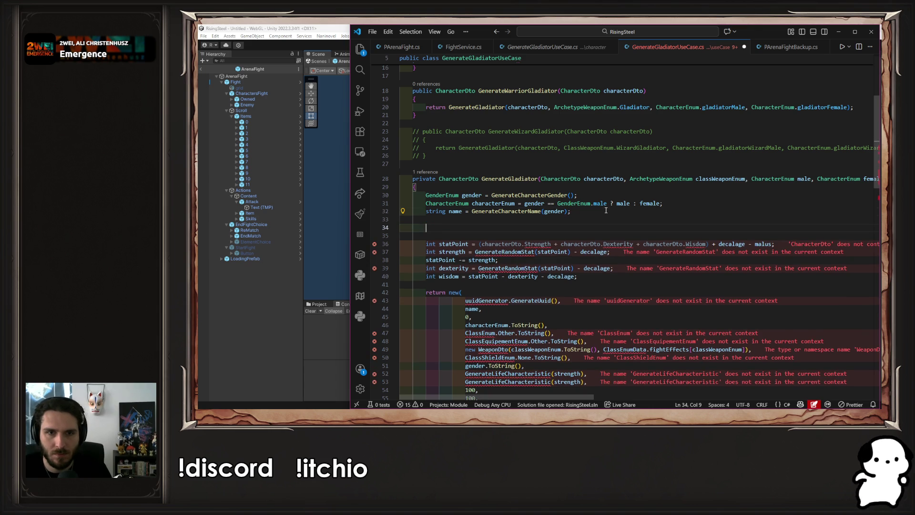
text(Statio)
key(BackSpace)
text(s)
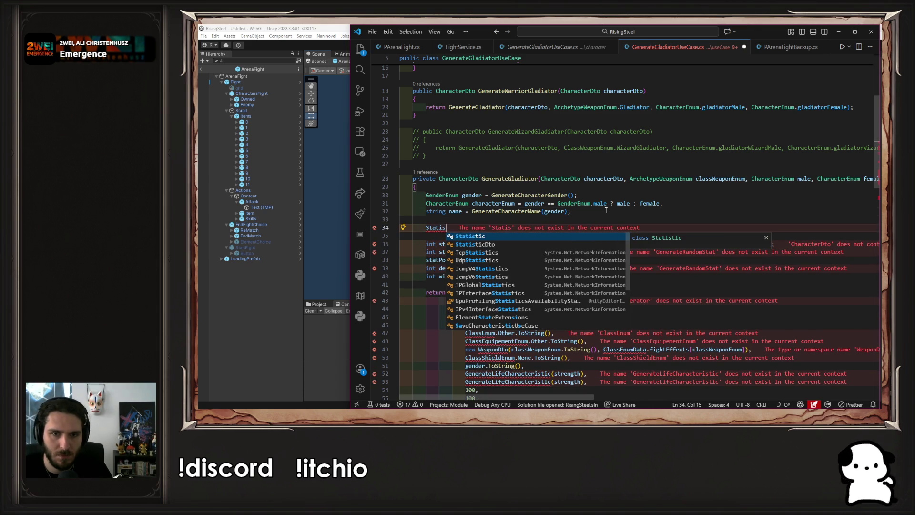
text(ticDto )
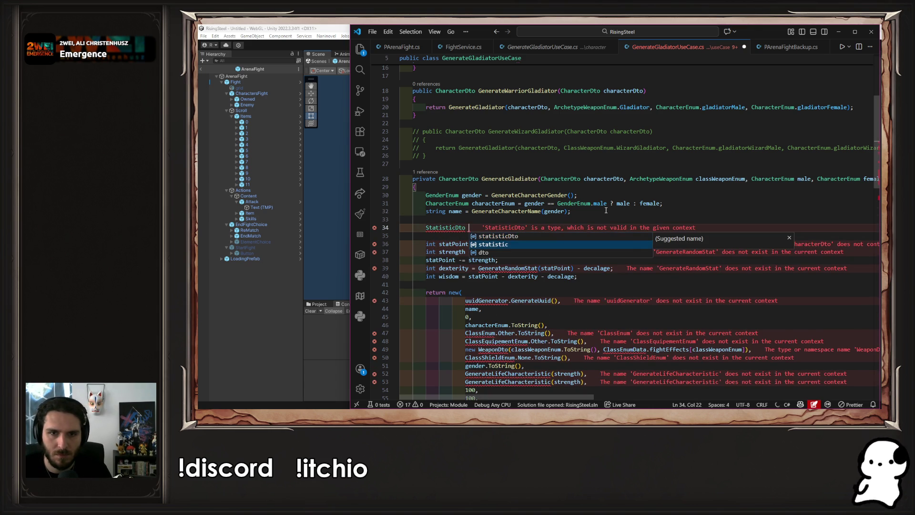
text(statistic = )
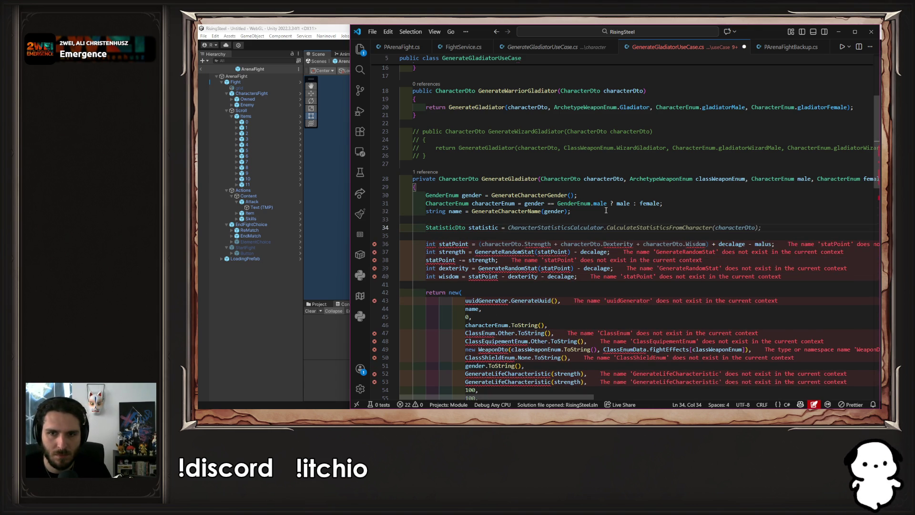
text(ch)
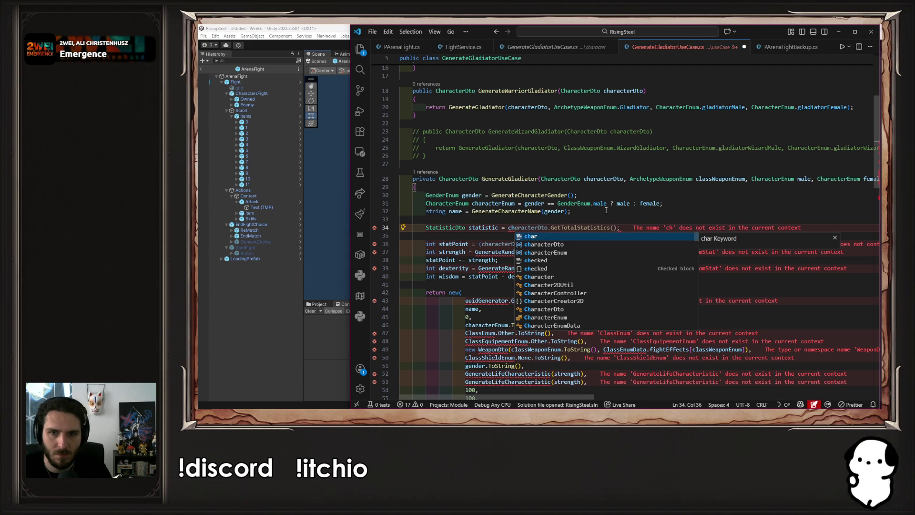
text(aracterDto.Statistic;)
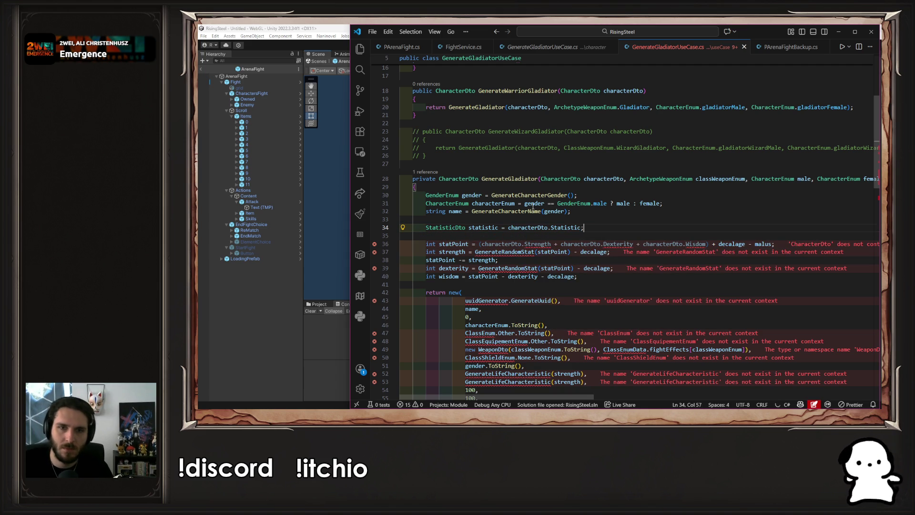
click(469, 227)
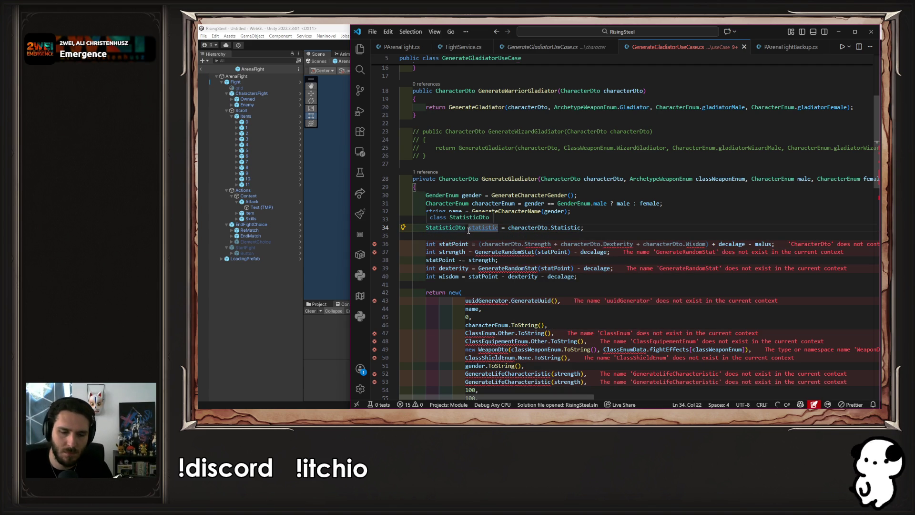
text(CharacterS)
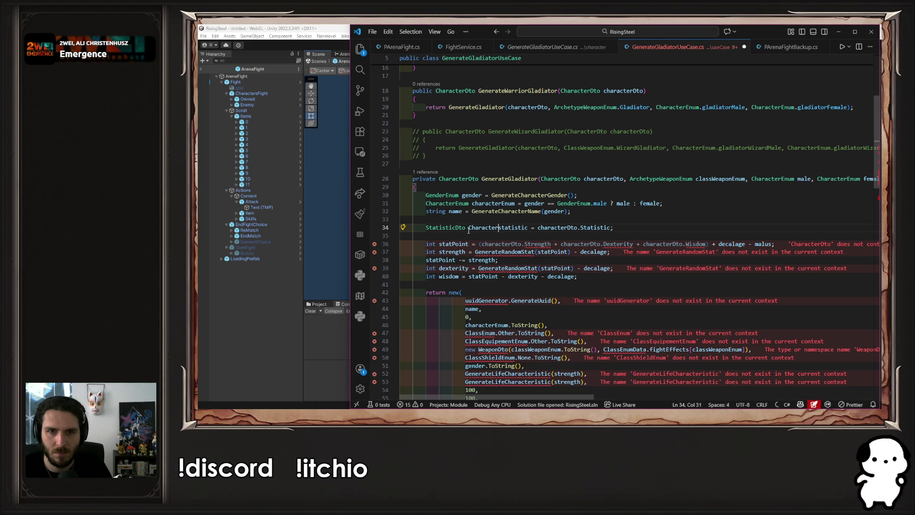
key(Right)
key(Right)
key(Right)
key(Delete)
text(S)
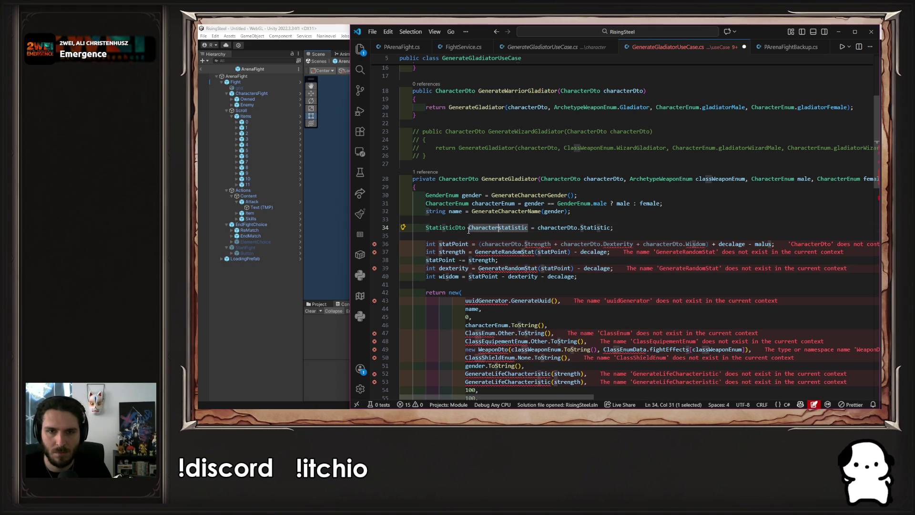
key(ctrl+s)
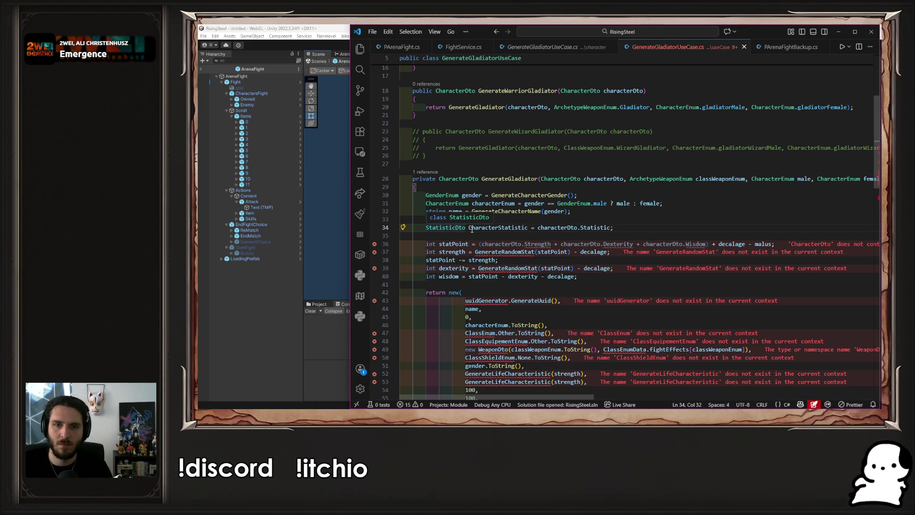
Replace characterDto with CharacterStatistic in the Strength, Dexterity and Wisdom terms of statPoint, and save.
double_click(476, 228)
key(ctrl+c)
double_click(505, 243)
key(ctrl+v)
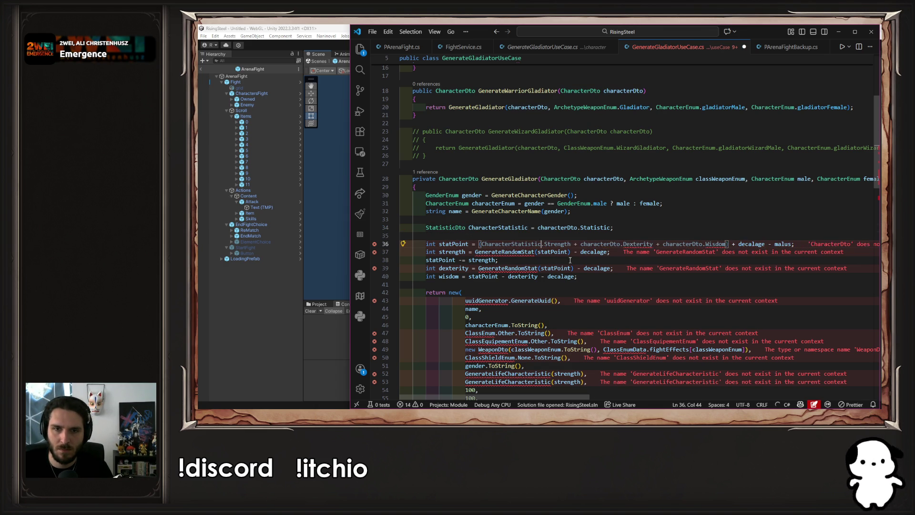
click(609, 238)
double_click(609, 243)
key(ctrl+v)
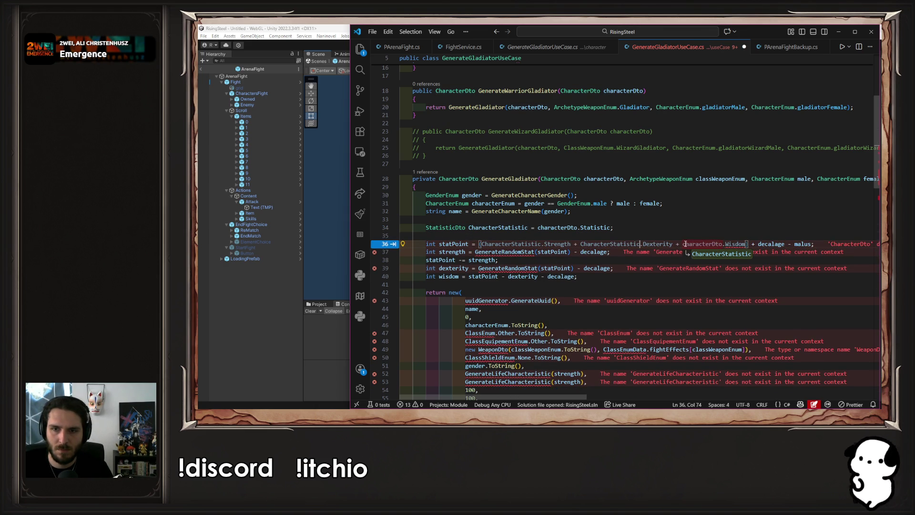
double_click(687, 243)
key(ctrl+v)
key(ctrl+s)
Select GenerateRandomStat and scroll down to look for its definition.
click(669, 228)
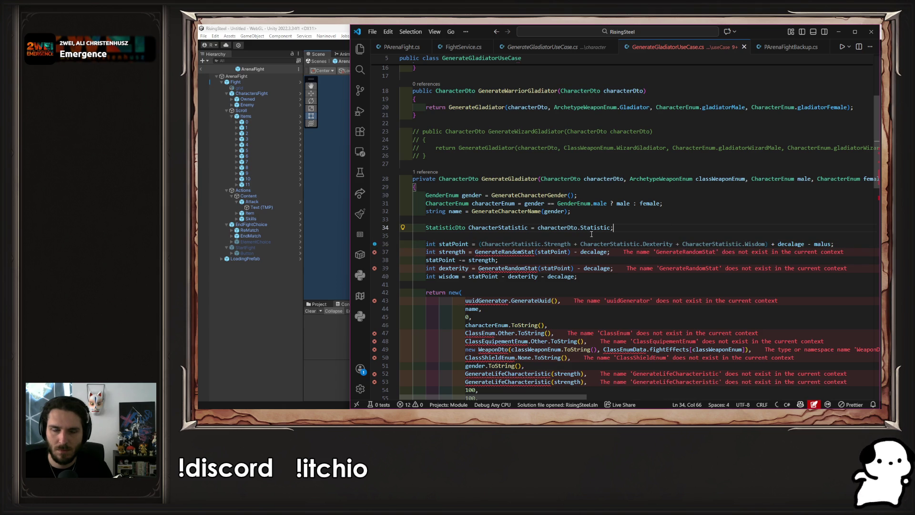
double_click(473, 253)
scroll(481, 254, down, 10)
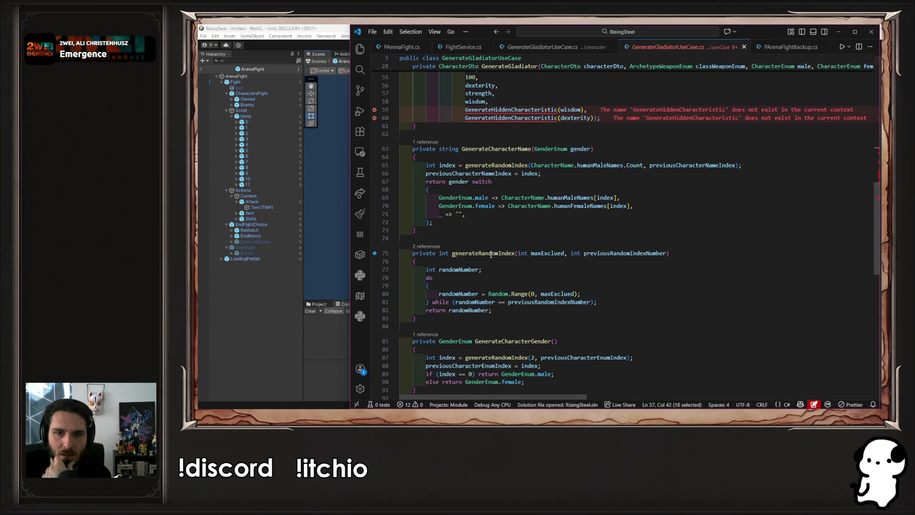
scroll(534, 257, down, 5)
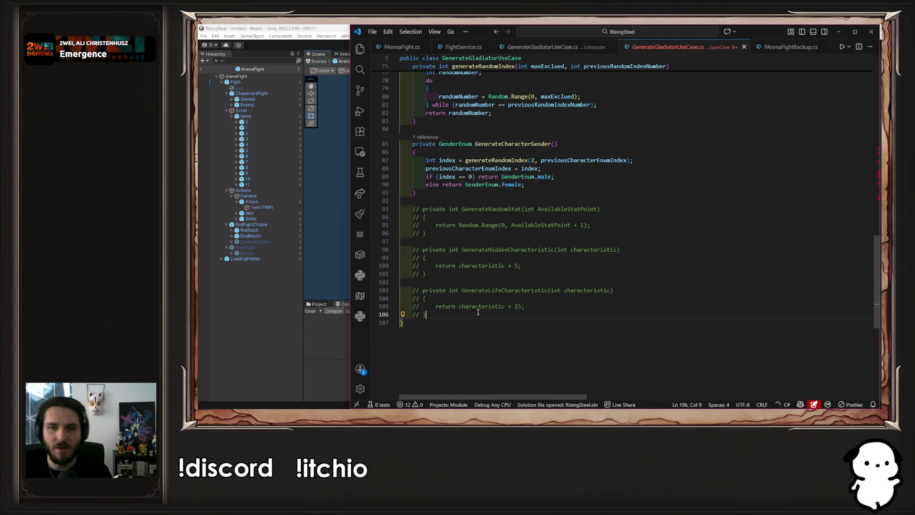
Uncomment the three helper methods at the end of the file and save.
drag(385, 316, 390, 211)
key(ctrl+slash)
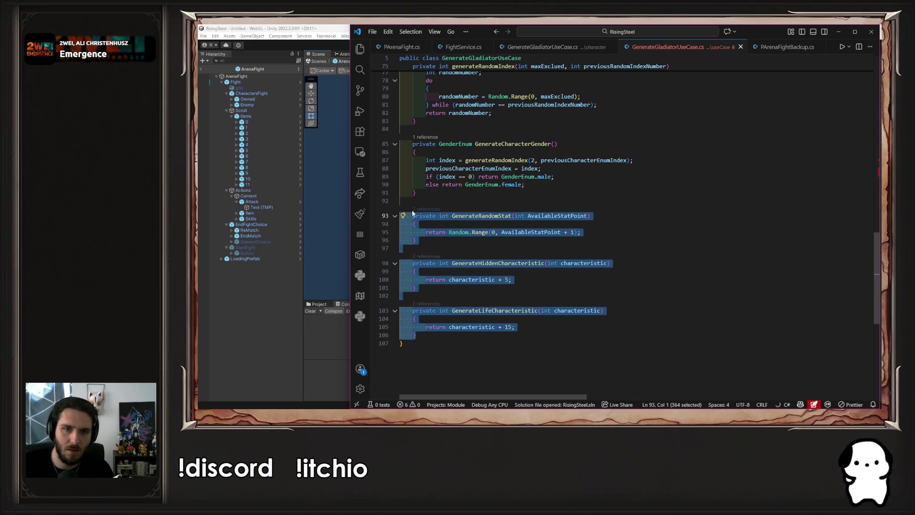
click(668, 203)
key(ctrl+s)
scroll(670, 205, up, 15)
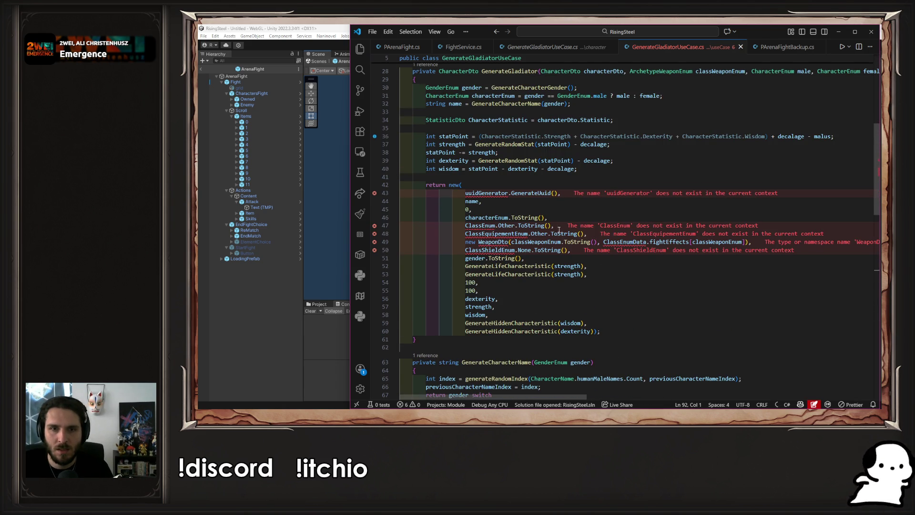
drag(559, 217, 559, 209)
scroll(560, 197, up, 2)
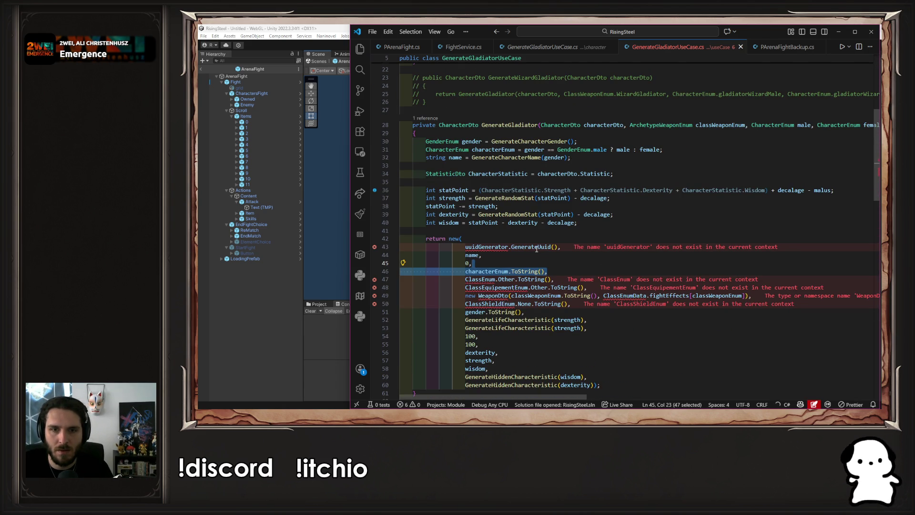
Replace uuidGenerator.GenerateUuid() with Guid.NewGuid().ToString() and save.
drag(560, 247, 465, 247)
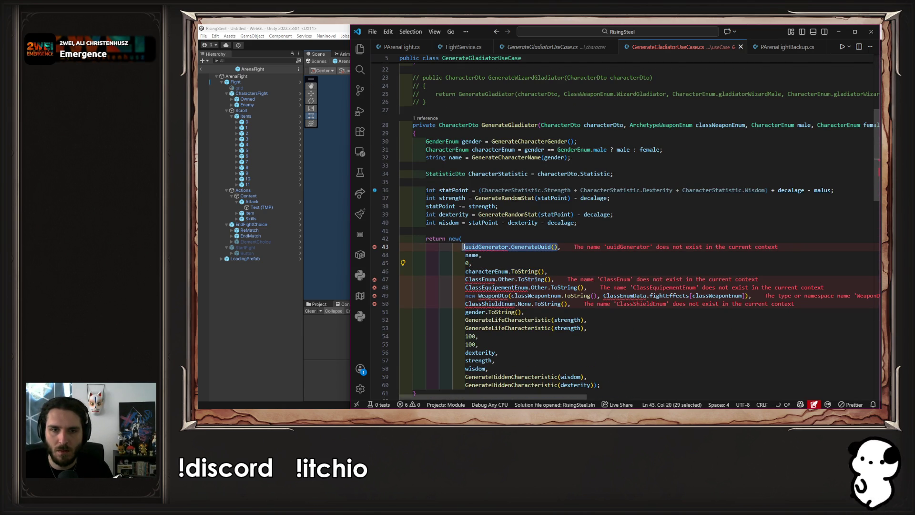
text(Guid.NewGuid().ToString)
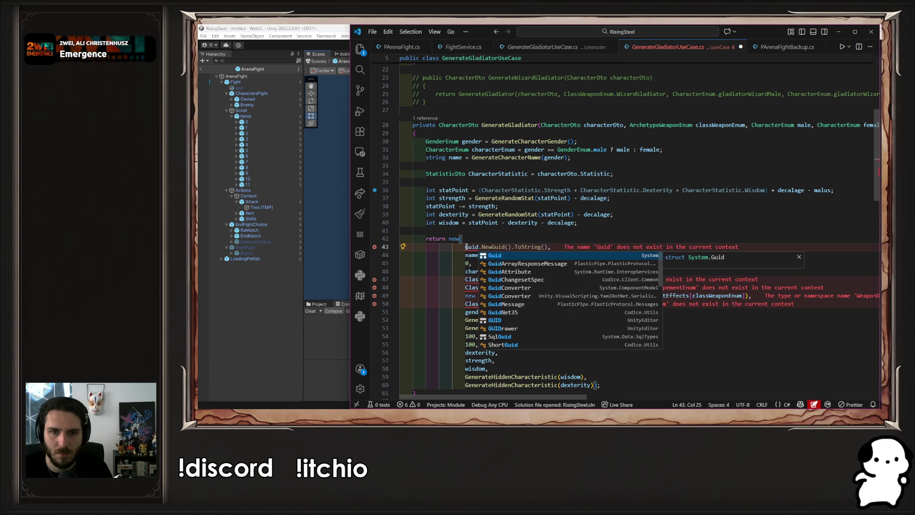
key(Escape)
key(End)
key(Left)
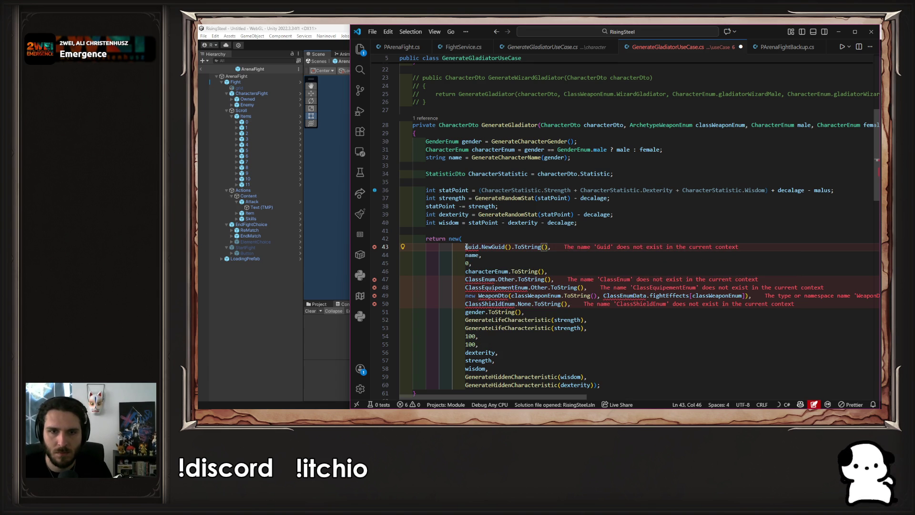
key(ctrl+s)
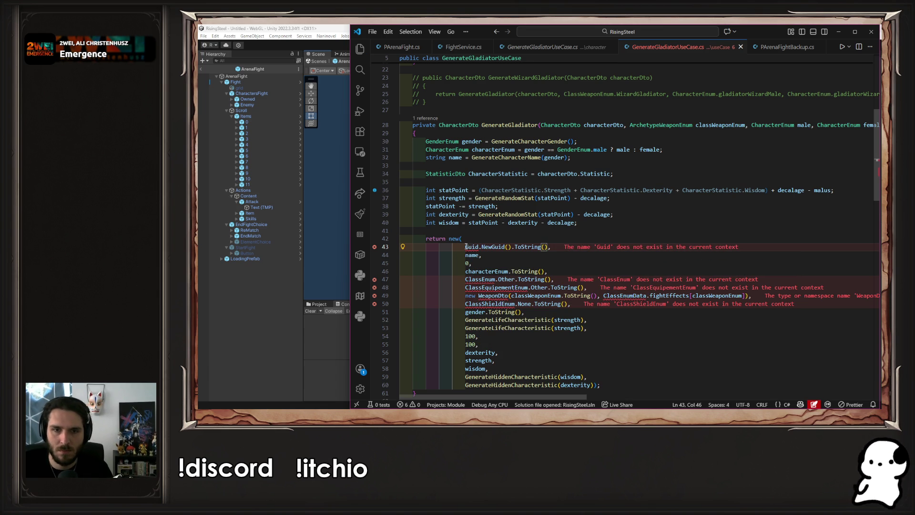
Add the 'using System;' import via Quick Fix, drop .ToString() after Guid.NewGuid(), and save.
click(540, 242)
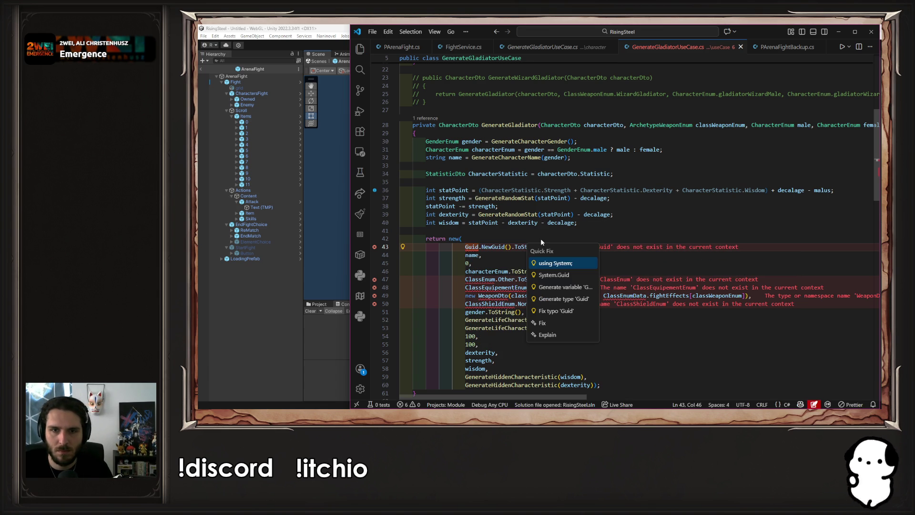
click(552, 268)
key(ctrl+shift+Left)
key(ctrl+shift+Left)
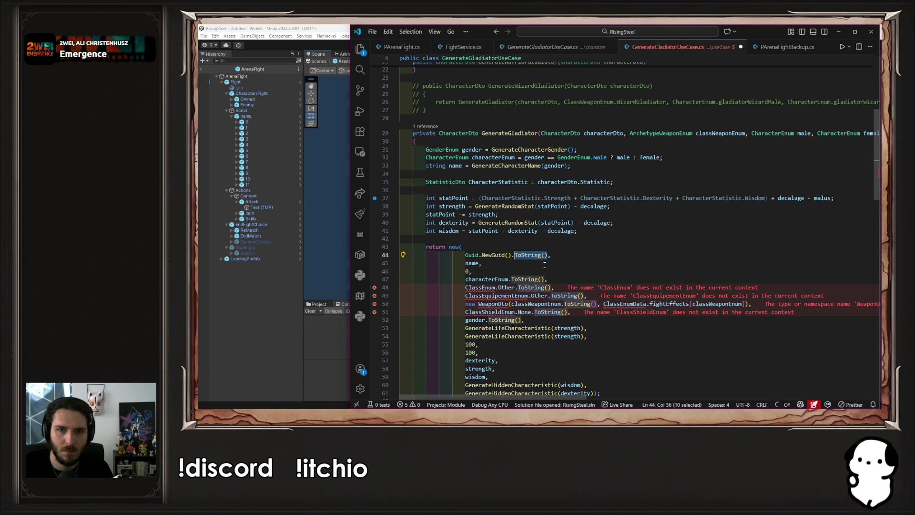
key(BackSpace)
key(BackSpace)
key(ctrl+s)
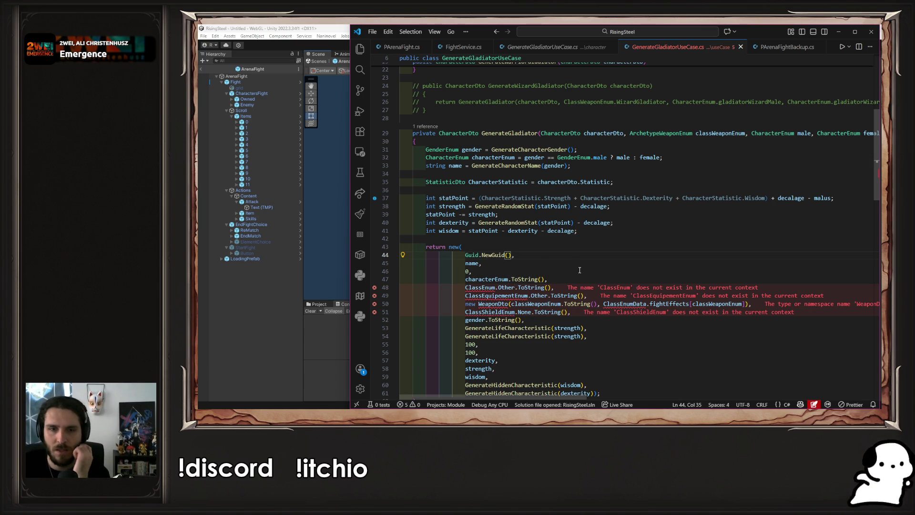
click(593, 277)
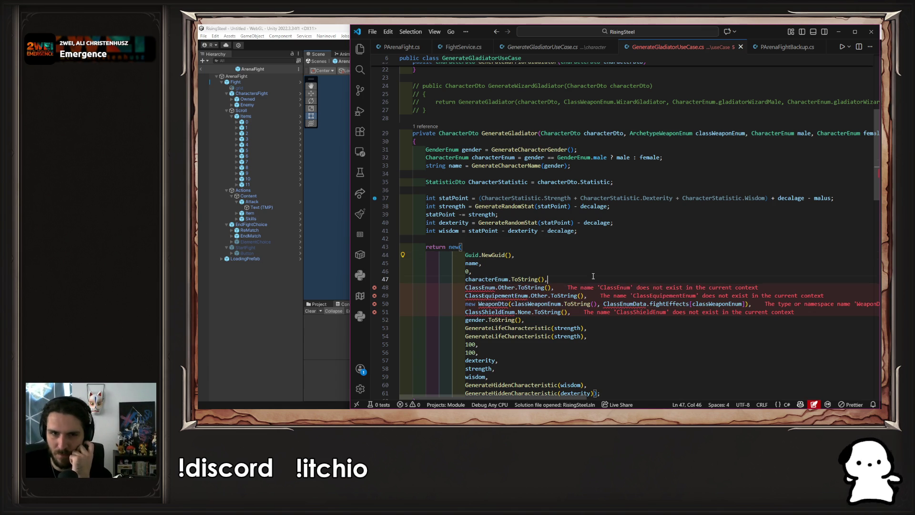
scroll(600, 276, down, 2)
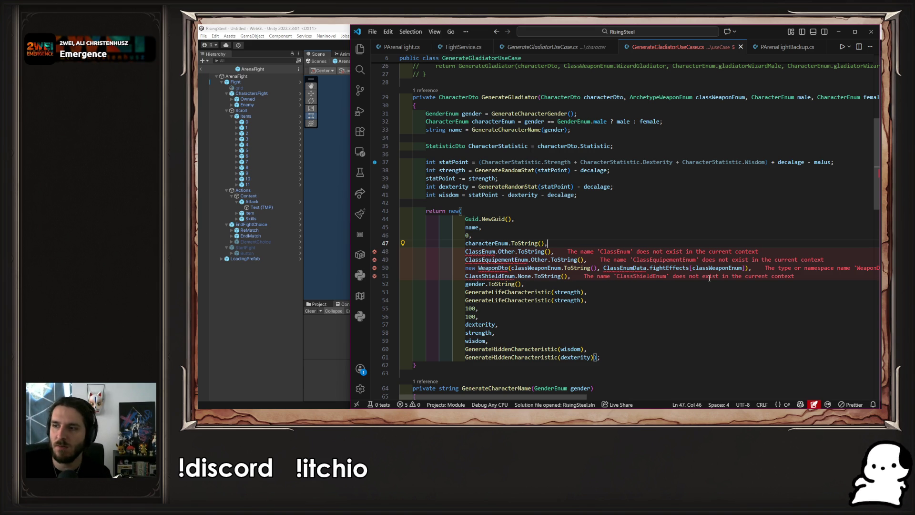
Show the Explorer and collapse the Fight, Core and User folders.
key(ctrl+shift+e)
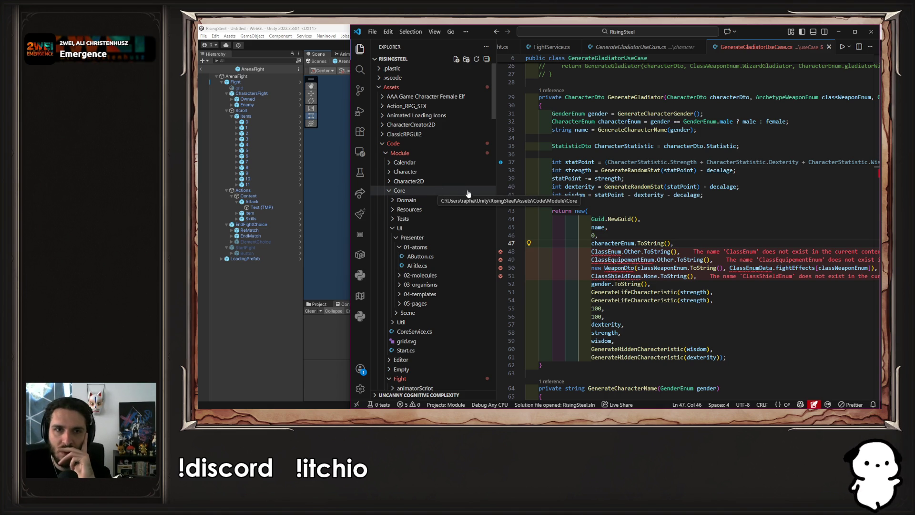
scroll(578, 97, up, 8)
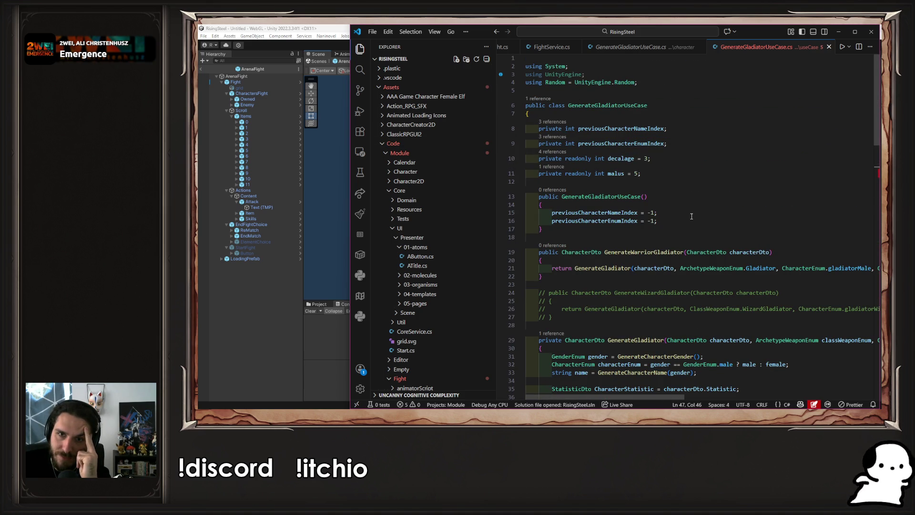
scroll(691, 217, down, 15)
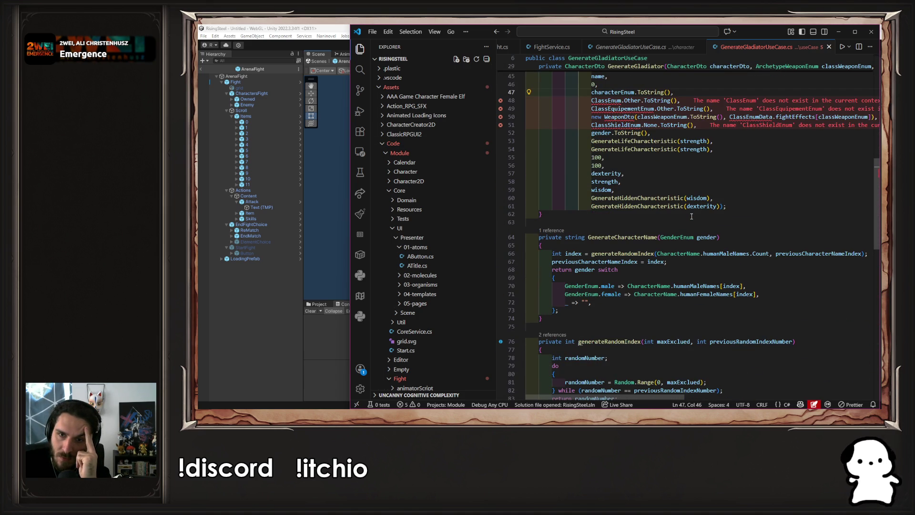
scroll(692, 216, up, 4)
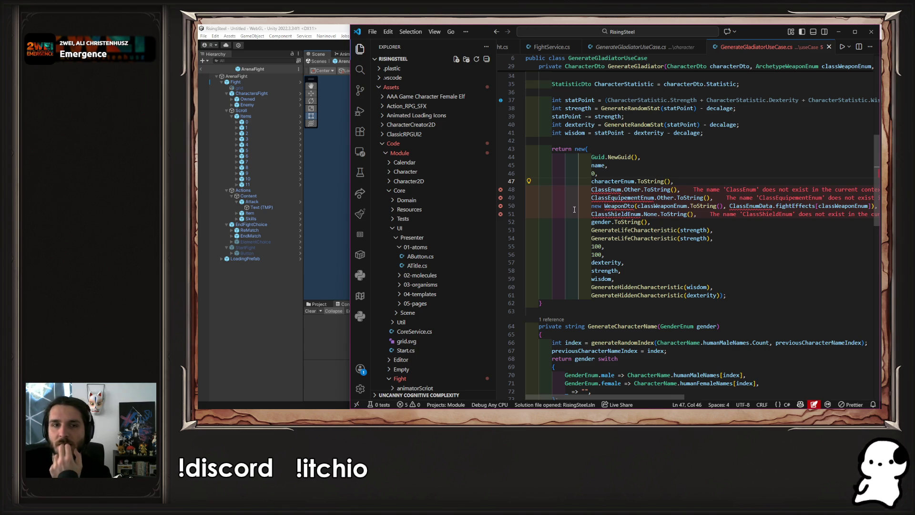
scroll(414, 295, down, 3)
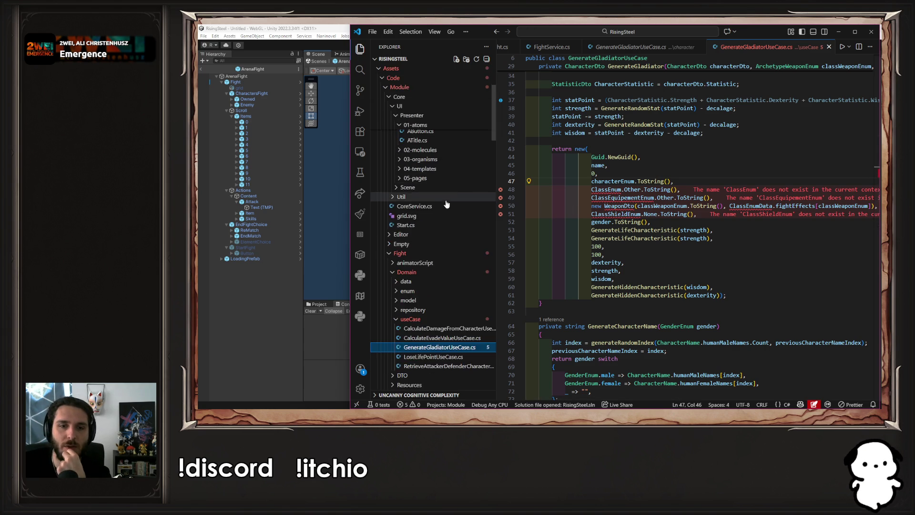
click(397, 308)
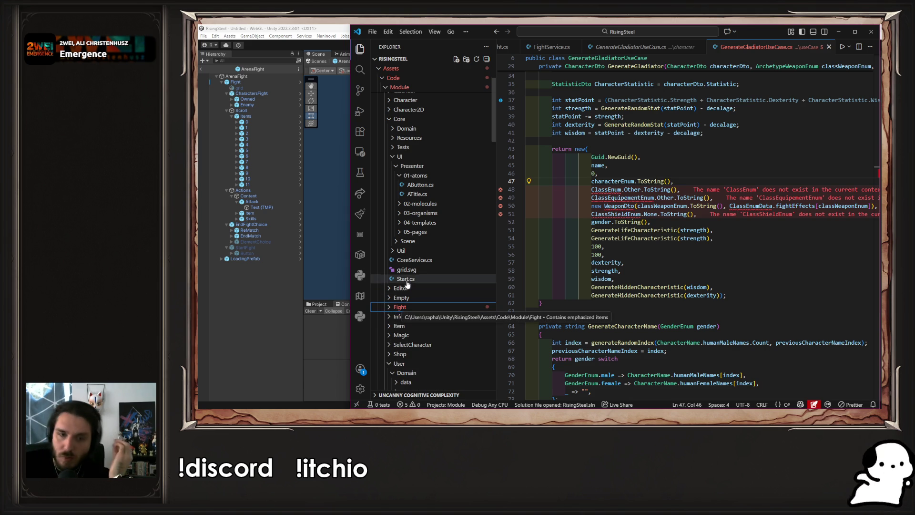
scroll(418, 190, up, 3)
click(418, 190)
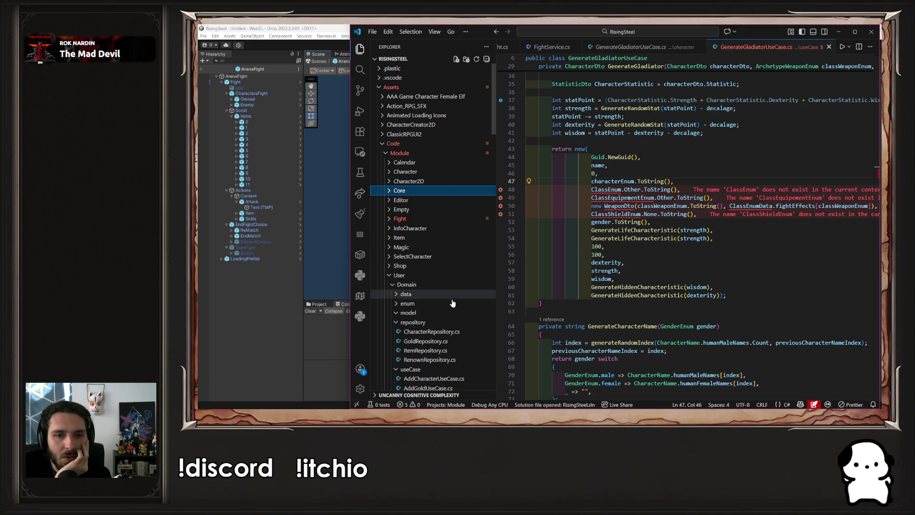
click(423, 276)
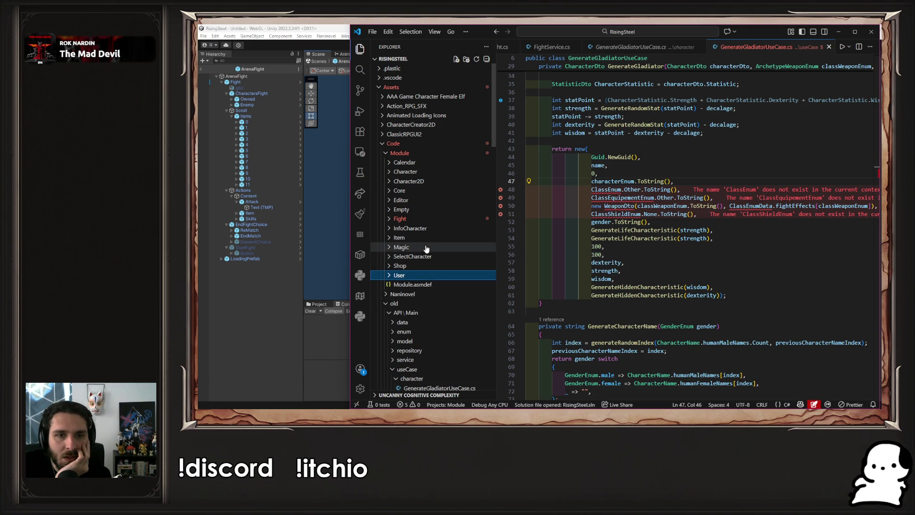
Expand Character > Domain > data and open PnjData.cs.
click(429, 173)
click(428, 172)
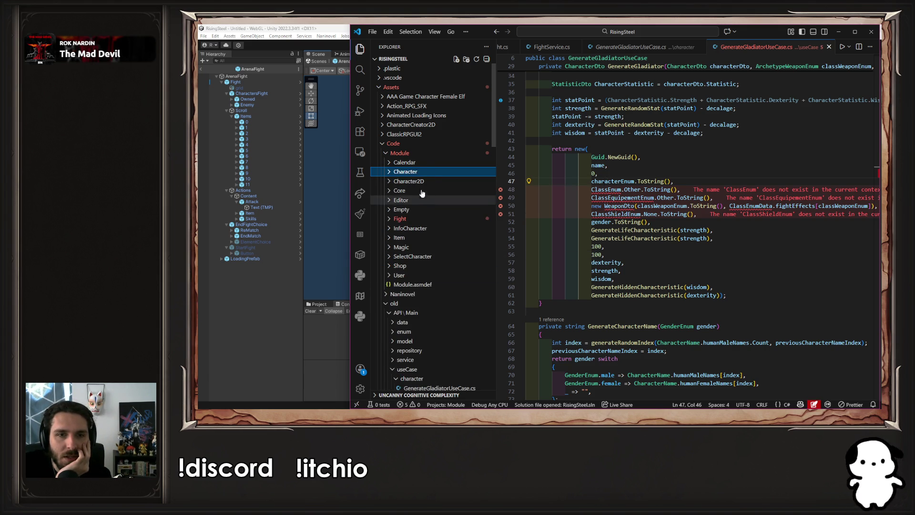
click(426, 172)
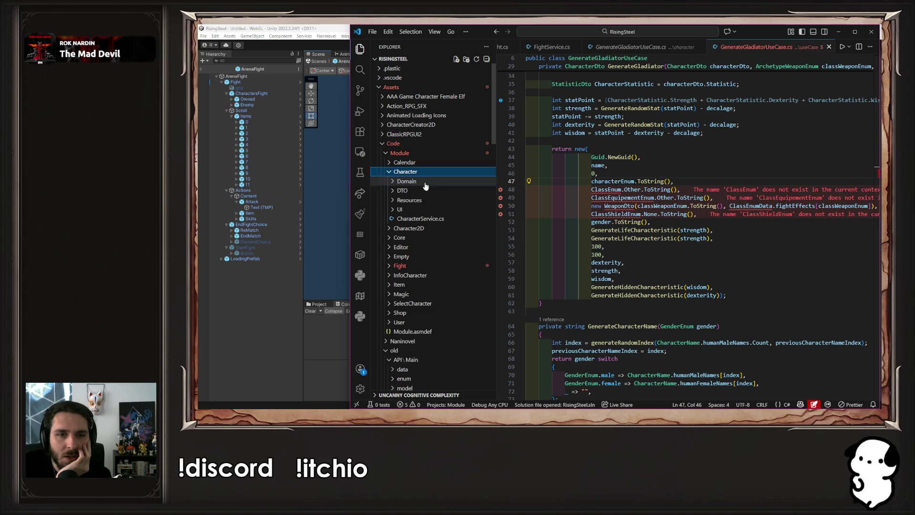
click(426, 181)
click(429, 191)
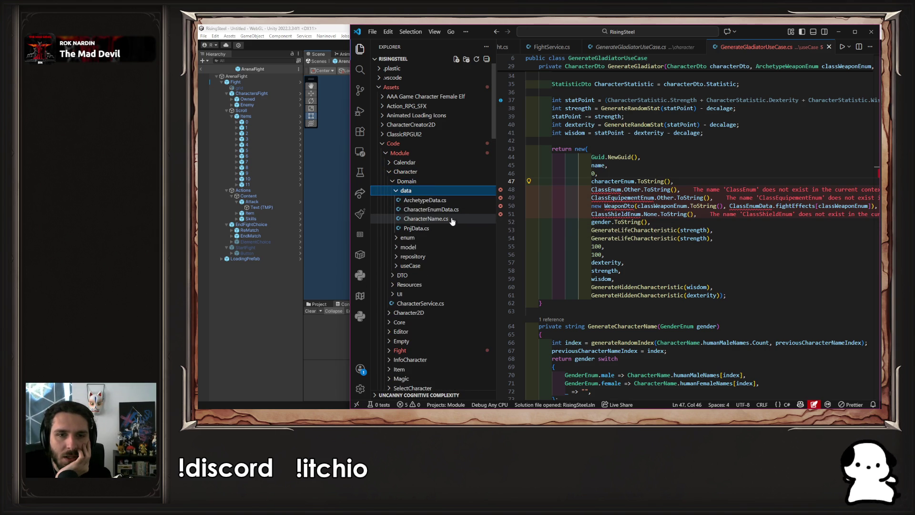
click(458, 210)
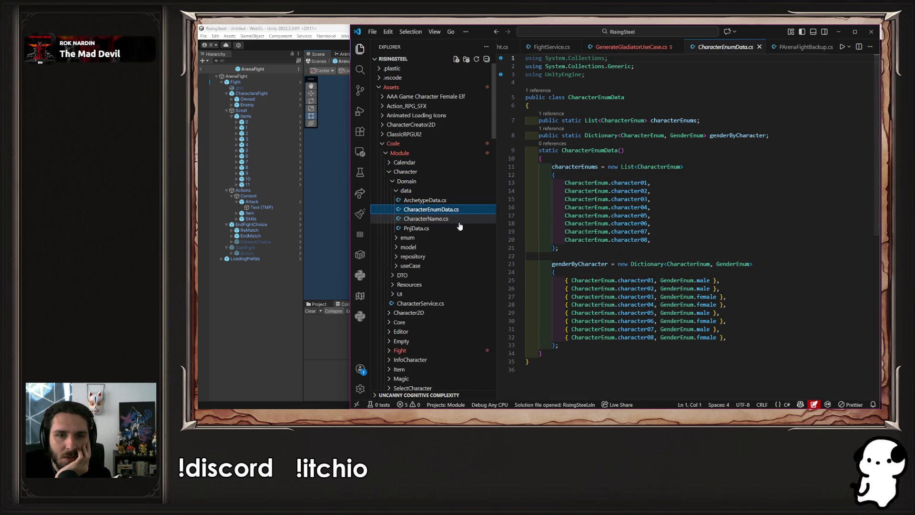
click(460, 228)
Hide the sidebar and browse the character dictionary, selecting the name Robin.
key(ctrl+b)
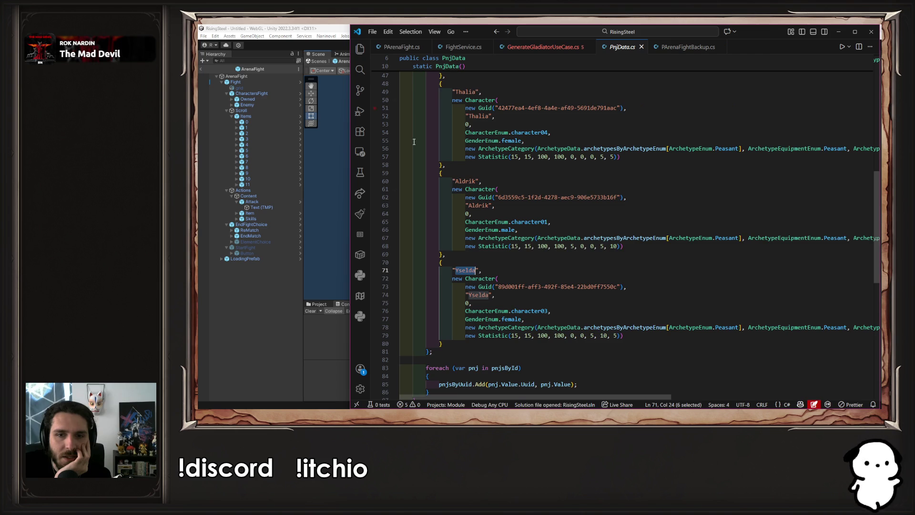
scroll(530, 318, down, 8)
scroll(530, 318, up, 18)
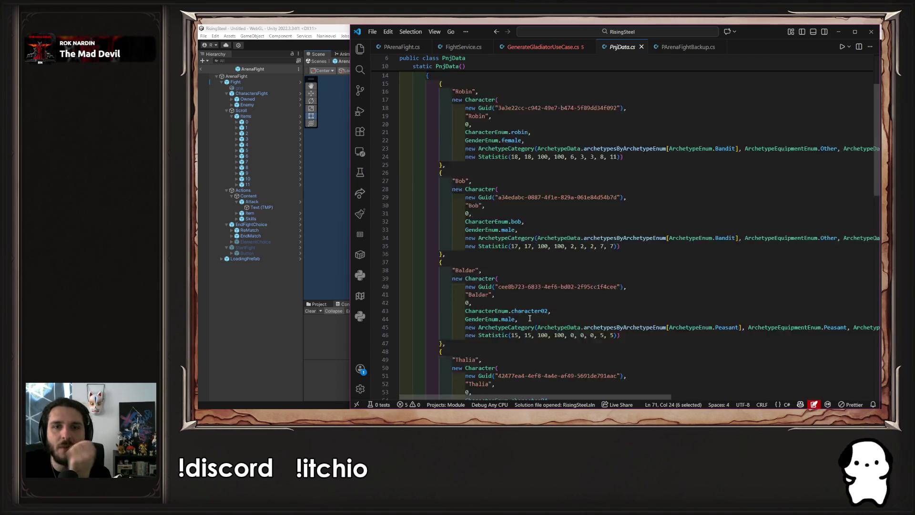
scroll(529, 317, up, 5)
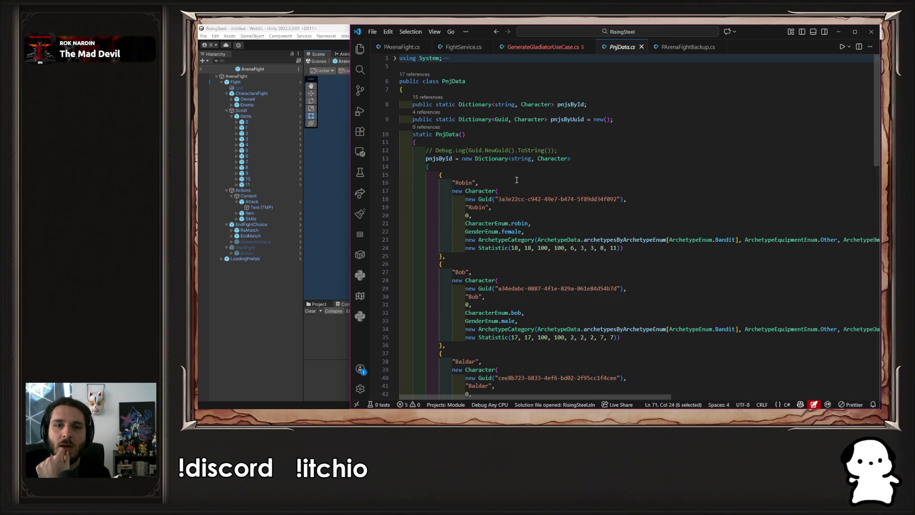
click(432, 160)
double_click(463, 182)
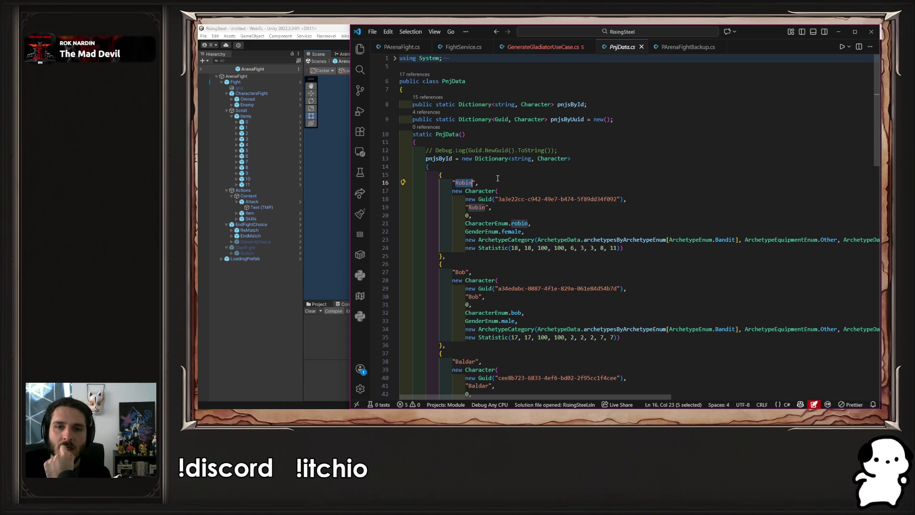
Select and copy the whole Yselda character entry, then scroll back to the top.
scroll(498, 178, down, 20)
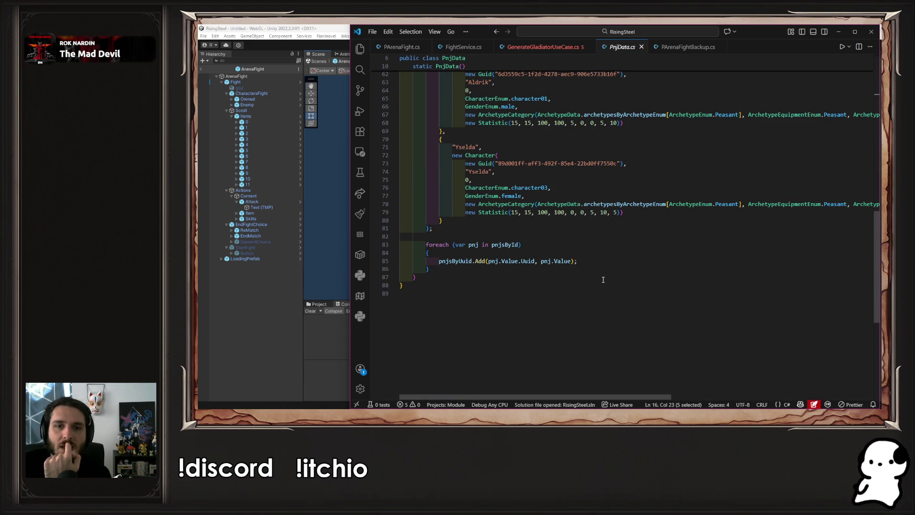
scroll(481, 275, up, 2)
click(458, 260)
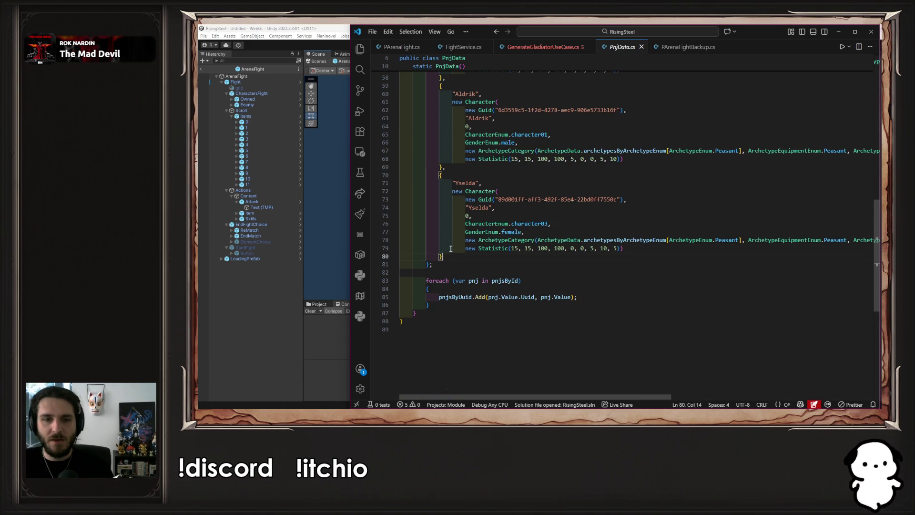
key(shift+Up)
key(shift+Up)
key(shift+Up)
mouse_move(538, 224)
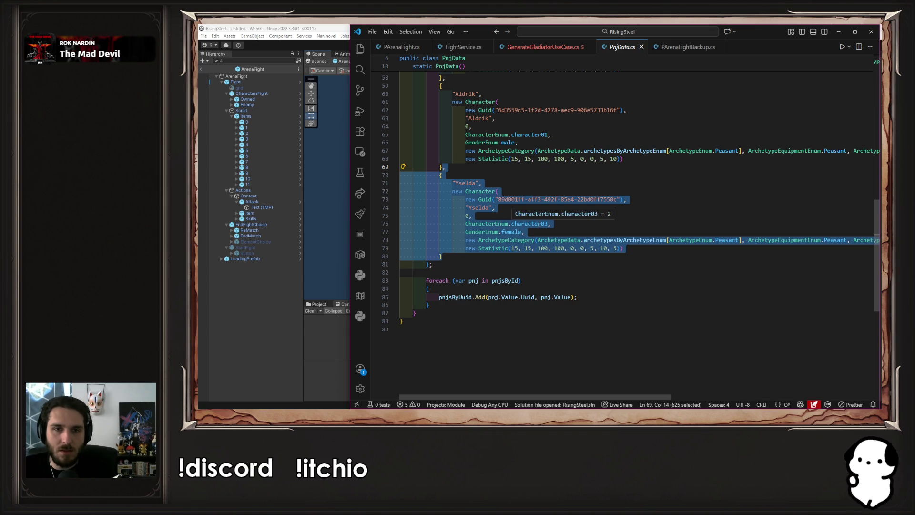
drag(447, 257, 440, 176)
key(ctrl+c)
scroll(511, 239, up, 20)
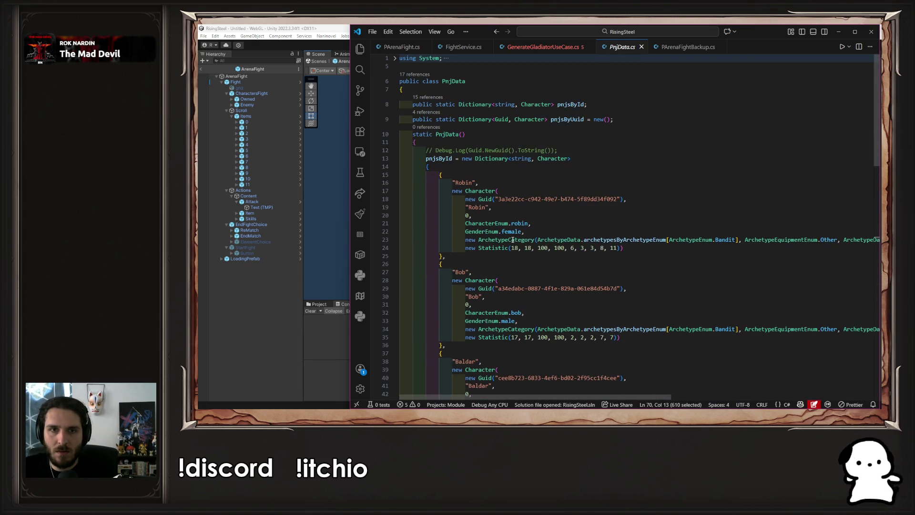
Paste the Yselda entry at the top of the character list, followed by a comma.
click(496, 177)
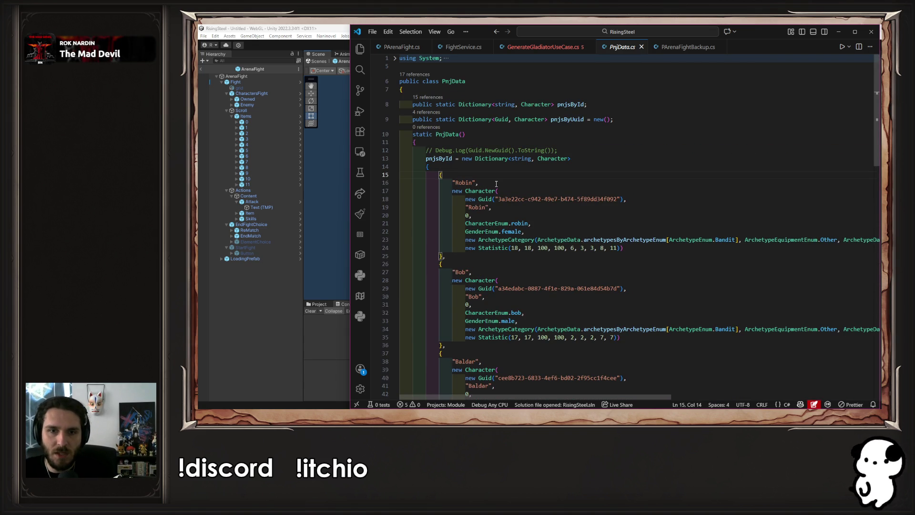
key(ctrl+v)
key(End)
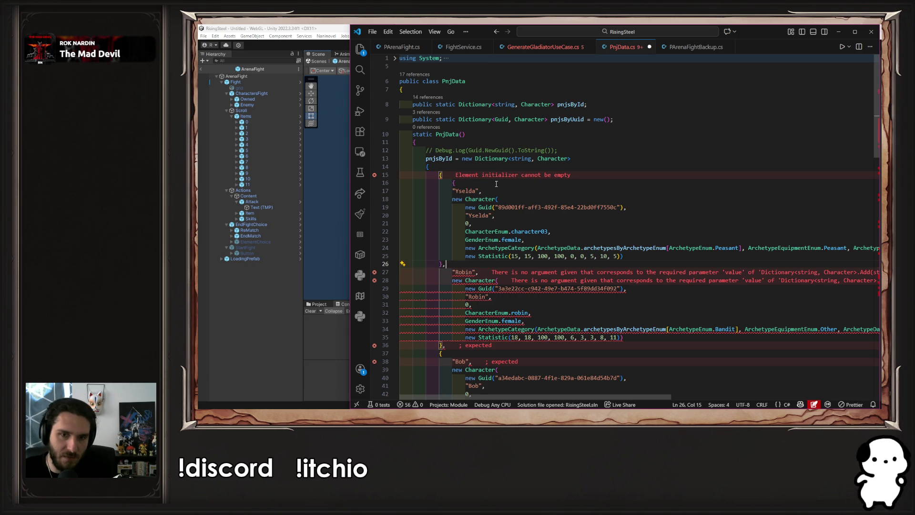
key(Return)
text({)
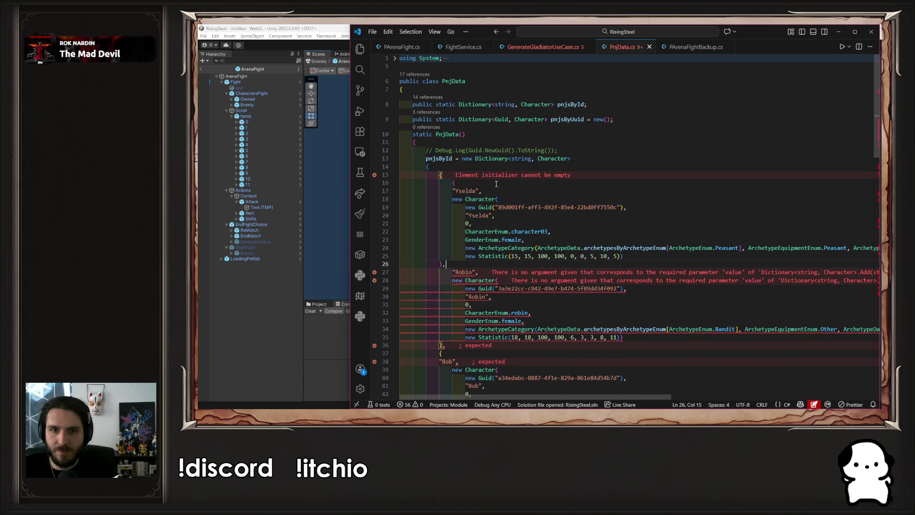
key(ctrl+z)
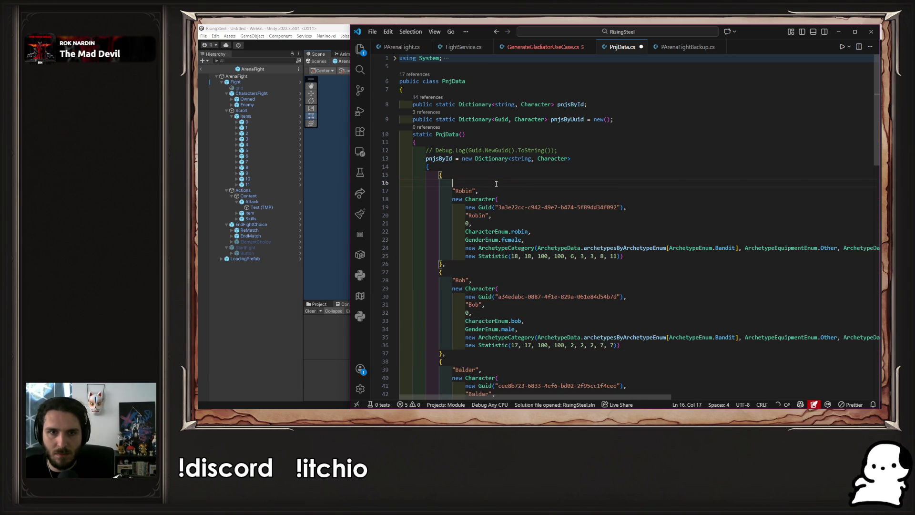
key(ctrl+v)
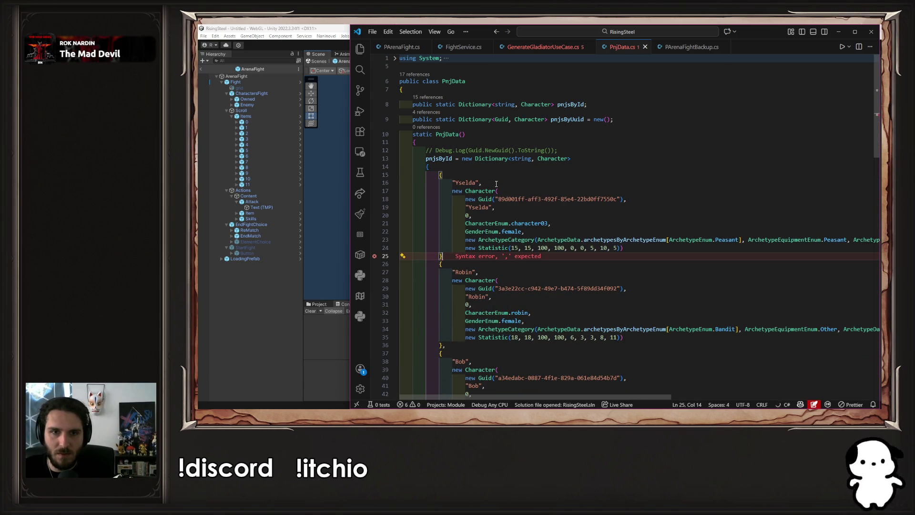
text(,)
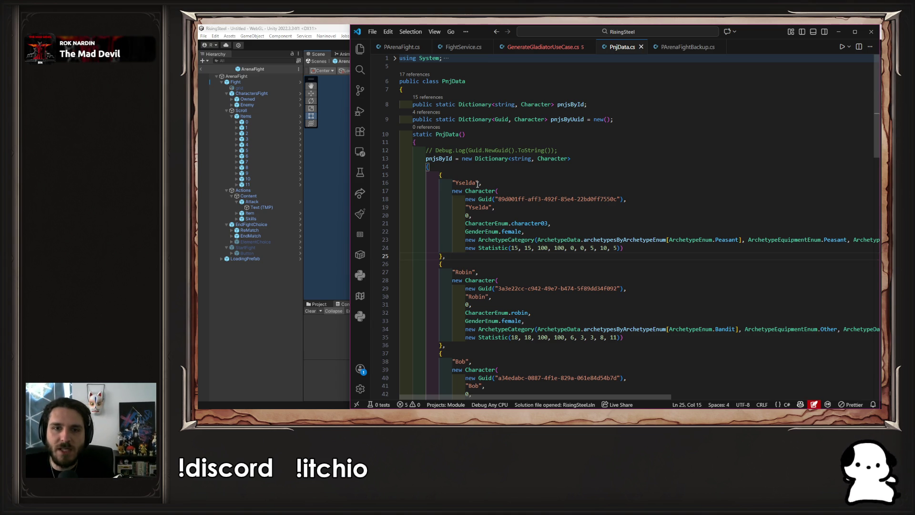
Rename the pasted entry to "Empty", save, and replace its Guid argument with null.
double_click(477, 184)
text(Empty)
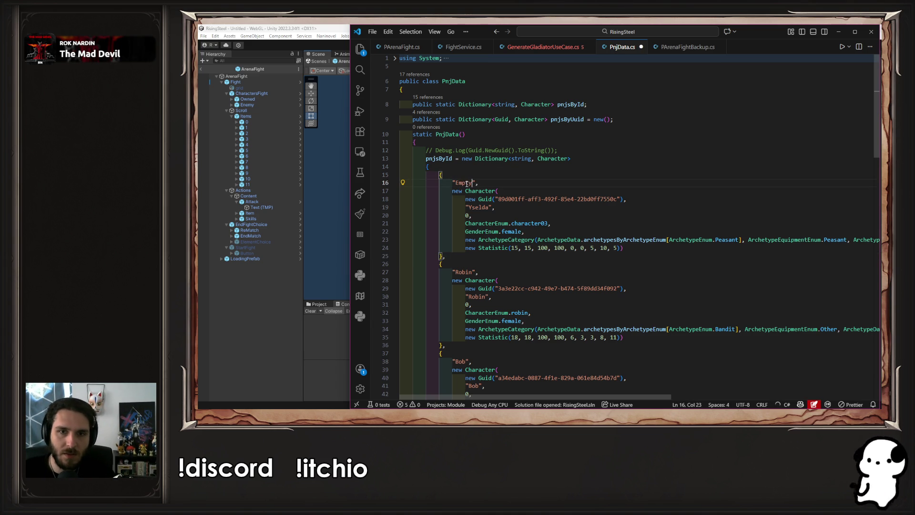
key(ctrl+s)
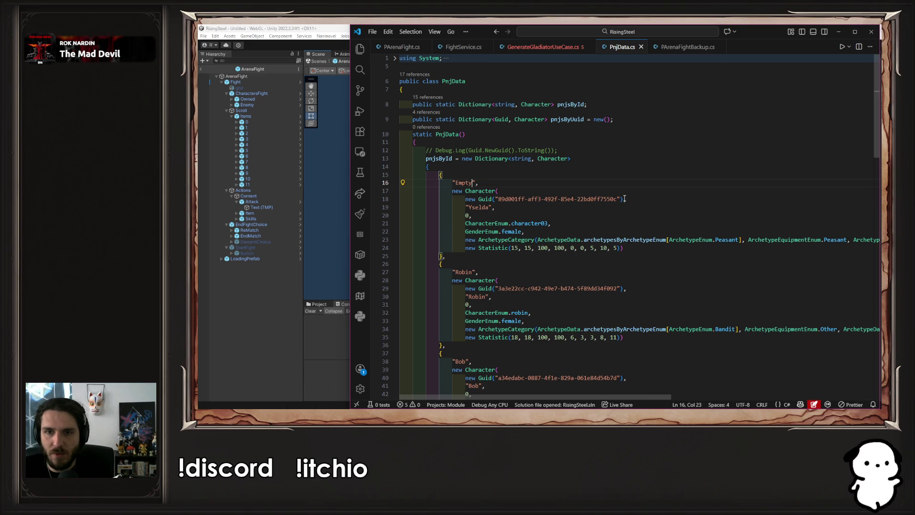
drag(624, 199, 466, 200)
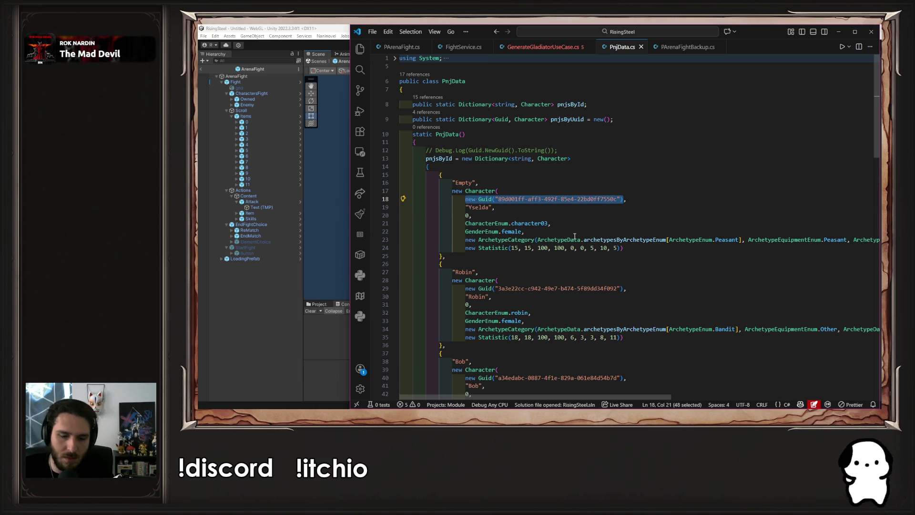
text(null,)
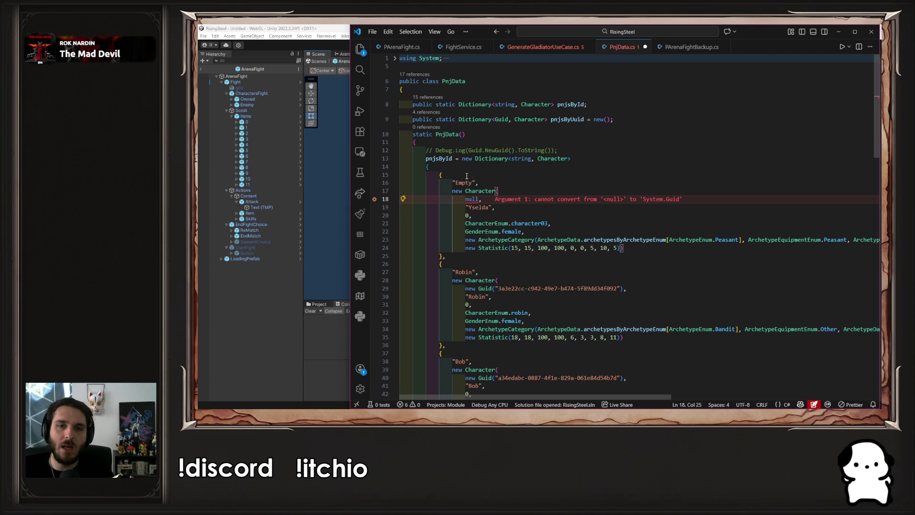
Inspect the Character constructor's definition, then return to PnjData.cs.
ctrl+click(481, 191)
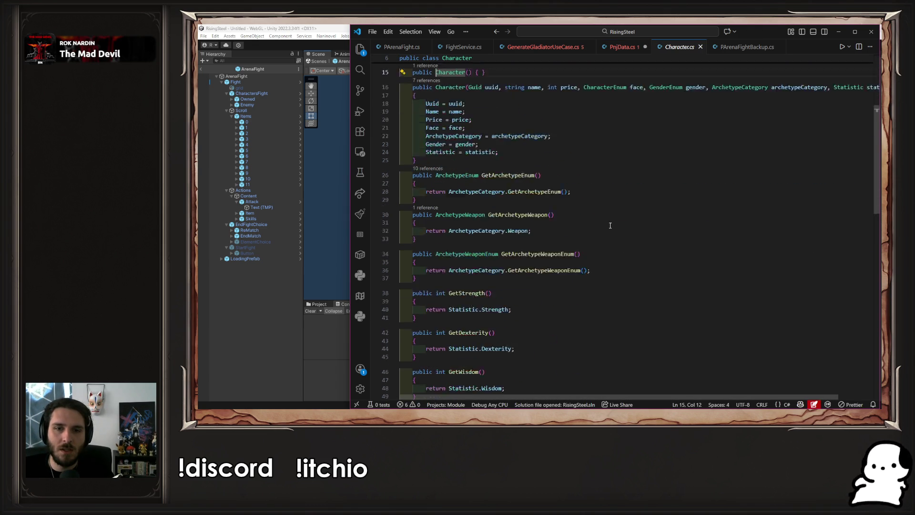
scroll(610, 225, down, 15)
scroll(619, 233, up, 17)
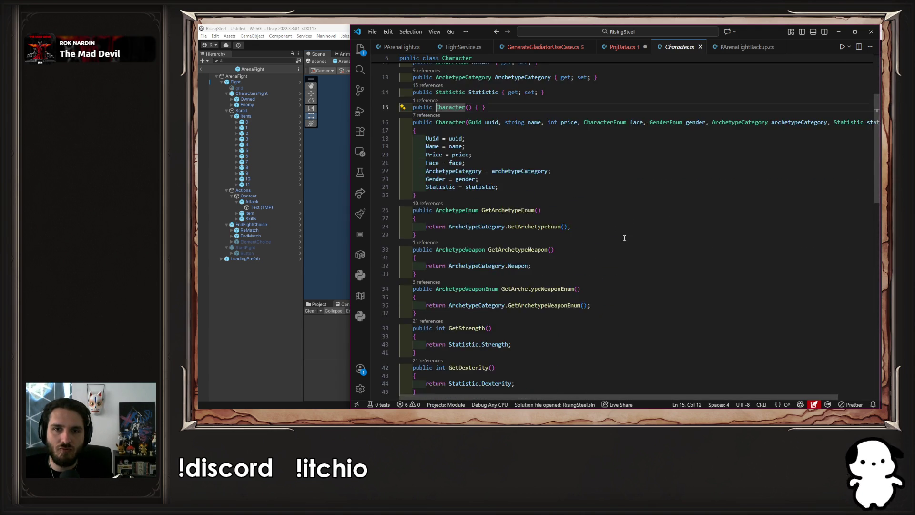
scroll(625, 238, up, 2)
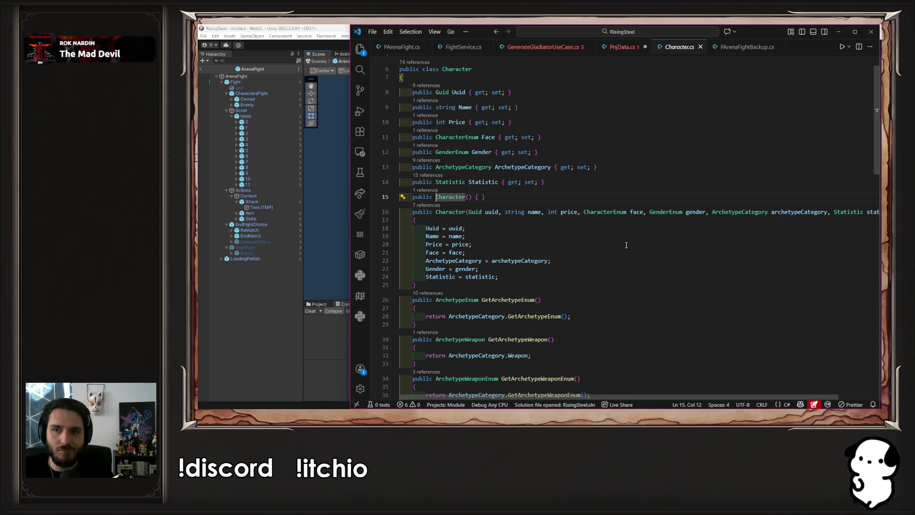
scroll(622, 395, right, 2)
scroll(665, 399, left, 2)
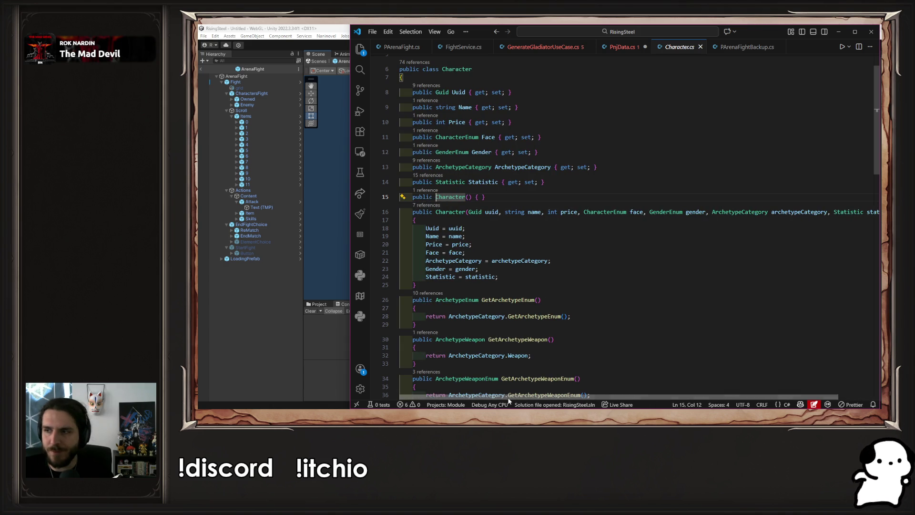
click(621, 46)
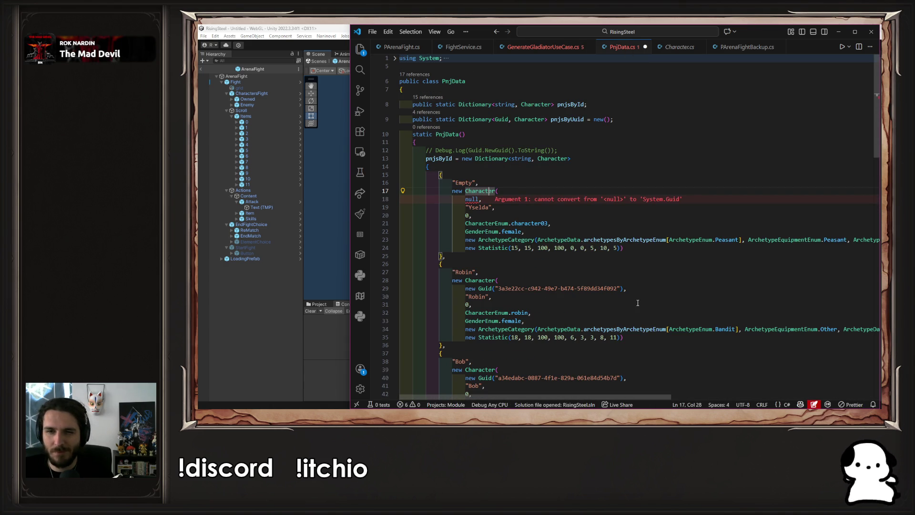
Restore the Guid argument, copy the Character construction, delete the Empty entry (lines 15–25), and save.
key(ctrl+v)
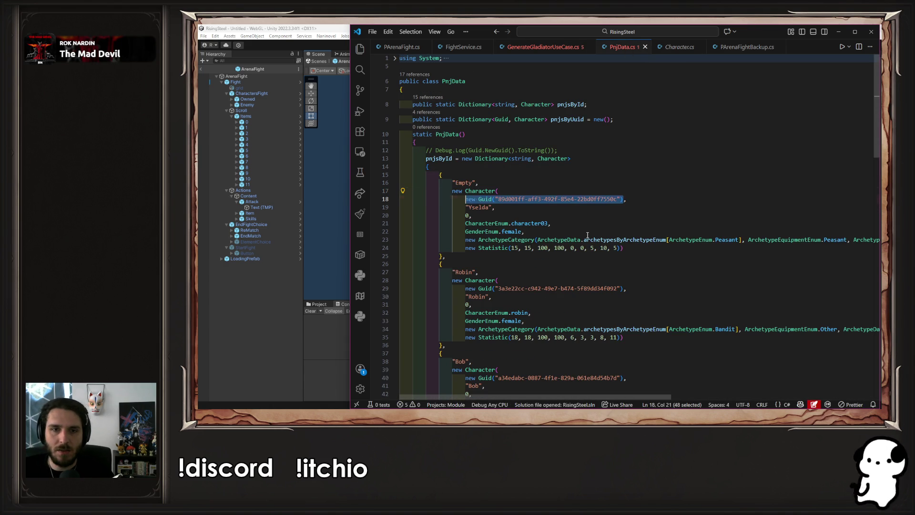
key(ctrl+s)
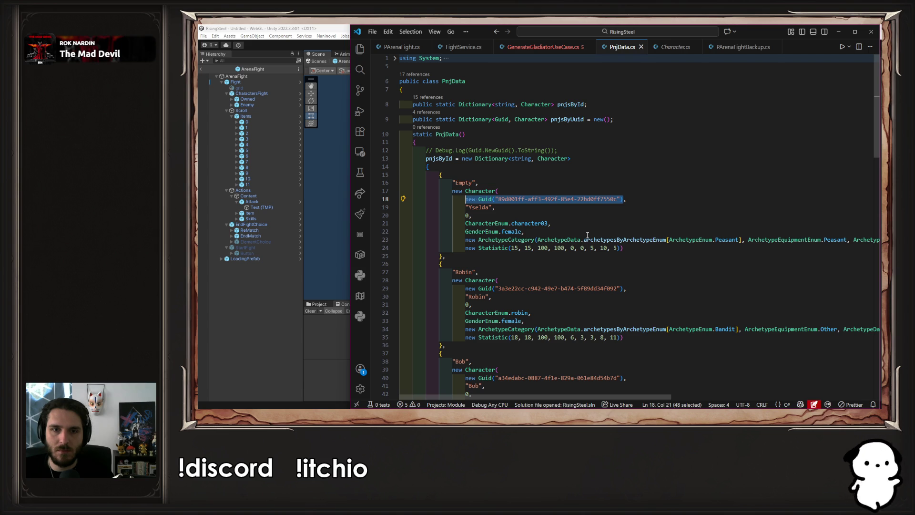
drag(626, 247, 452, 191)
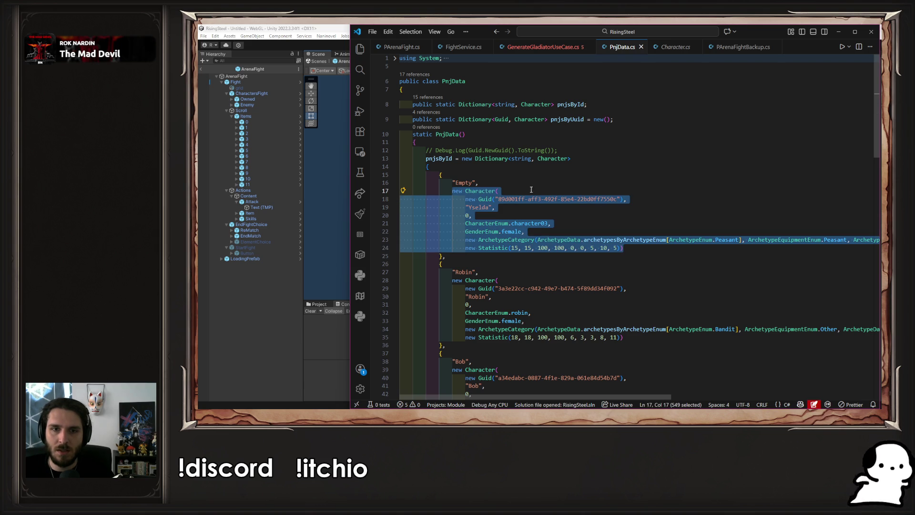
mouse_move(483, 260)
mouse_down()
mouse_move(534, 181)
mouse_move(569, 166)
mouse_up()
key(ctrl+c)
key(Delete)
key(ctrl+s)
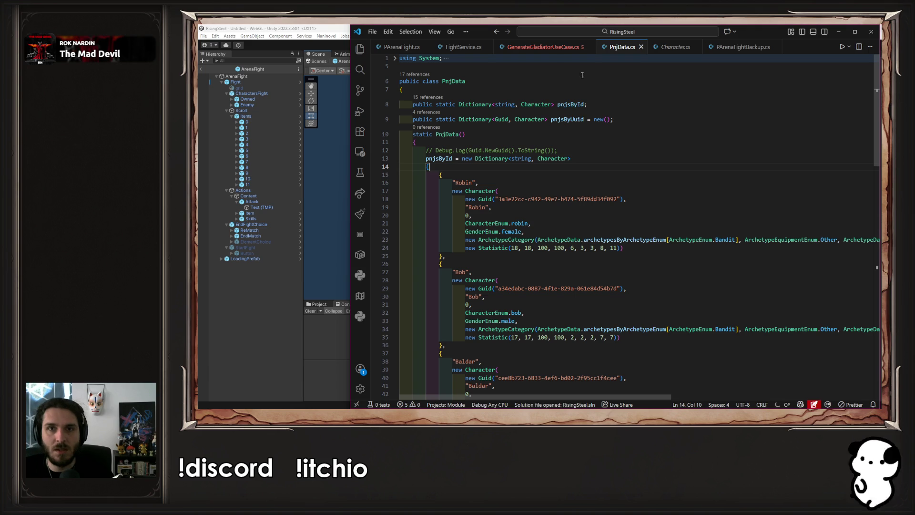
Paste the new Character construction after the stat calculations in GenerateGladiatorUseCase.cs and save.
click(565, 48)
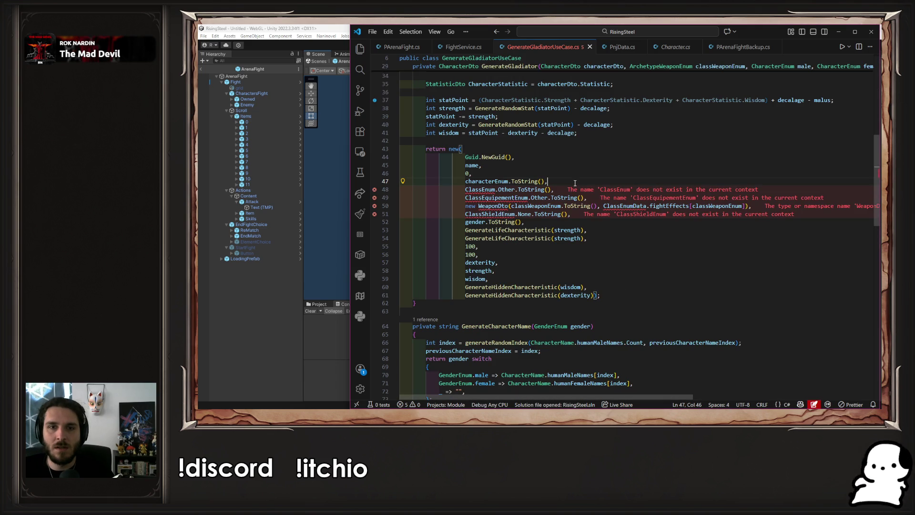
click(600, 134)
key(Return)
key(Return)
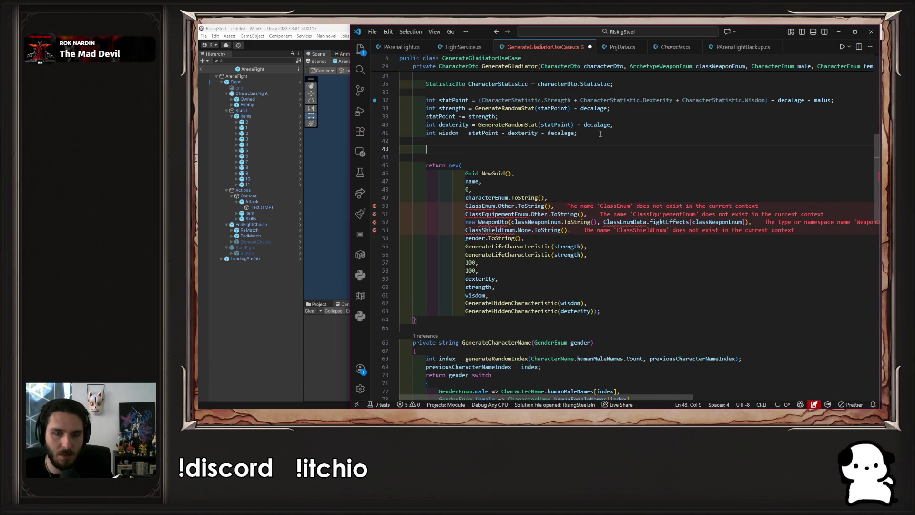
key(ctrl+v)
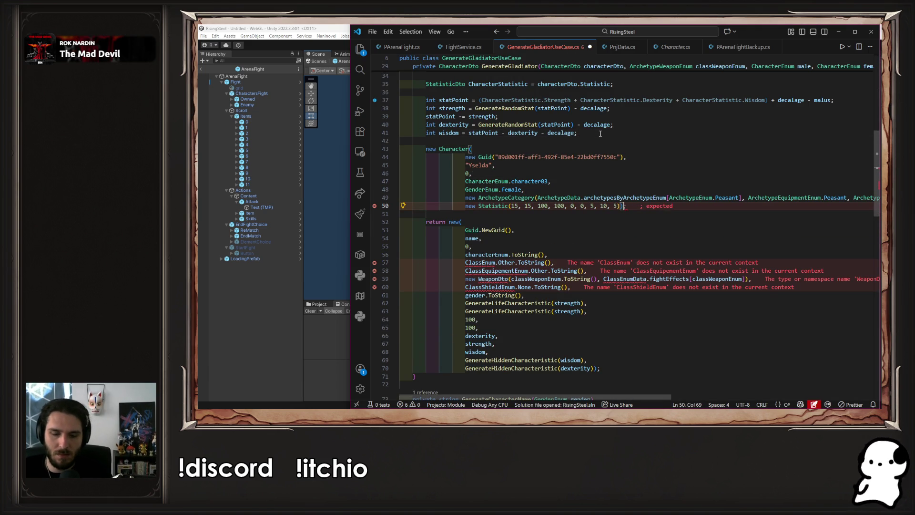
text(;)
key(ctrl+s)
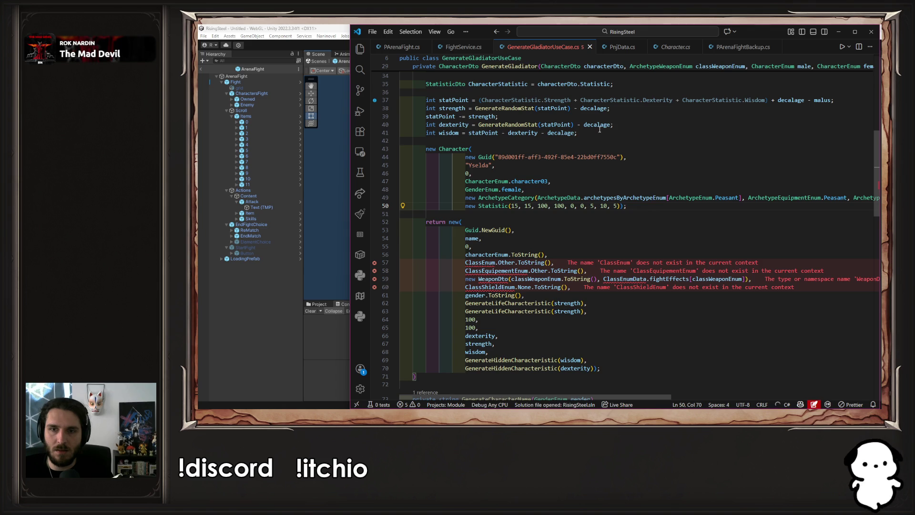
Replace the hard-coded Guid with Guid.NewGuid() and the "Yselda" string with name.
scroll(651, 216, up, 2)
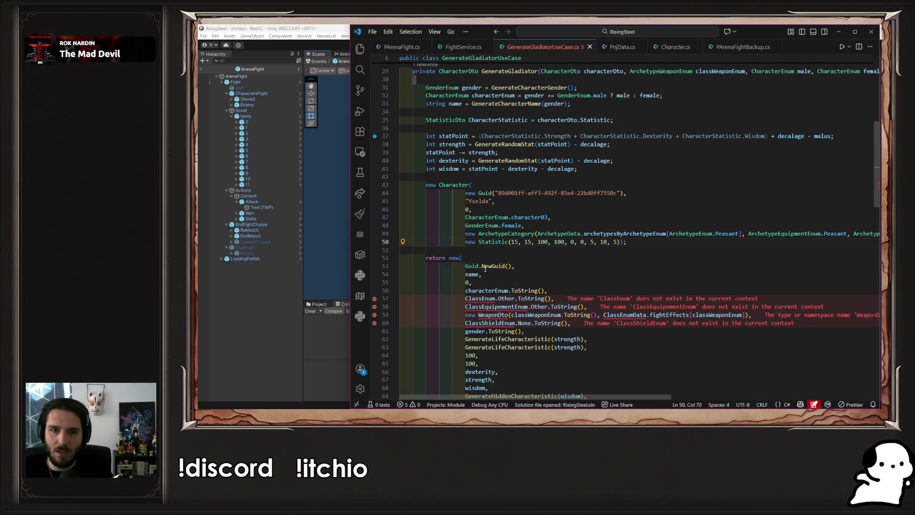
click(463, 265)
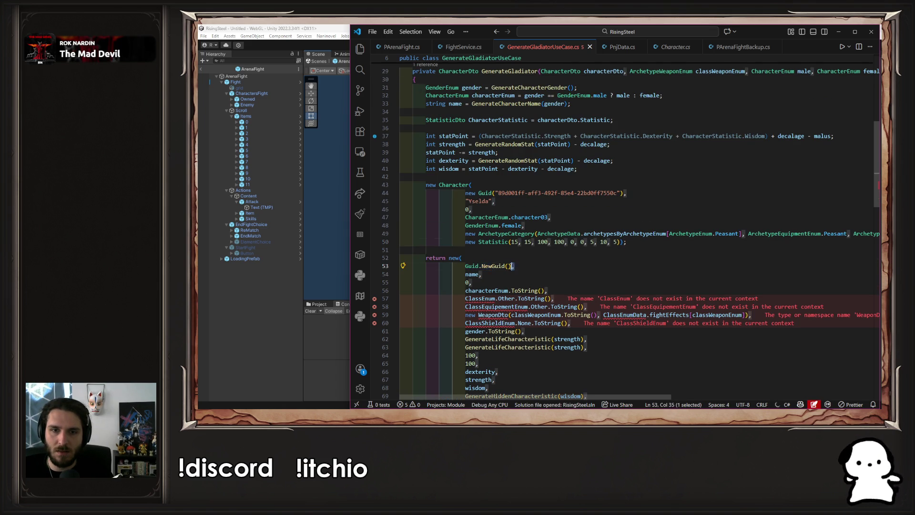
mouse_move(515, 266)
mouse_down()
mouse_move(466, 266)
mouse_move(513, 265)
mouse_up()
key(ctrl+c)
drag(465, 193, 623, 192)
key(ctrl+v)
scroll(567, 208, up, 2)
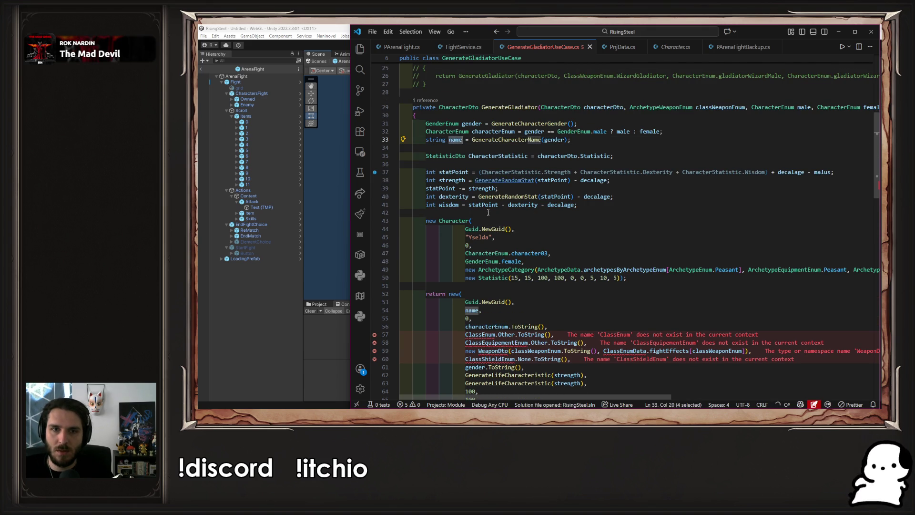
click(465, 237)
drag(466, 237, 493, 236)
text(name,)
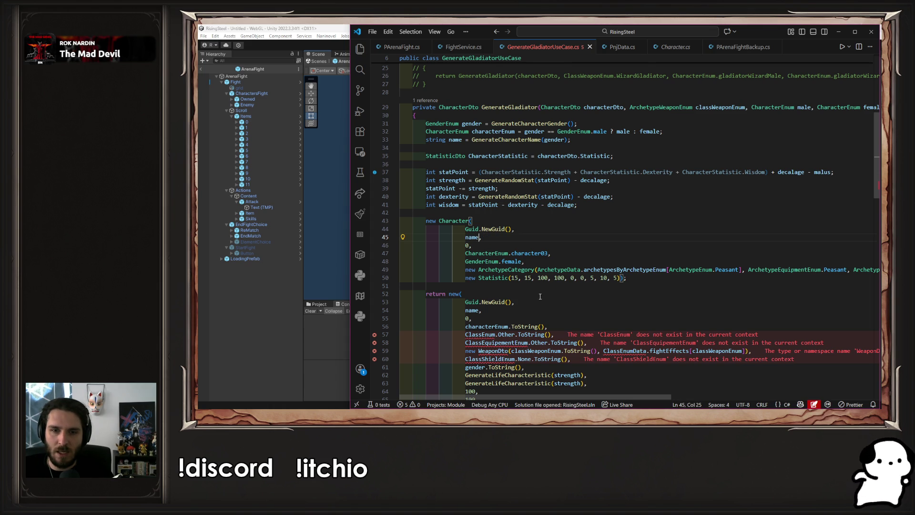
Replace CharacterEnum.character03 with characterEnum and GenderEnum.female with gender.
double_click(504, 327)
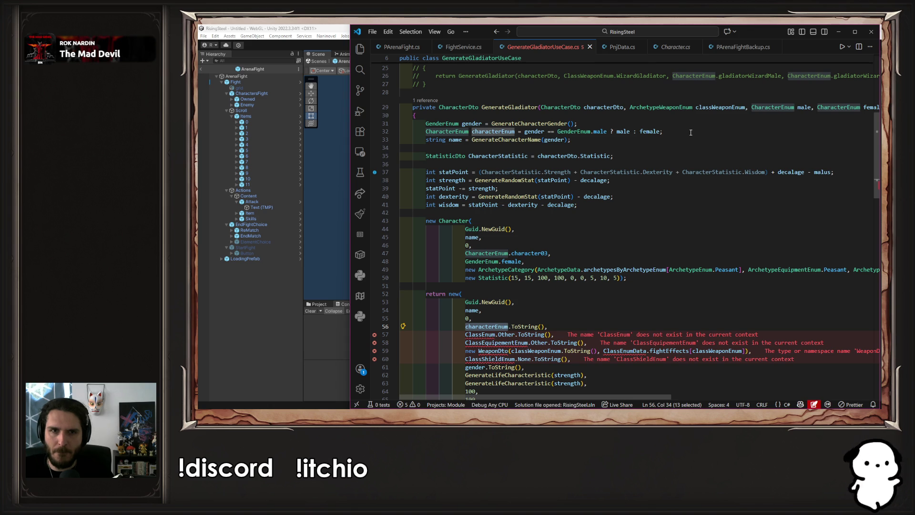
click(620, 132)
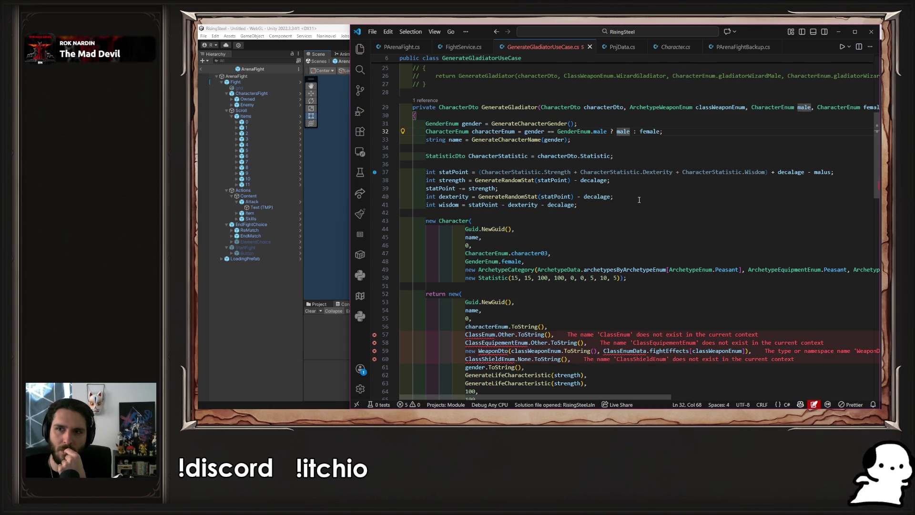
scroll(639, 200, up, 3)
scroll(635, 206, down, 2)
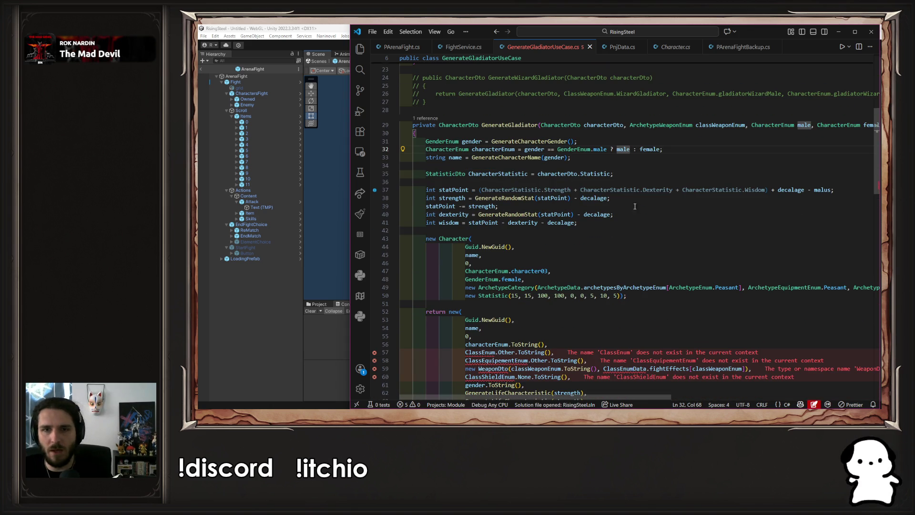
double_click(493, 149)
key(ctrl+c)
scroll(550, 241, down, 2)
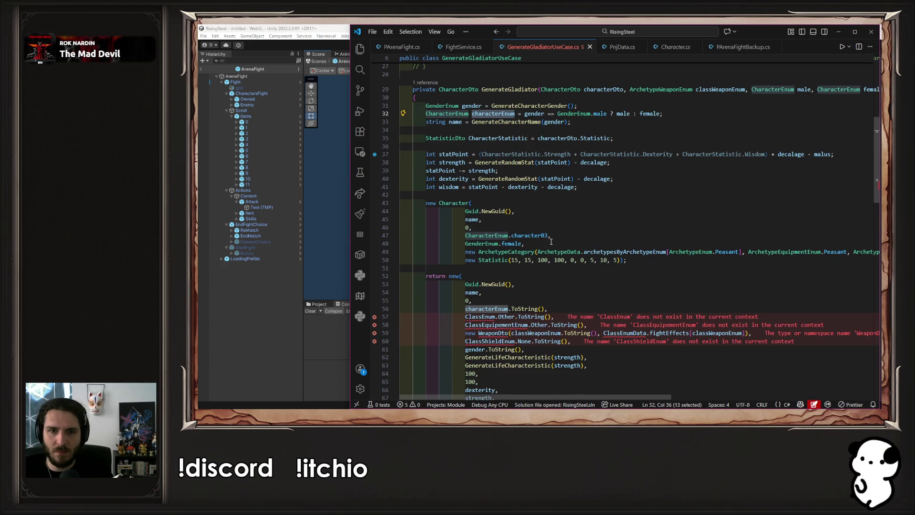
drag(548, 236, 465, 235)
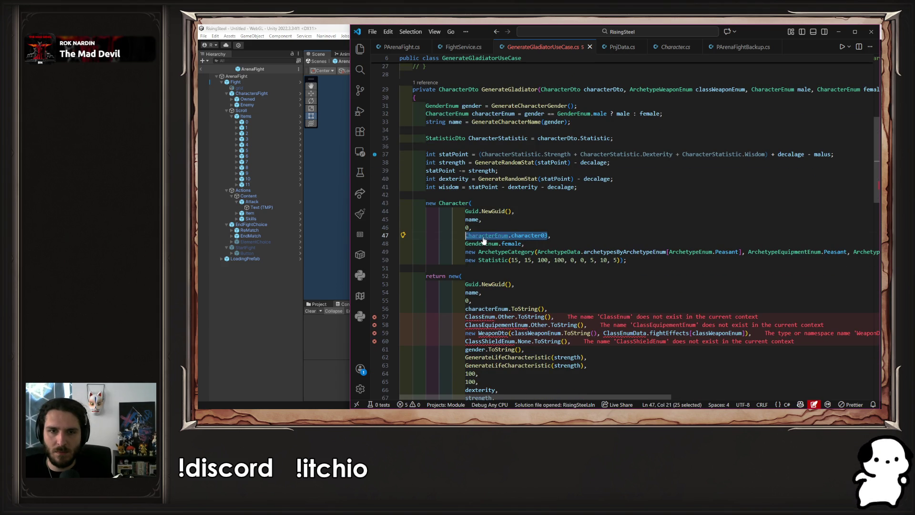
key(ctrl+v)
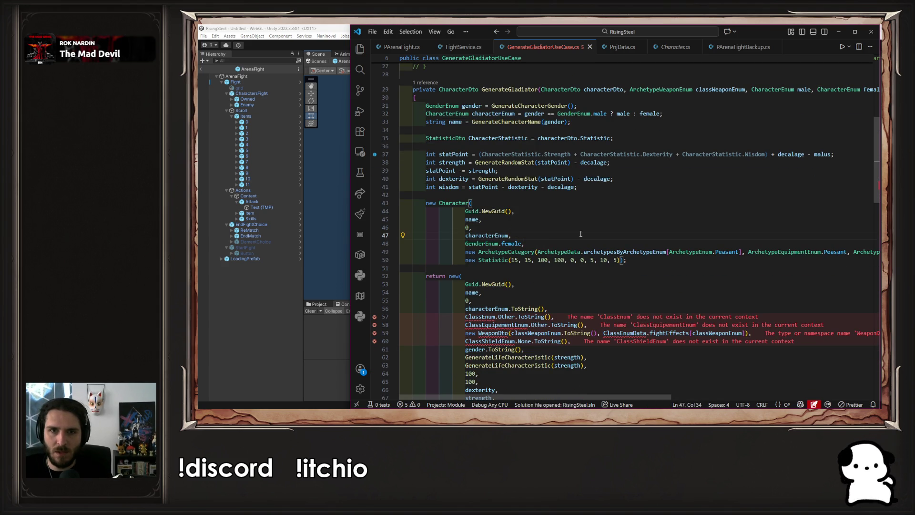
double_click(534, 114)
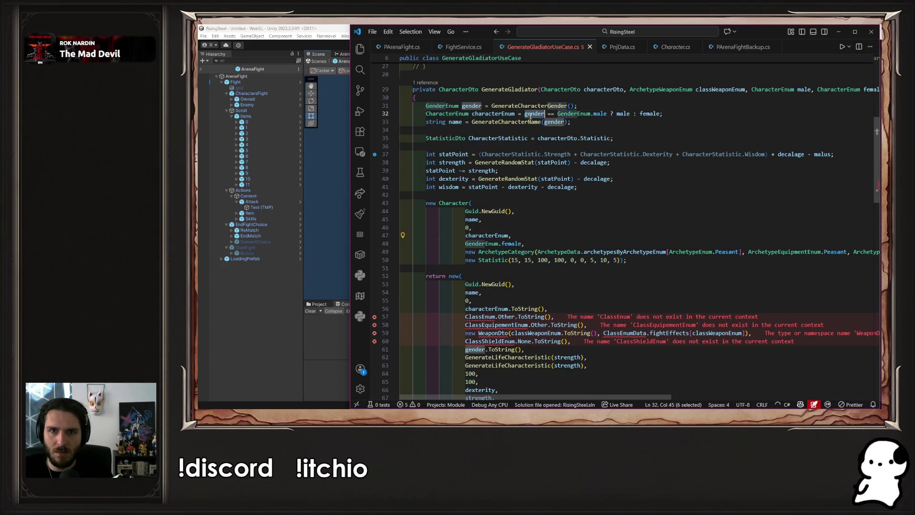
drag(522, 243, 467, 238)
key(Tab)
key(Tab)
text(gender,)
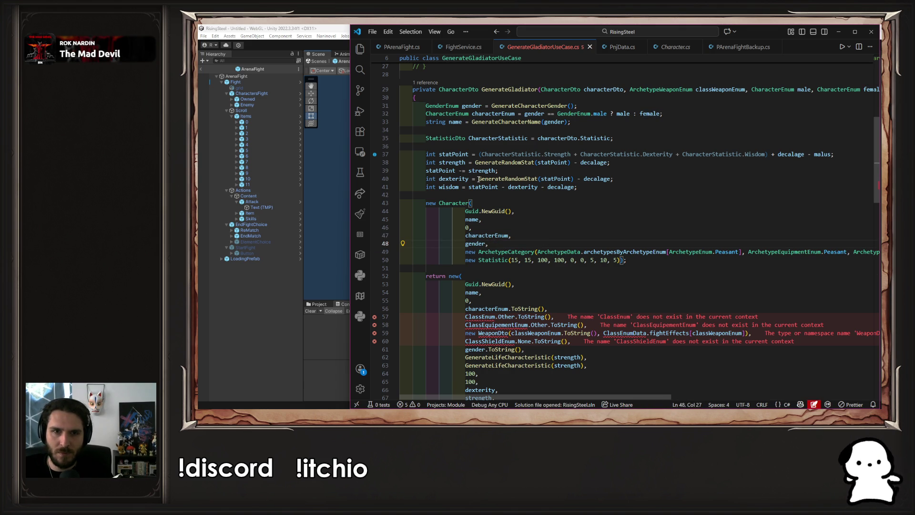
Replace the first two Statistic placeholders with the GenerateLifeCharacteristic(strength) call.
scroll(518, 224, down, 3)
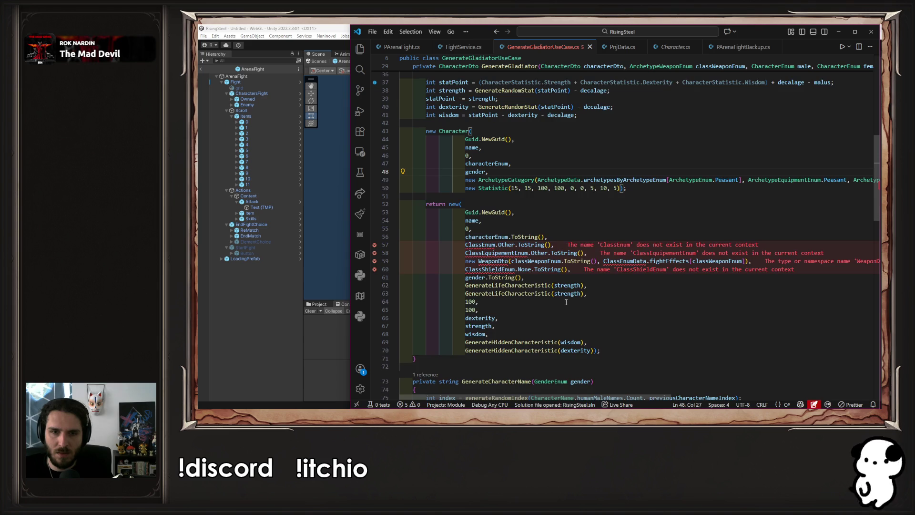
scroll(566, 305, down, 3)
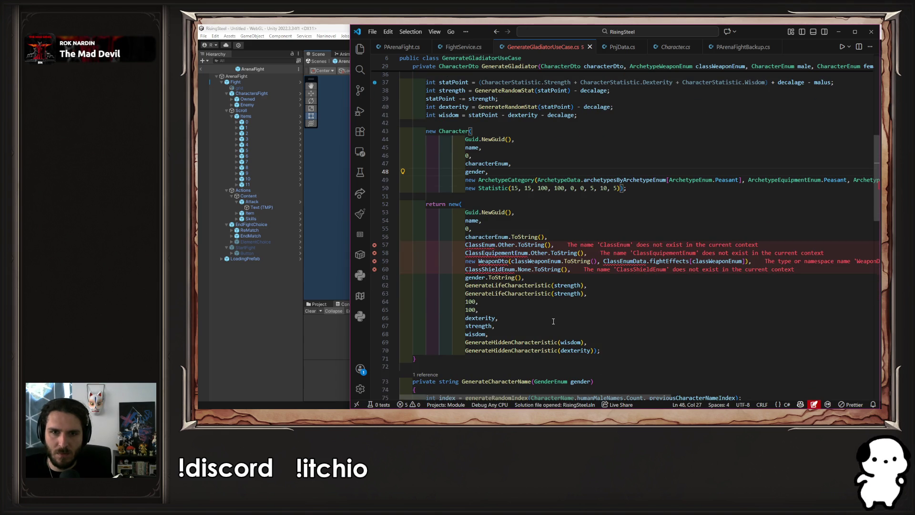
drag(466, 285, 582, 285)
key(ctrl+c)
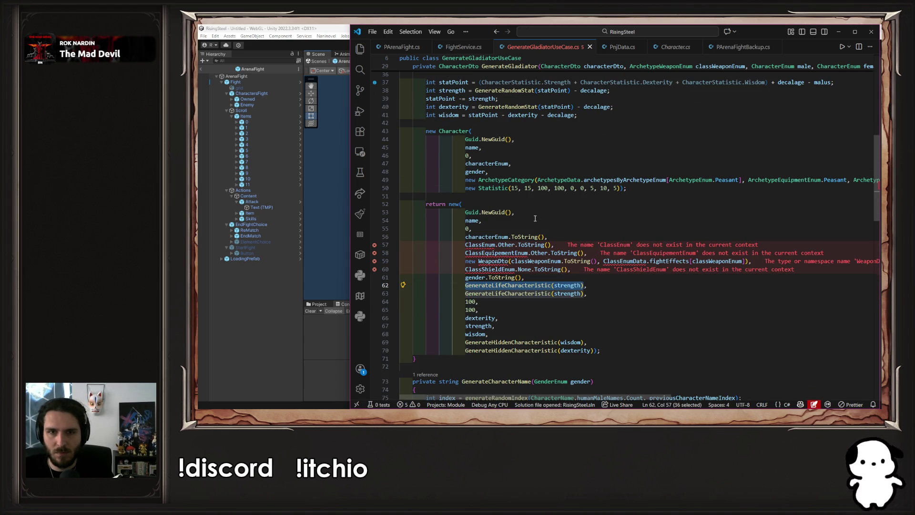
double_click(515, 188)
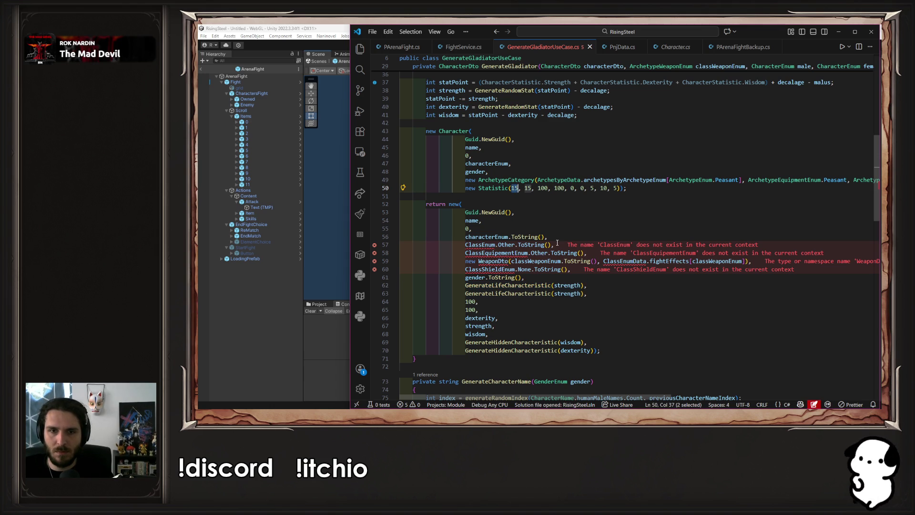
key(ctrl+v)
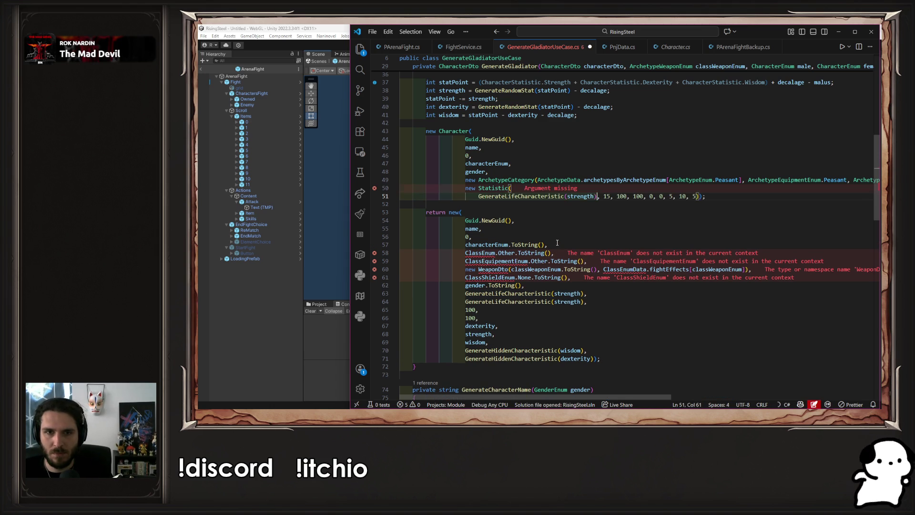
key(Right)
key(ctrl+shift+Right)
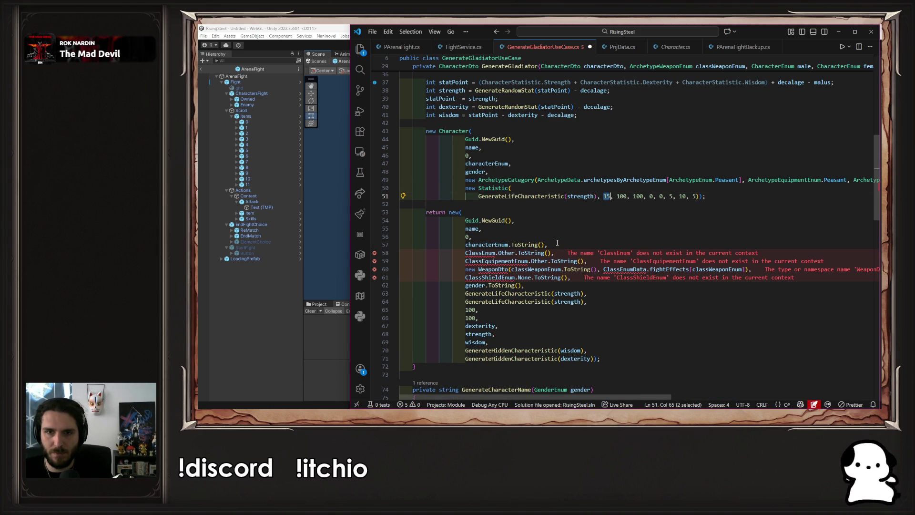
key(Return)
key(ctrl+v)
Break the remaining Statistic arguments onto separate lines, one number per line.
key(Right)
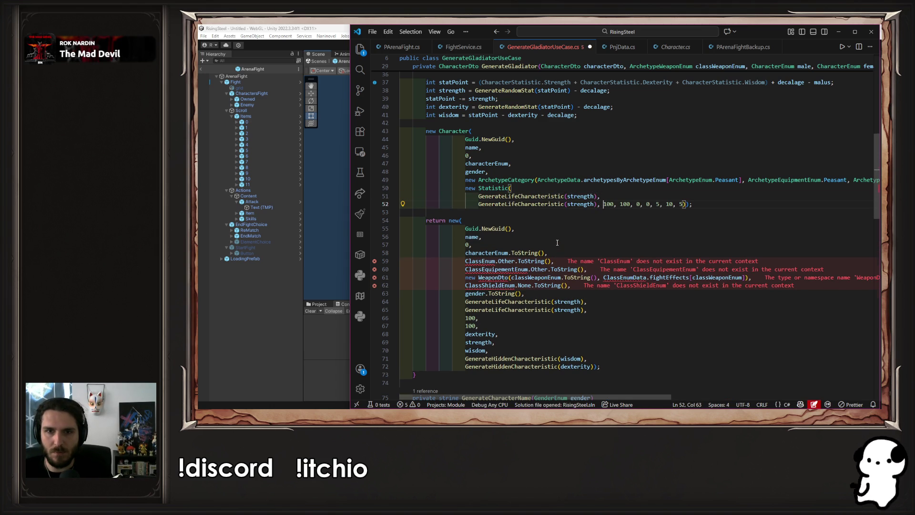
key(Return)
key(Right)
key(Right)
key(Right)
key(Return)
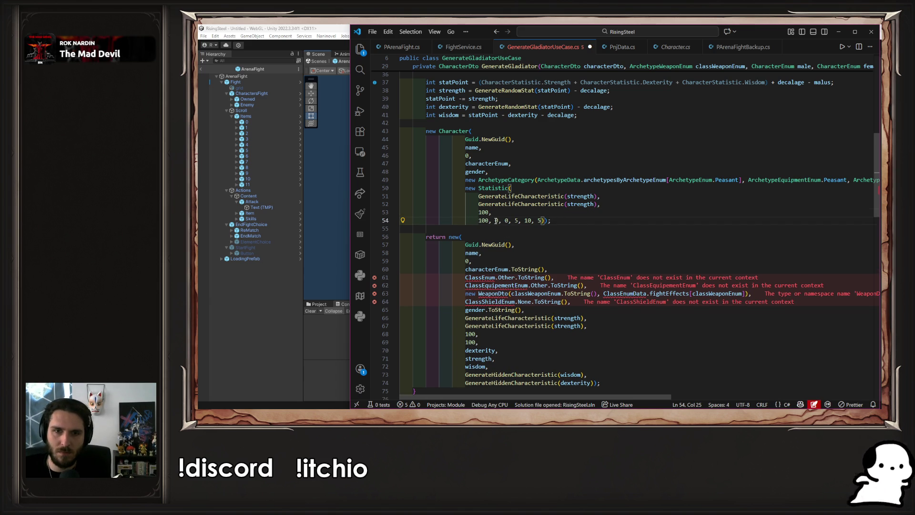
key(Right)
key(Right)
key(Right)
key(Return)
key(Right)
key(Right)
key(Return)
scroll(484, 202, down, 1)
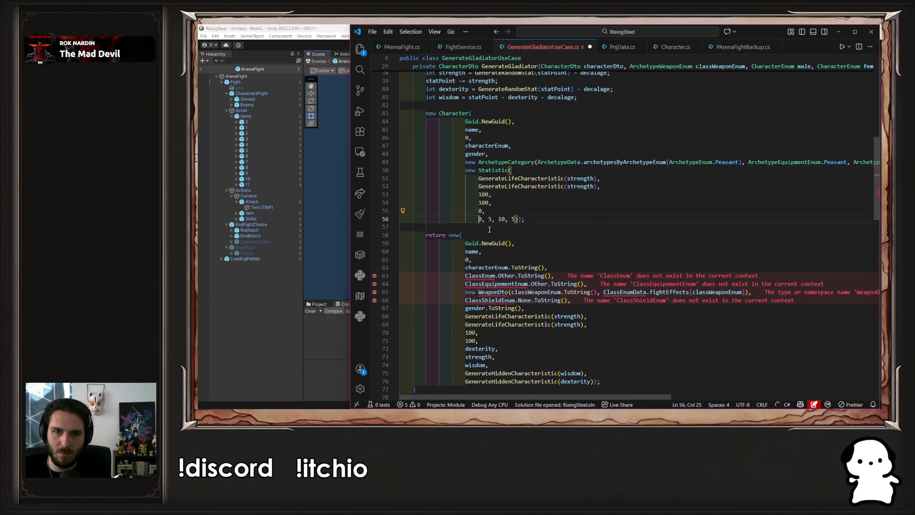
key(Right)
key(Right)
key(Return)
scroll(484, 203, down, 1)
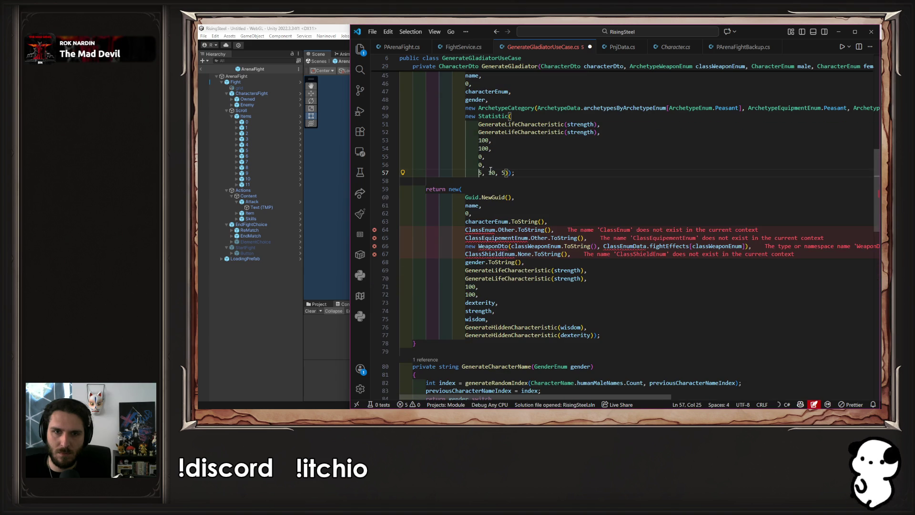
key(Right)
key(Right)
key(Return)
key(Right)
key(Right)
key(Right)
key(Return)
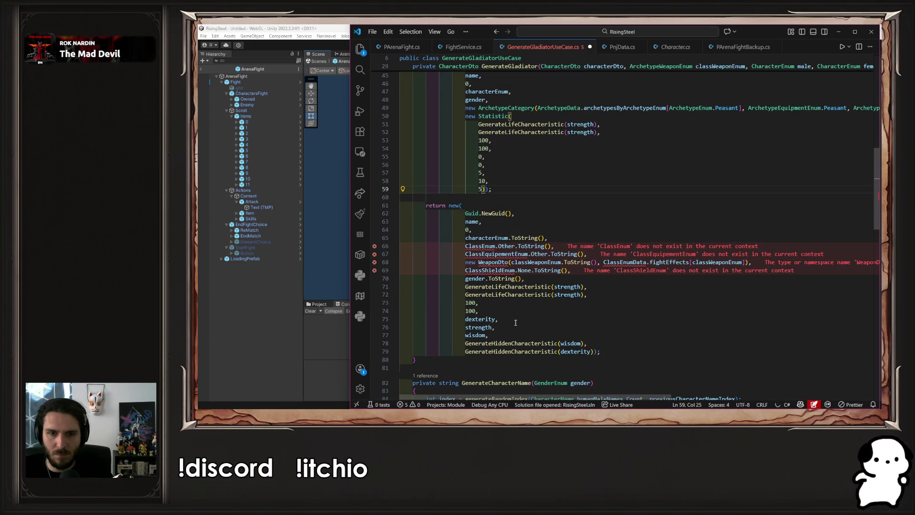
Replace the last 5 and the 10 with GenerateHiddenCharacteristic(dexterity) and GenerateHiddenCharacteristic(wisdom).
mouse_move(594, 352)
mouse_down()
mouse_move(465, 344)
mouse_move(466, 352)
mouse_up()
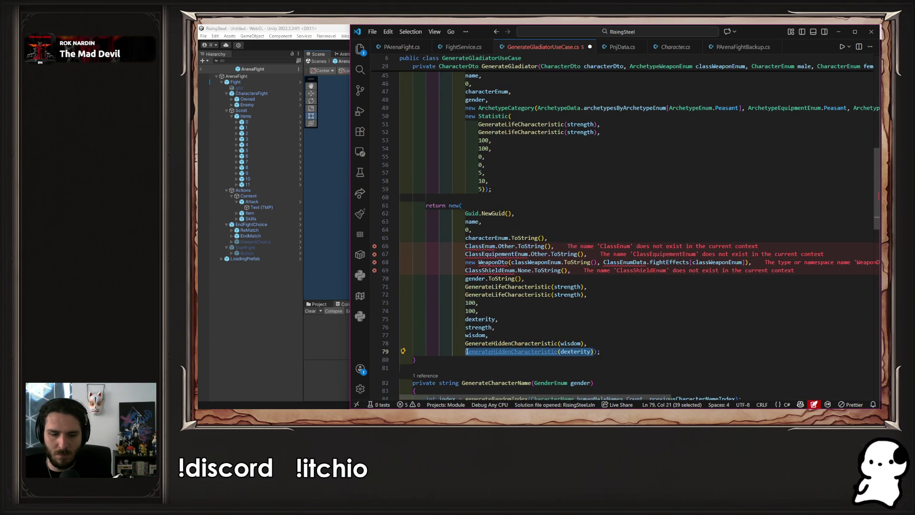
key(ctrl+c)
double_click(481, 189)
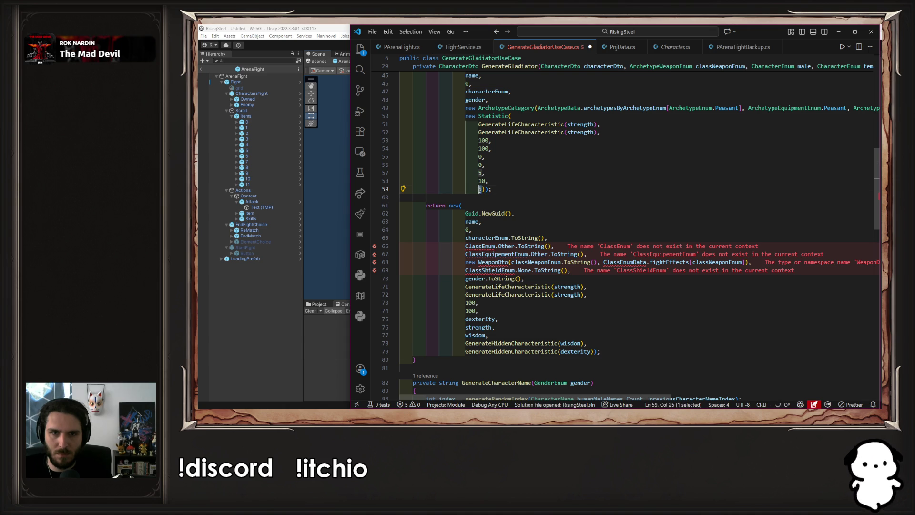
key(ctrl+v)
drag(584, 343, 466, 343)
key(ctrl+c)
double_click(483, 181)
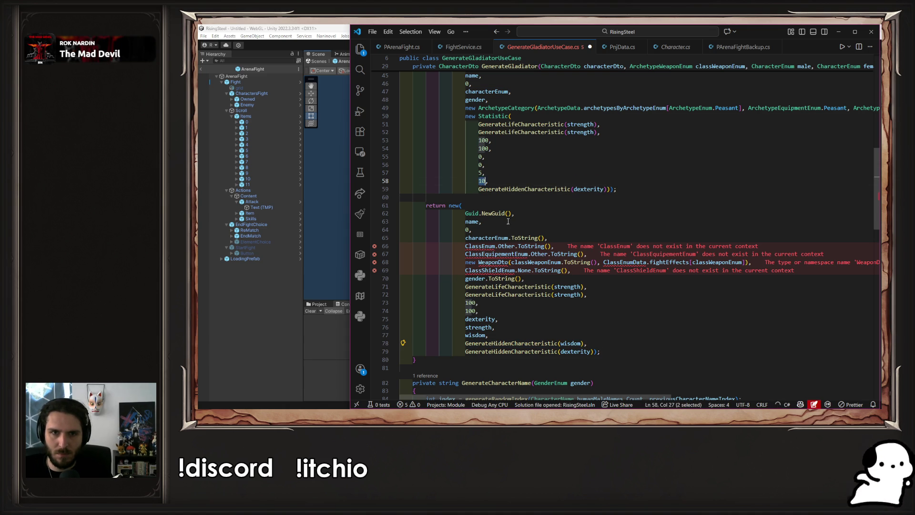
key(ctrl+v)
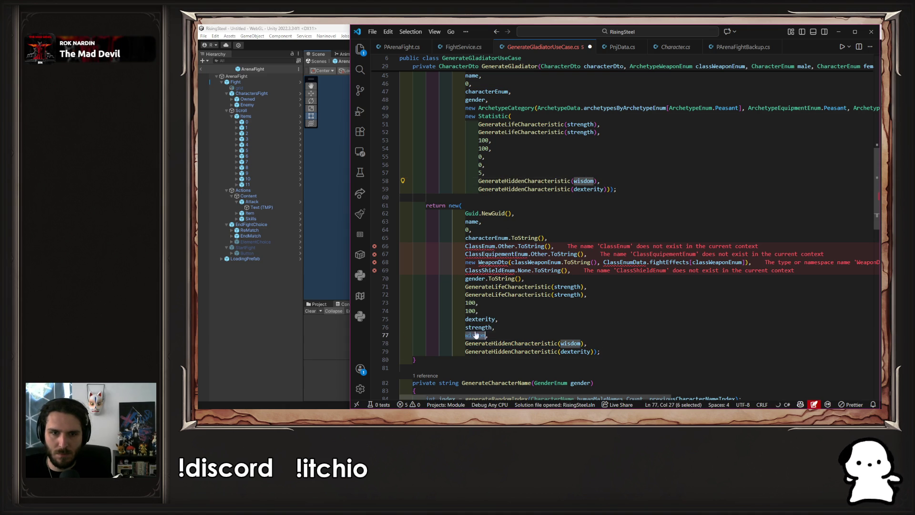
Fill the remaining 5 and 0 placeholders with the wisdom, strength and dexterity variables.
click(479, 174)
double_click(481, 173)
text(wisdom)
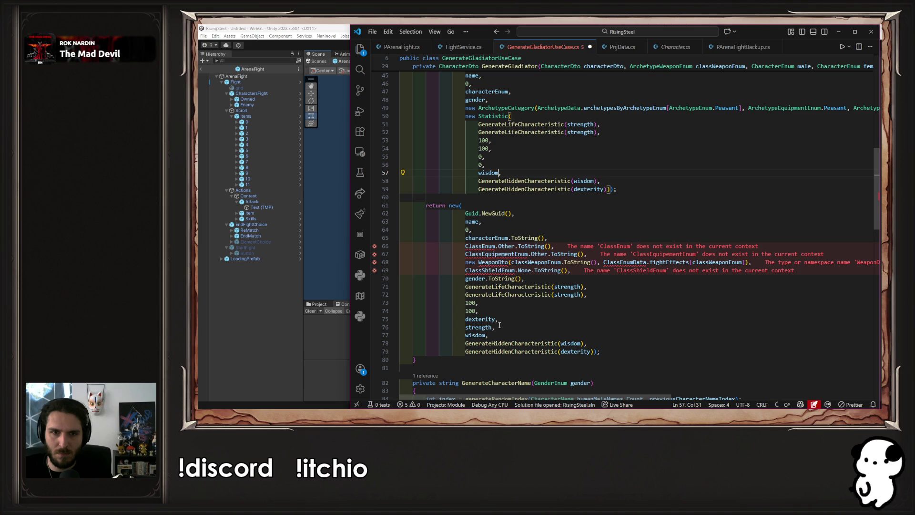
drag(486, 319, 487, 327)
double_click(478, 328)
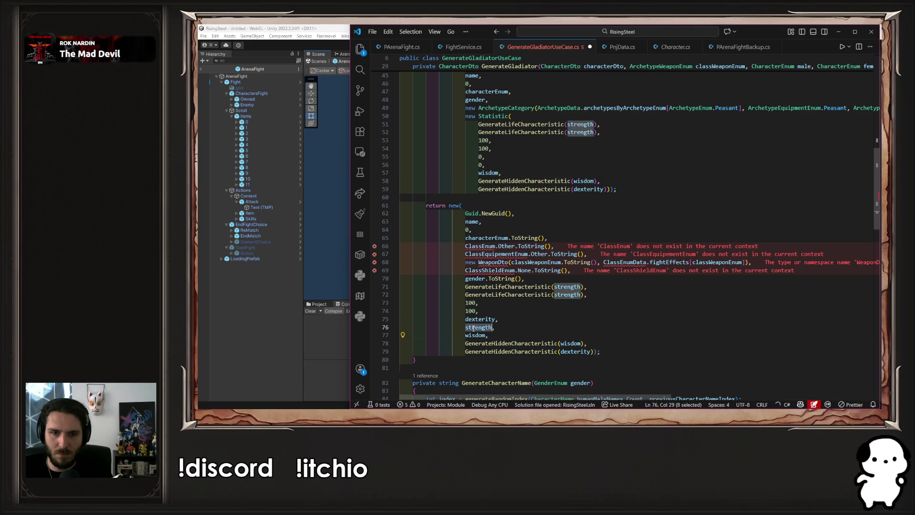
key(ctrl+c)
double_click(480, 164)
key(ctrl+v)
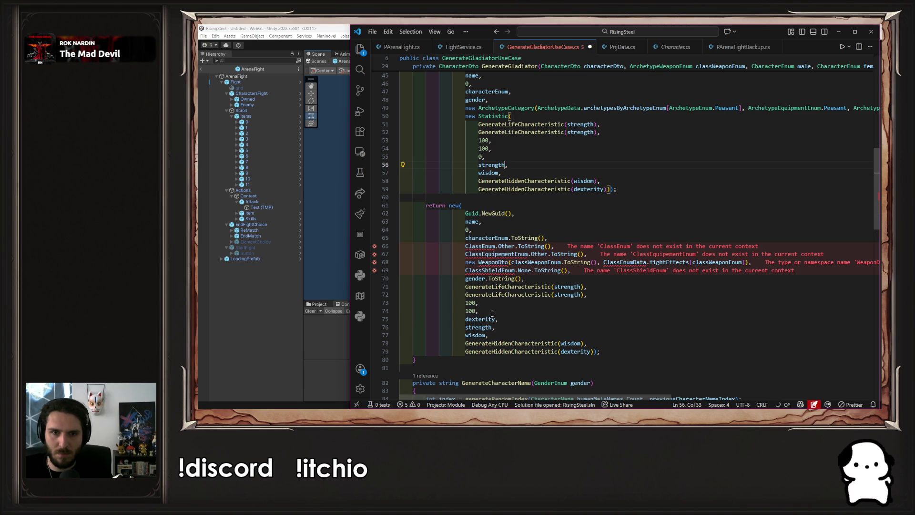
double_click(480, 318)
key(ctrl+c)
double_click(480, 157)
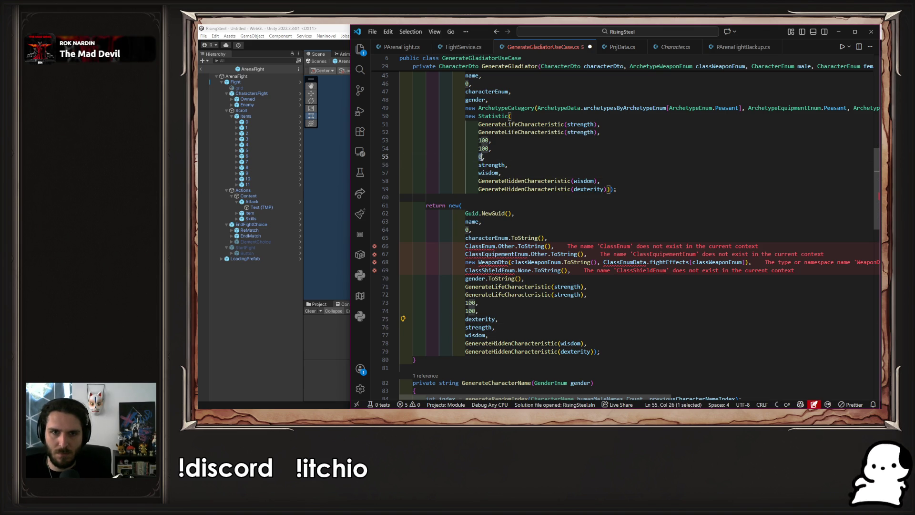
key(ctrl+v)
scroll(606, 234, up, 2)
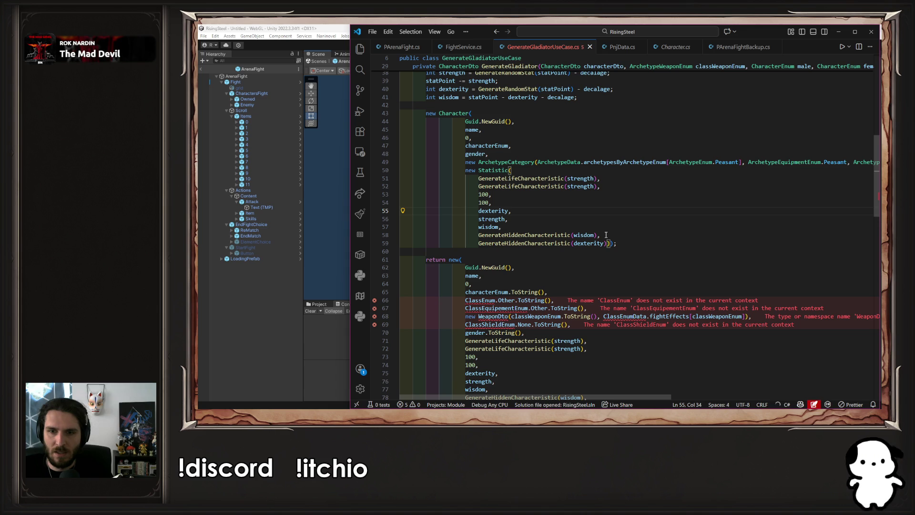
Change the Peasant archetype and equipment values to ArchetypeEnum.Other and ArchetypeEquipementEnum.Other.
mouse_move(572, 397)
mouse_down()
mouse_move(784, 383)
mouse_move(460, 365)
mouse_up()
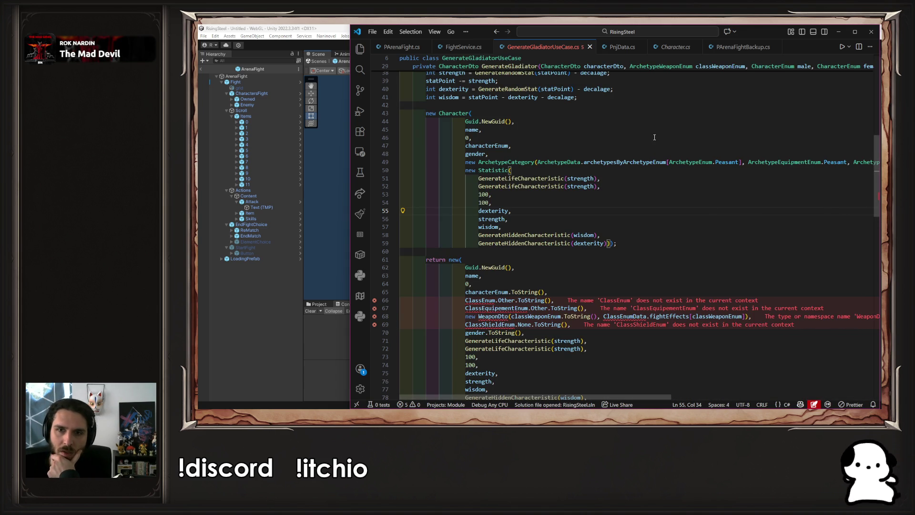
double_click(730, 162)
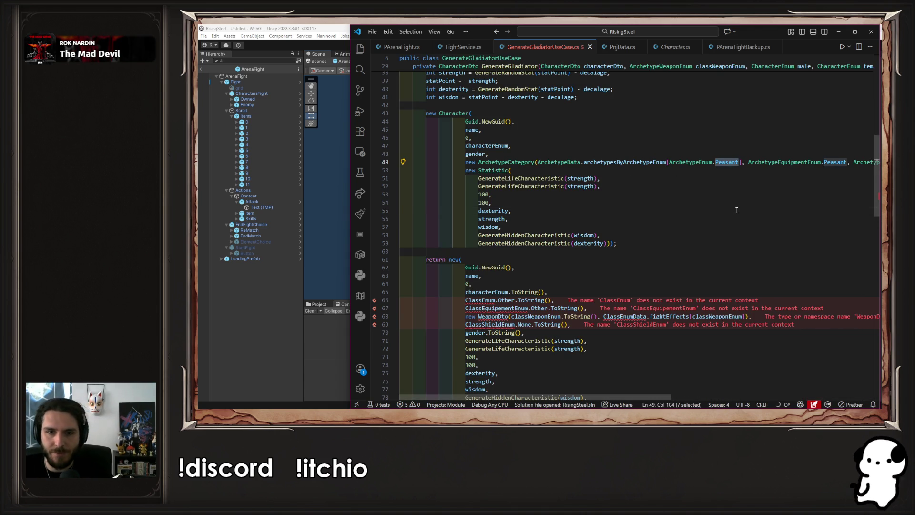
text(Other)
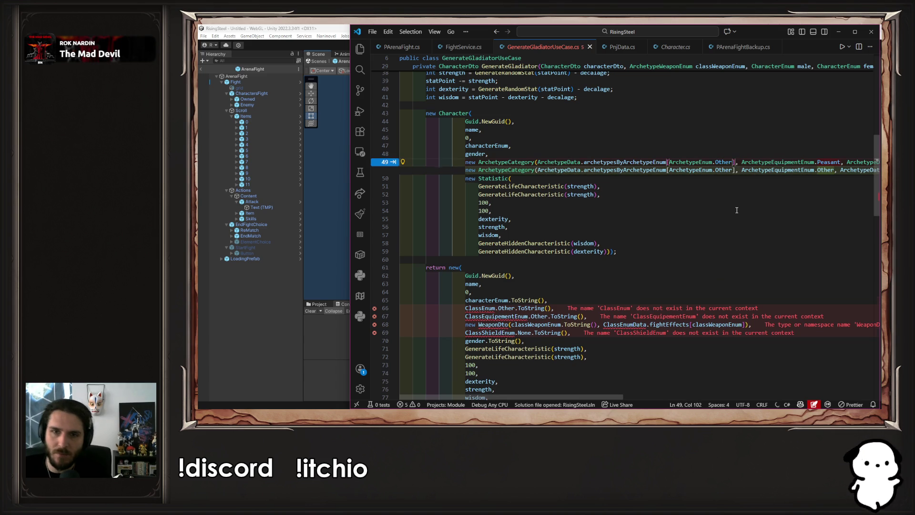
key(Escape)
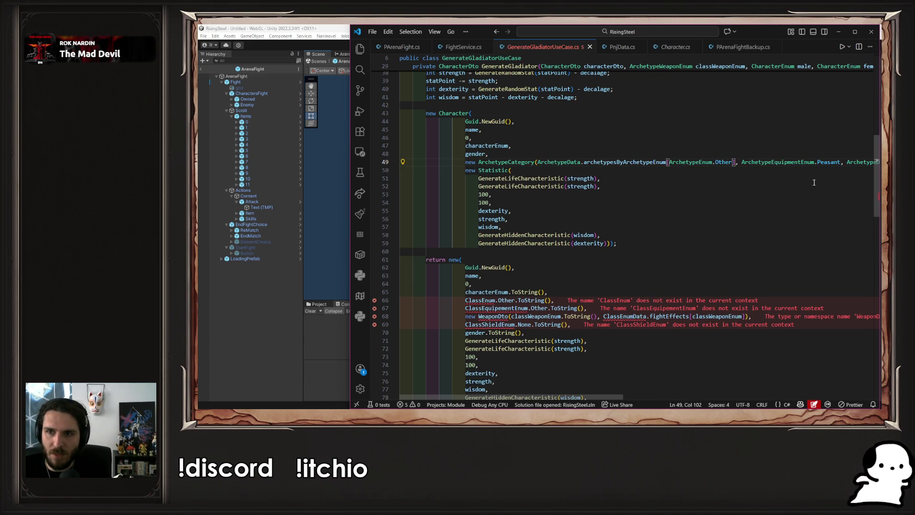
double_click(828, 162)
text(Other)
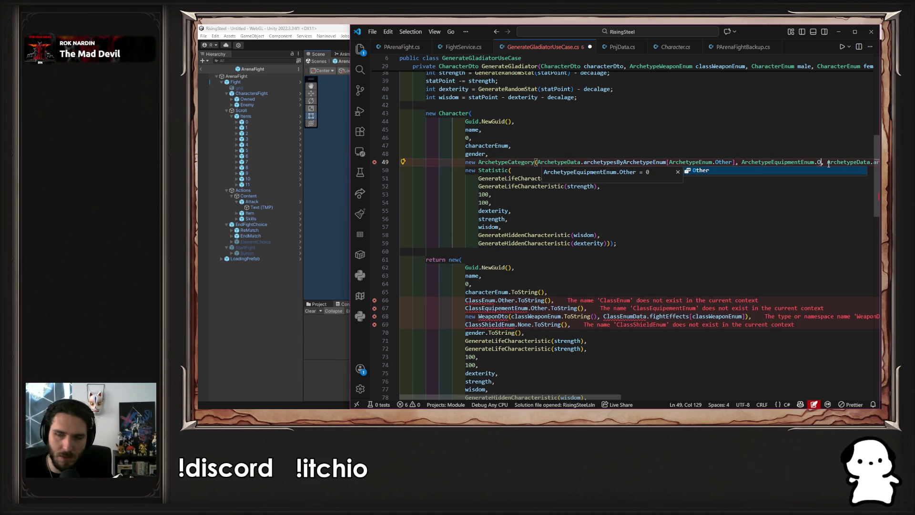
key(Escape)
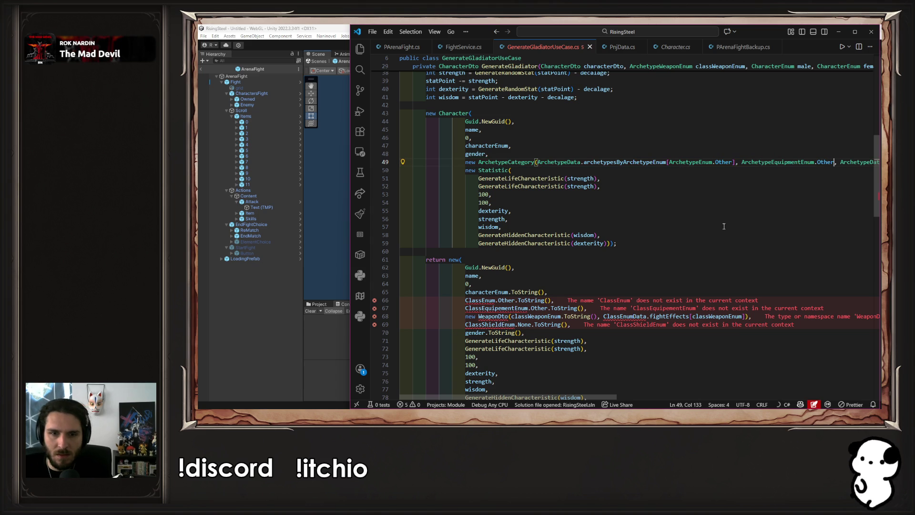
Scroll to the erroring return new(...) block and select the unresolved WeaponDto type name.
mouse_move(606, 398)
mouse_down()
mouse_move(655, 395)
mouse_move(605, 401)
mouse_up()
scroll(606, 322, up, 2)
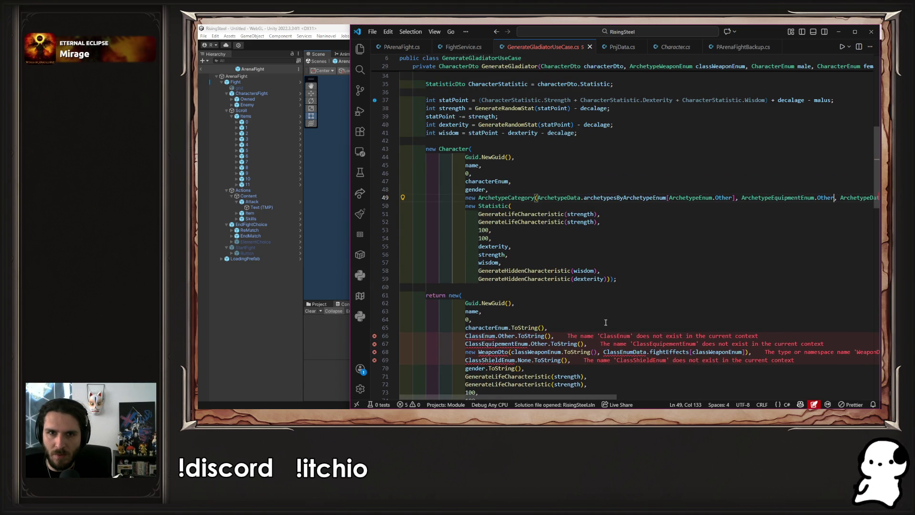
scroll(605, 322, up, 3)
mouse_move(591, 399)
mouse_down()
mouse_move(629, 400)
mouse_move(591, 400)
mouse_up()
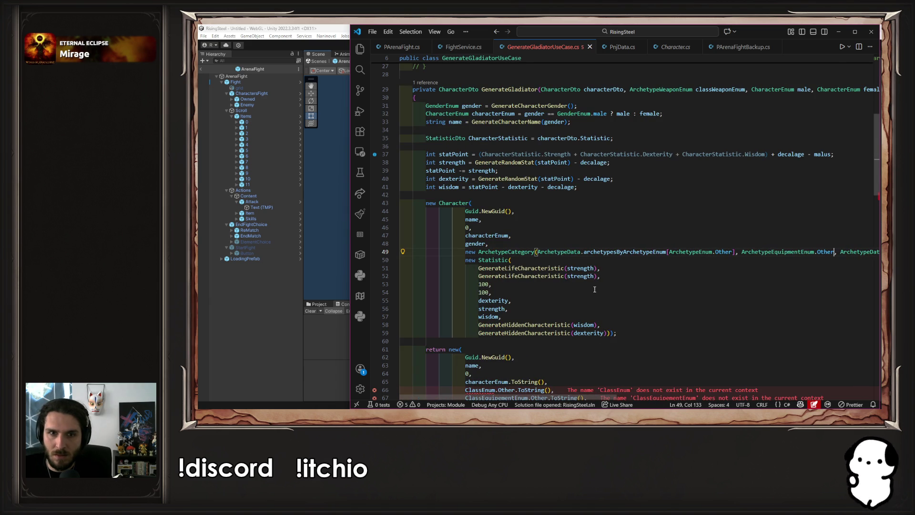
scroll(572, 333, down, 3)
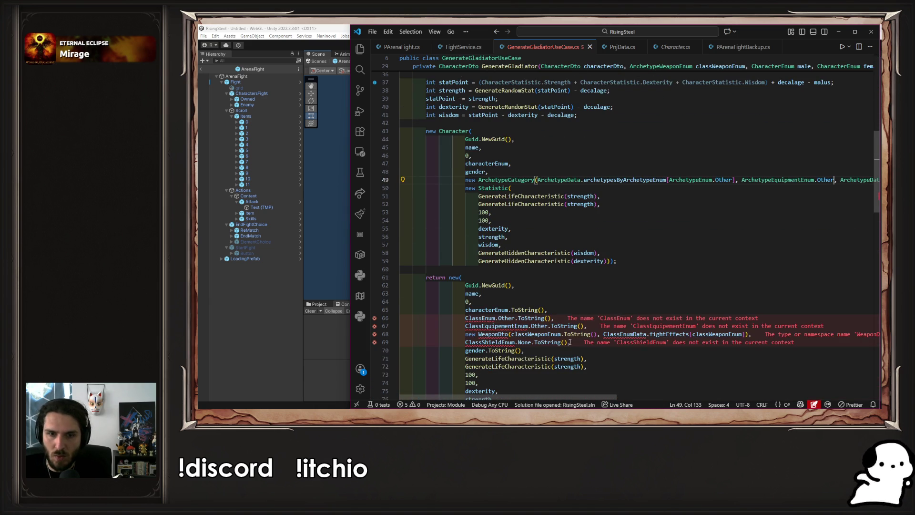
double_click(493, 334)
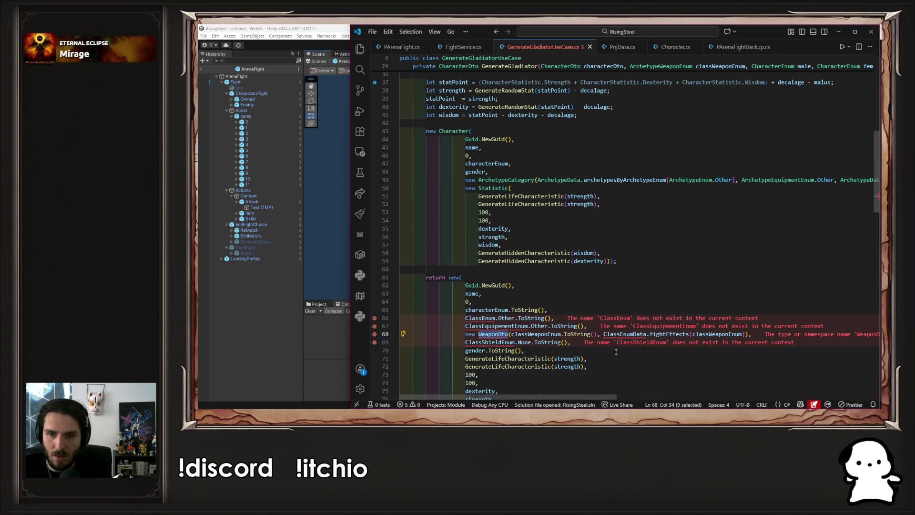
Replace the classWeaponEnum parameter name with archetypeWeaponEnum, removing the leftover WeaponEnum text.
double_click(534, 334)
scroll(650, 268, up, 4)
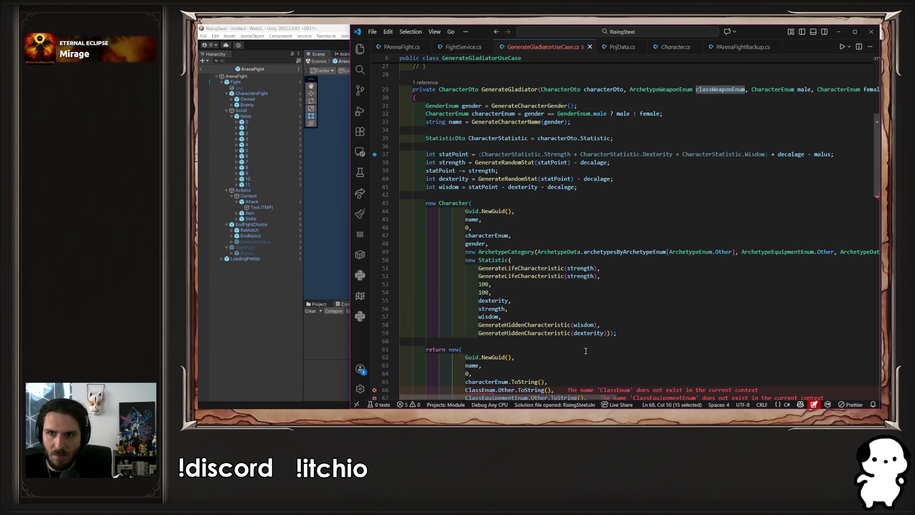
scroll(667, 229, up, 4)
scroll(715, 143, down, 4)
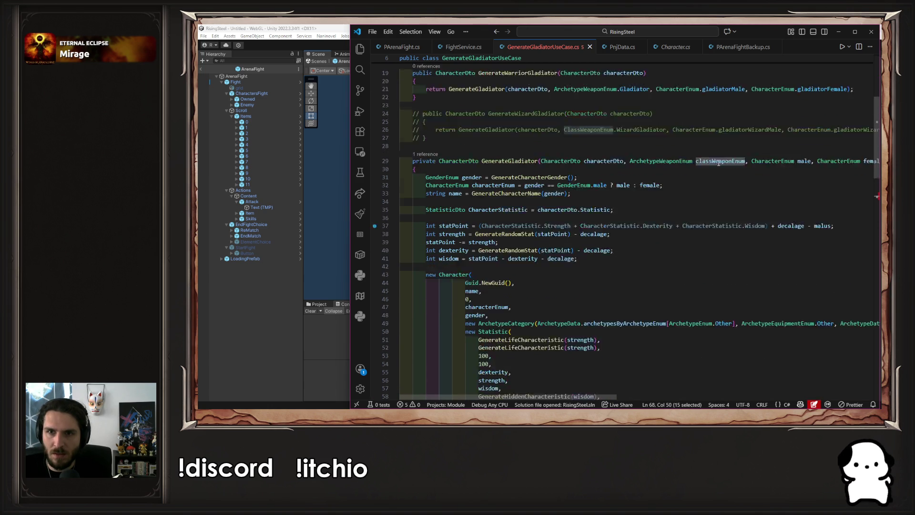
click(716, 109)
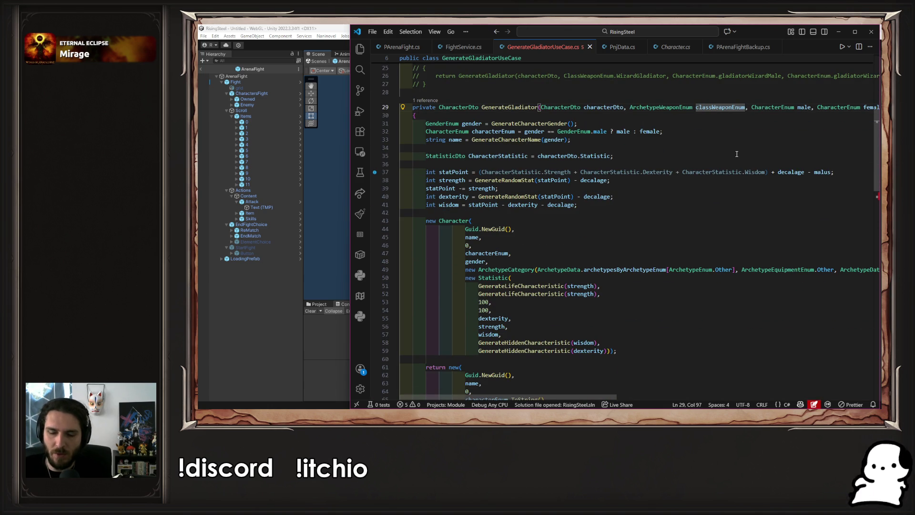
key(ctrl+BackSpace)
text(archetype)
key(Tab)
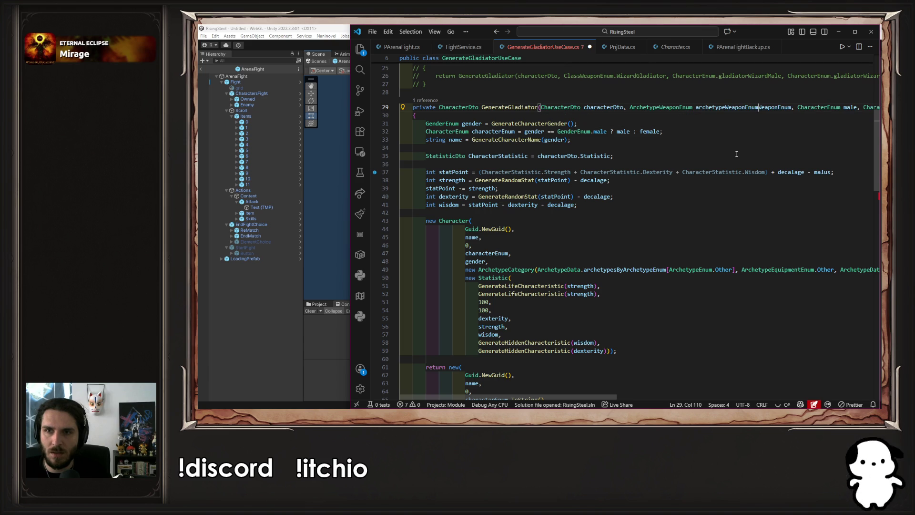
key(ctrl+Delete)
key(ctrl+shift+Left)
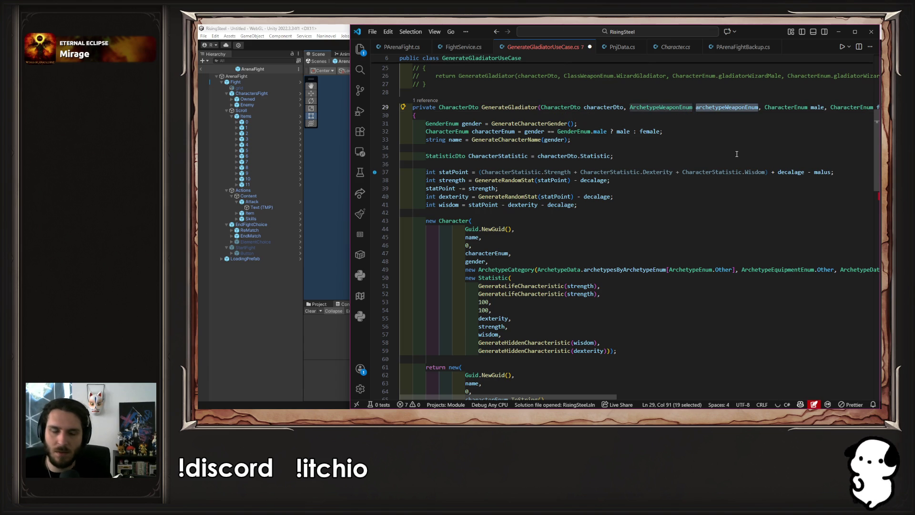
key(Left)
Swap StaffLevel1 for archetypeWeaponEnum in the weapon lookup, save, and open the archetypeWeaponByArchetypeWeaponEnum definition.
key(ctrl+shift+Right)
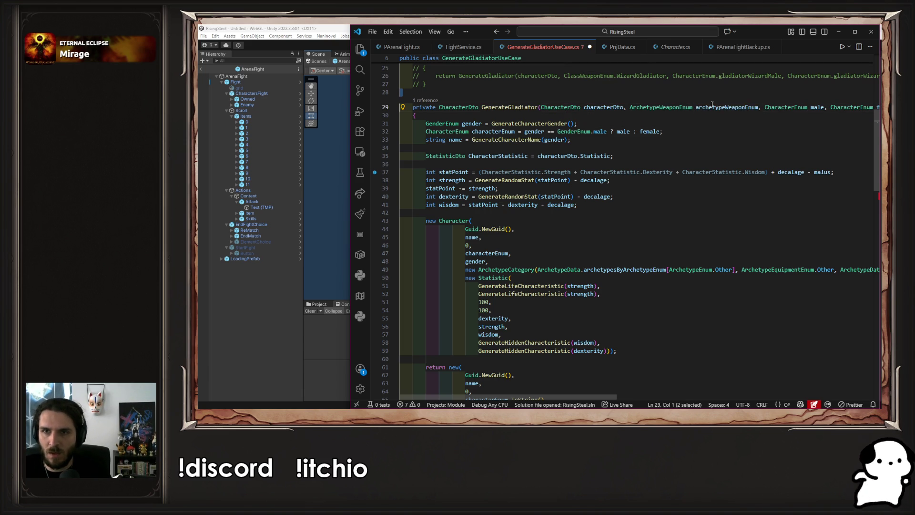
scroll(587, 366, down, 5)
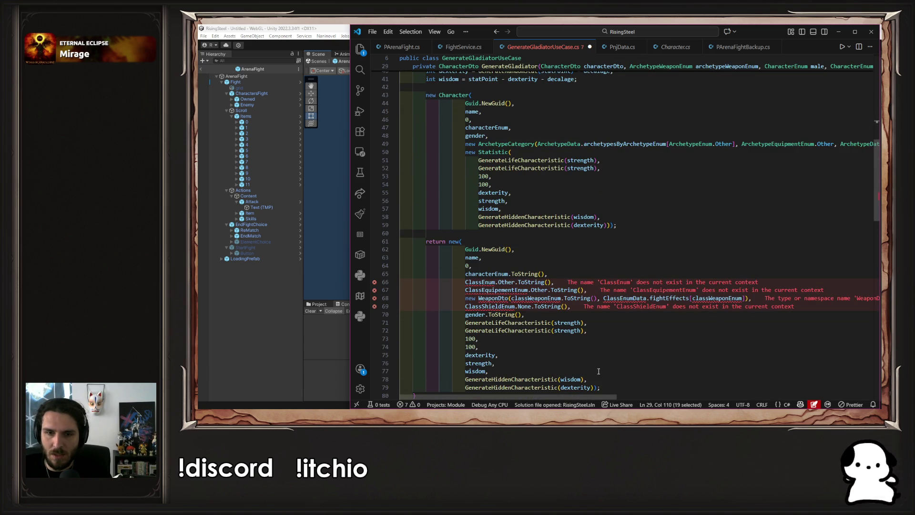
click(599, 394)
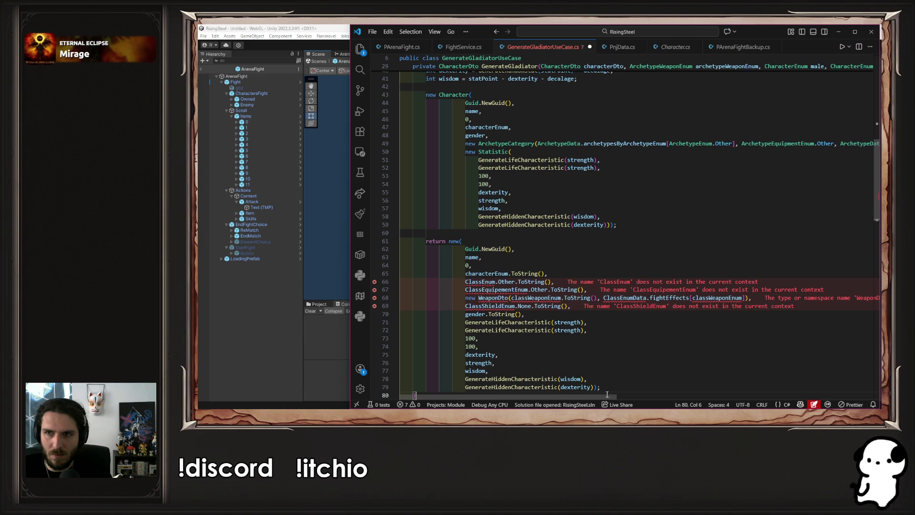
drag(599, 396, 778, 379)
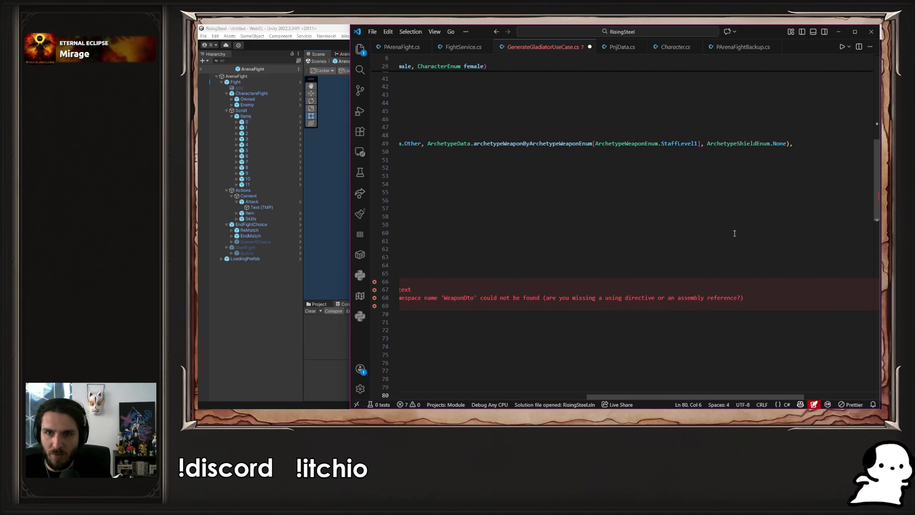
double_click(697, 143)
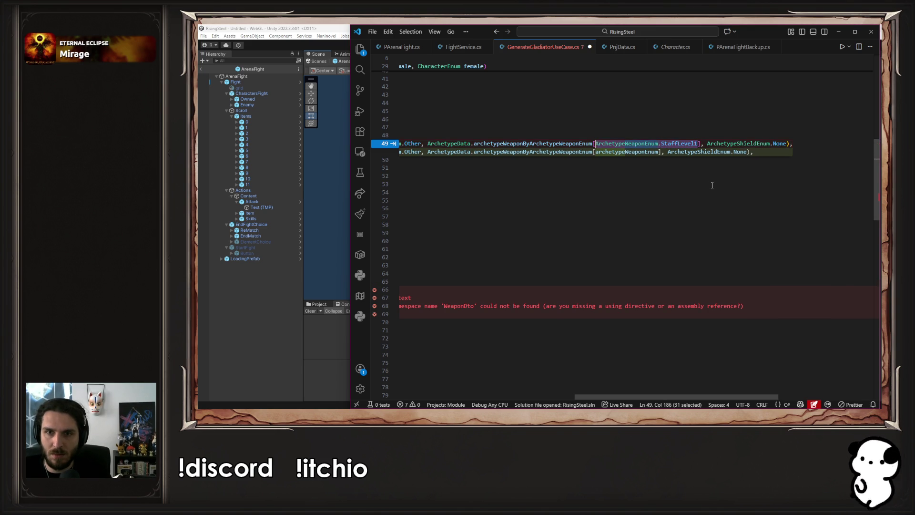
key(Tab)
key(ctrl+s)
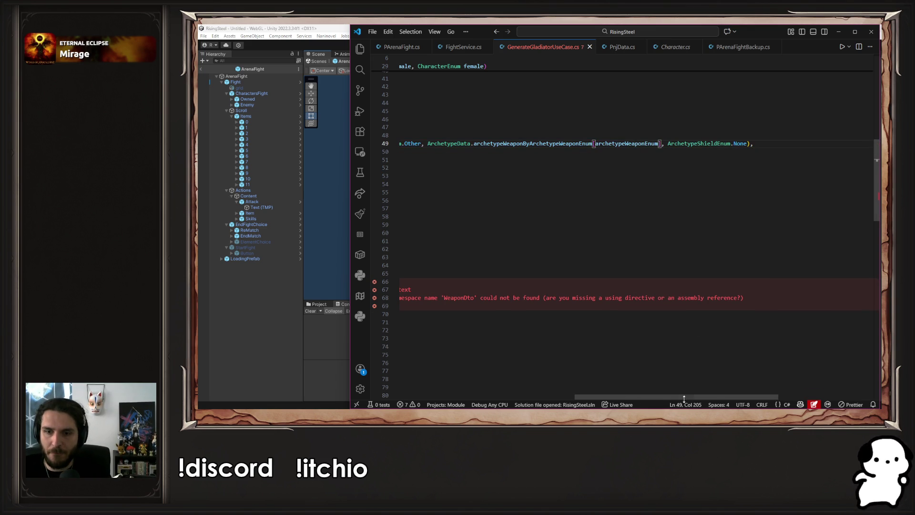
mouse_move(671, 396)
mouse_down()
mouse_move(508, 397)
mouse_move(595, 404)
mouse_move(542, 408)
mouse_move(566, 410)
mouse_move(724, 403)
mouse_move(494, 387)
mouse_move(629, 370)
mouse_up()
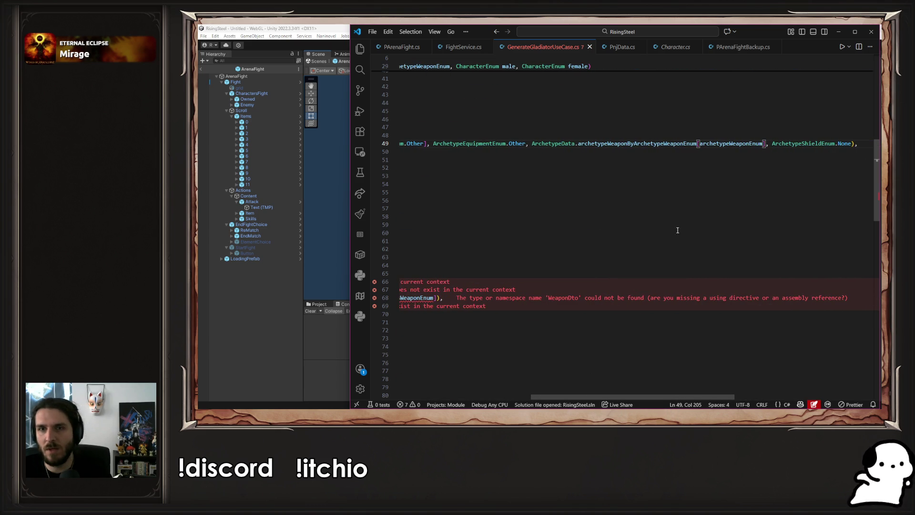
ctrl+click(647, 143)
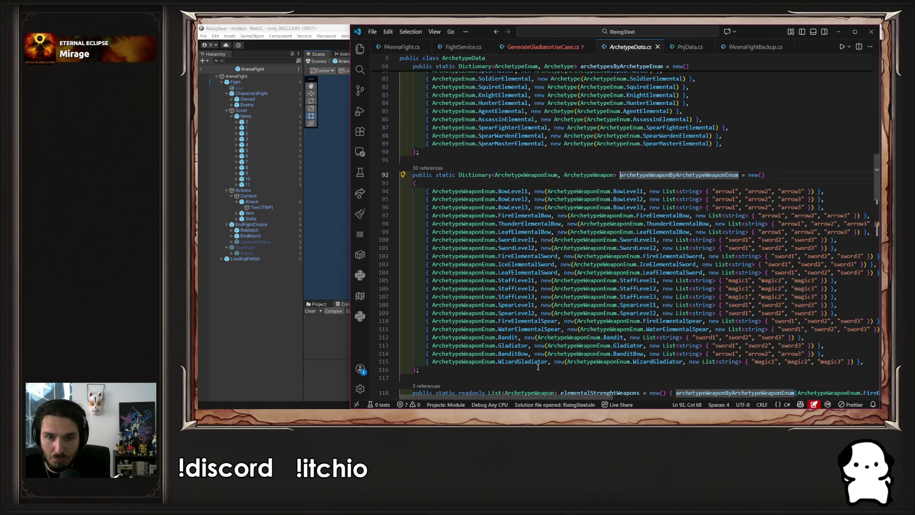
Switch back to GenerateGladiatorUseCase.cs and select lines 61–79 of the return new(...) block.
click(524, 345)
click(542, 48)
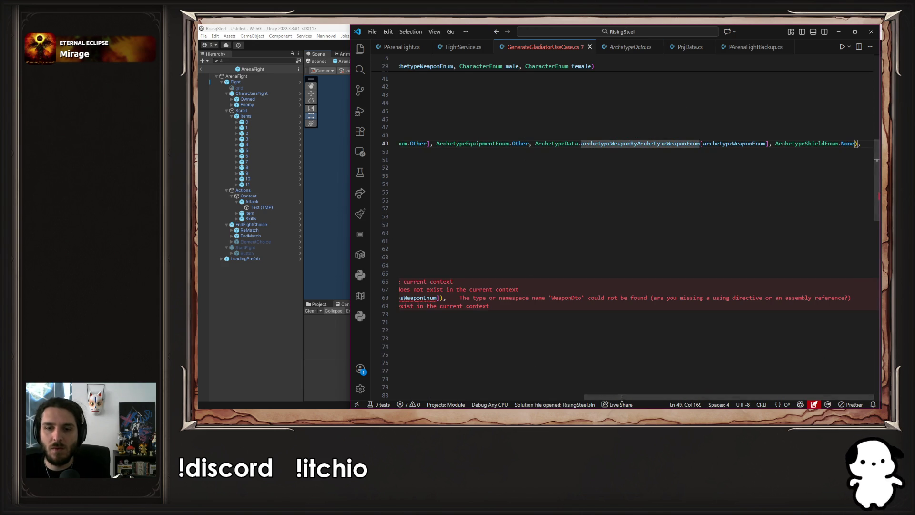
scroll(440, 378, left, 5)
scroll(440, 378, left, 2)
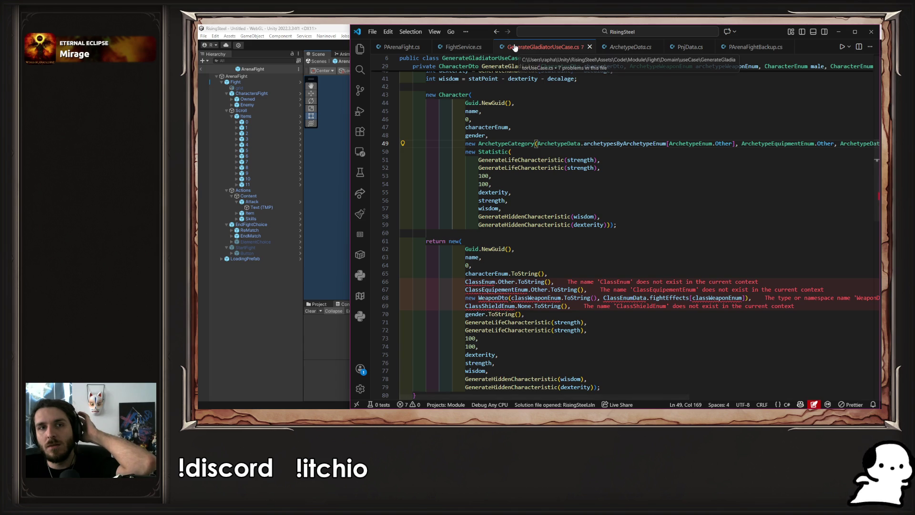
scroll(556, 332, down, 2)
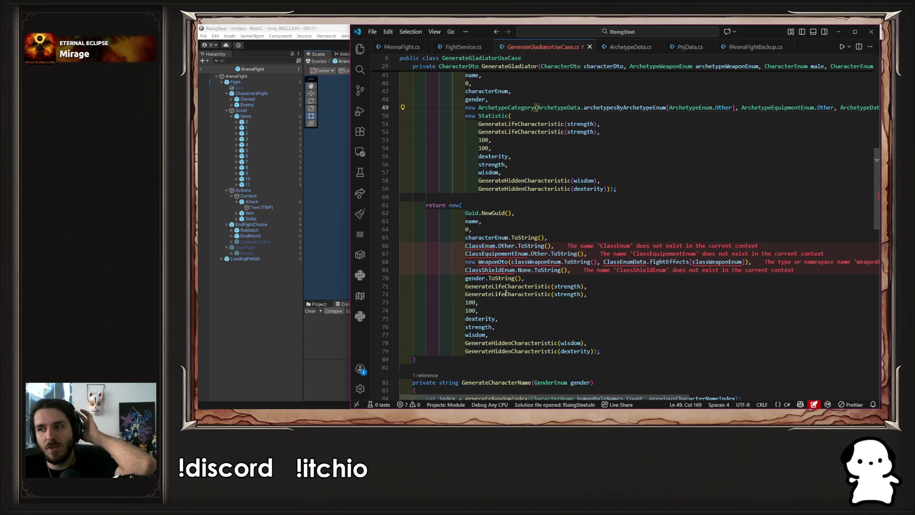
mouse_move(601, 351)
mouse_down()
mouse_move(410, 245)
mouse_move(370, 203)
mouse_up()
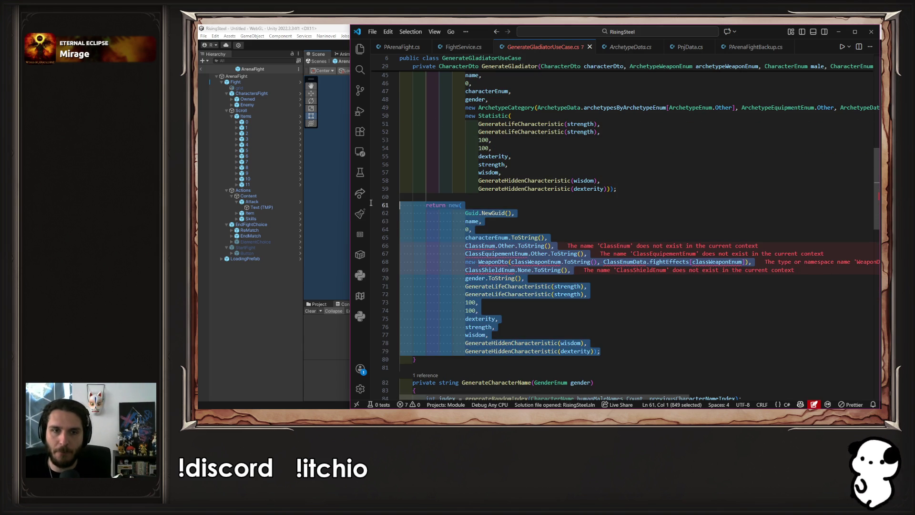
Delete the old return block and change GenerateGladiator's CharacterDto return type to void.
key(BackSpace)
key(BackSpace)
scroll(371, 202, up, 8)
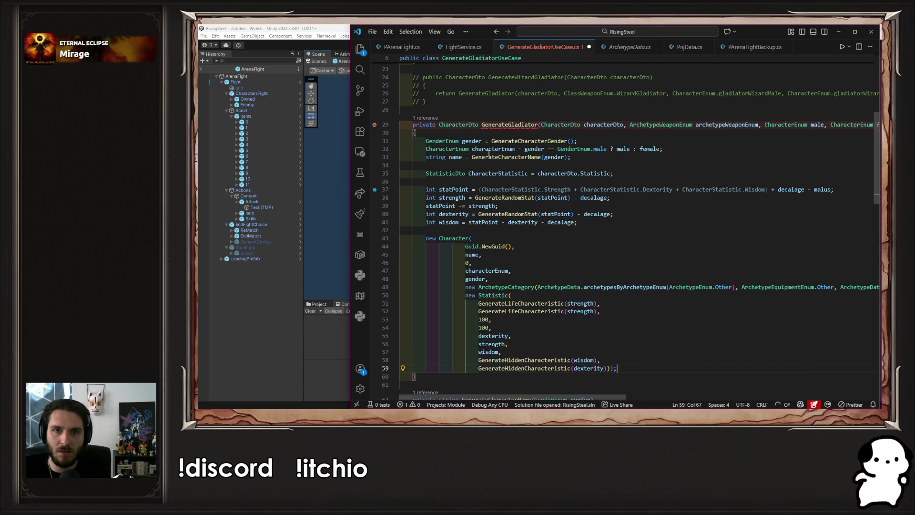
double_click(458, 124)
text(void)
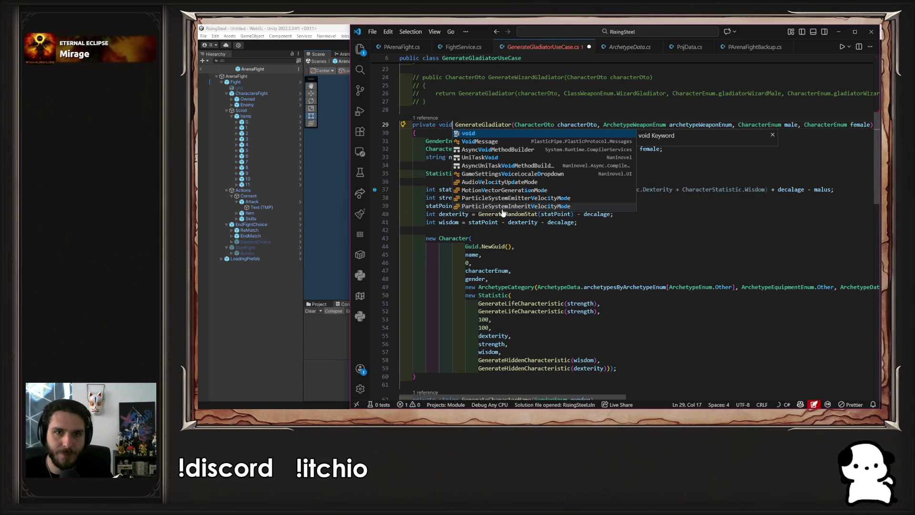
Make GenerateWarriorGladiator return void, drop its return keyword, and save the file.
scroll(513, 213, up, 3)
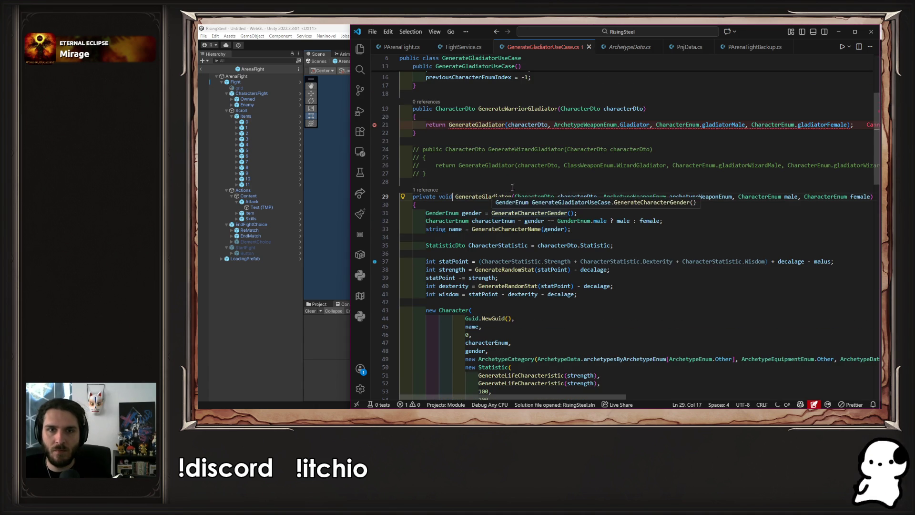
double_click(453, 109)
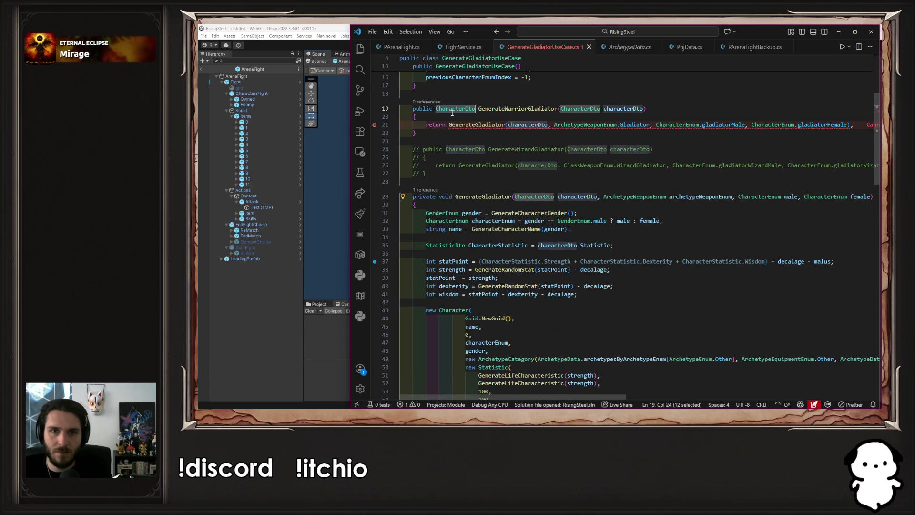
text(void)
key(Down)
key(Down)
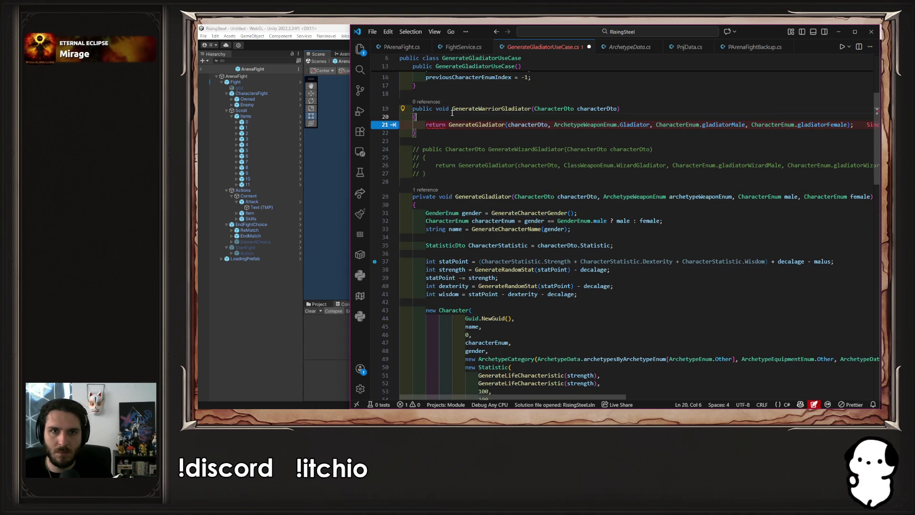
key(ctrl+BackSpace)
key(ctrl+s)
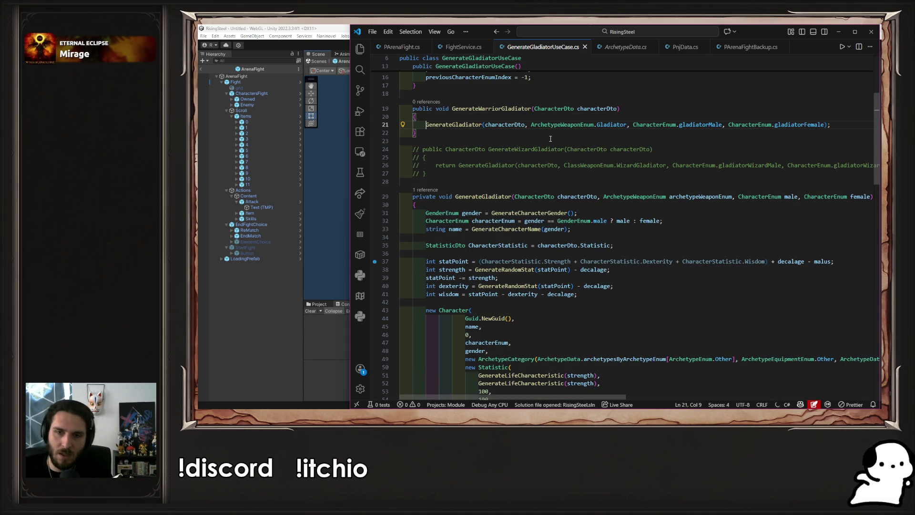
scroll(588, 172, up, 2)
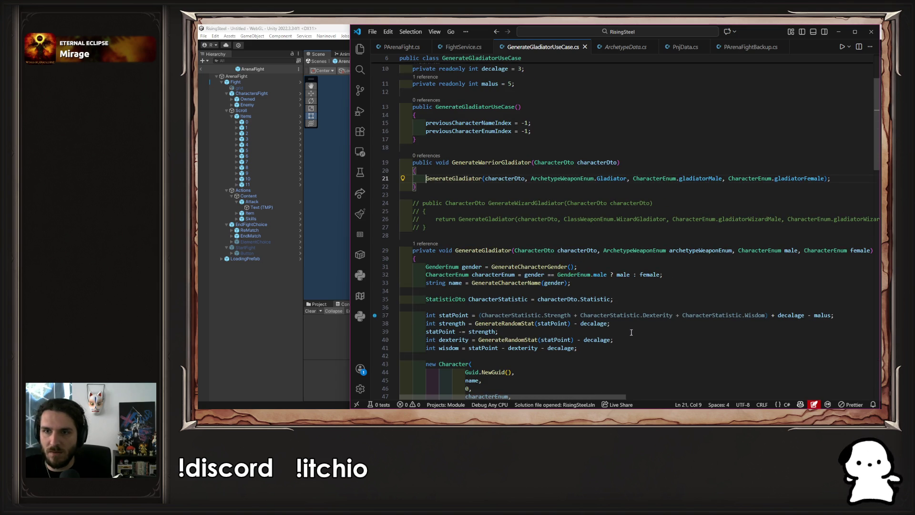
scroll(587, 350, down, 20)
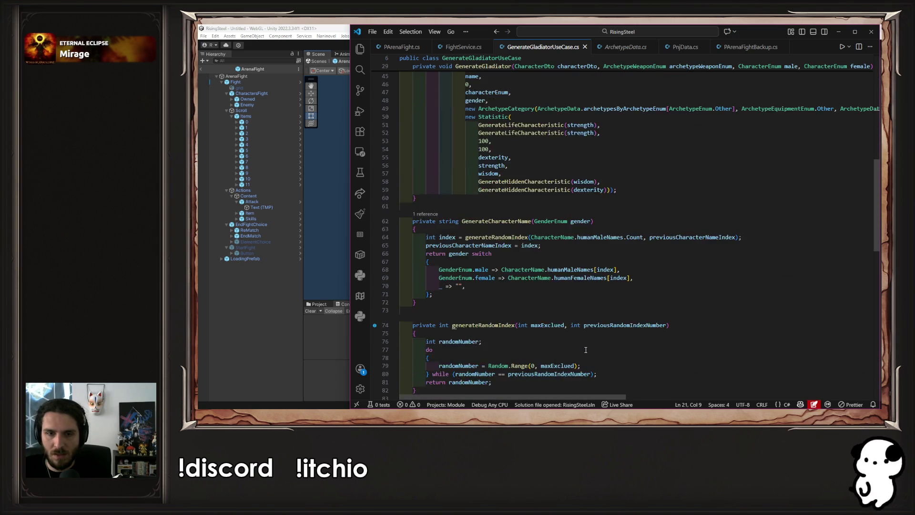
scroll(587, 349, up, 15)
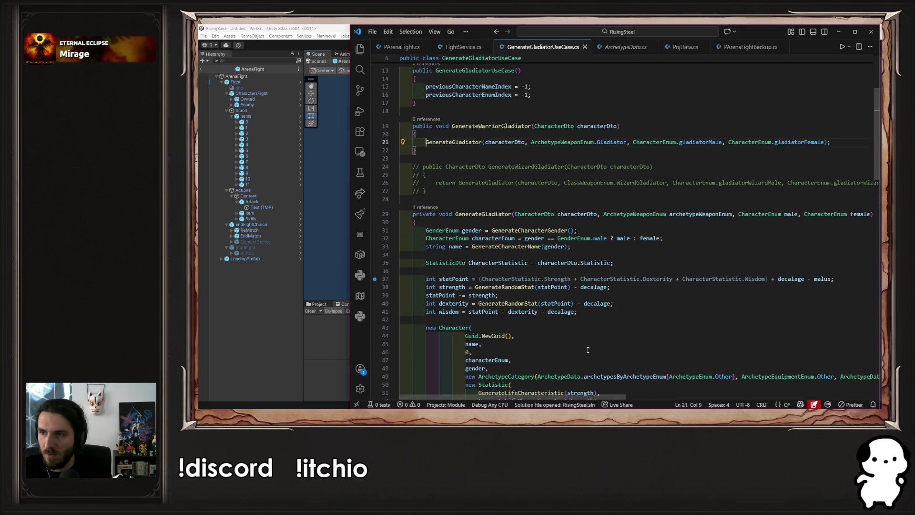
scroll(588, 350, up, 4)
scroll(588, 350, down, 3)
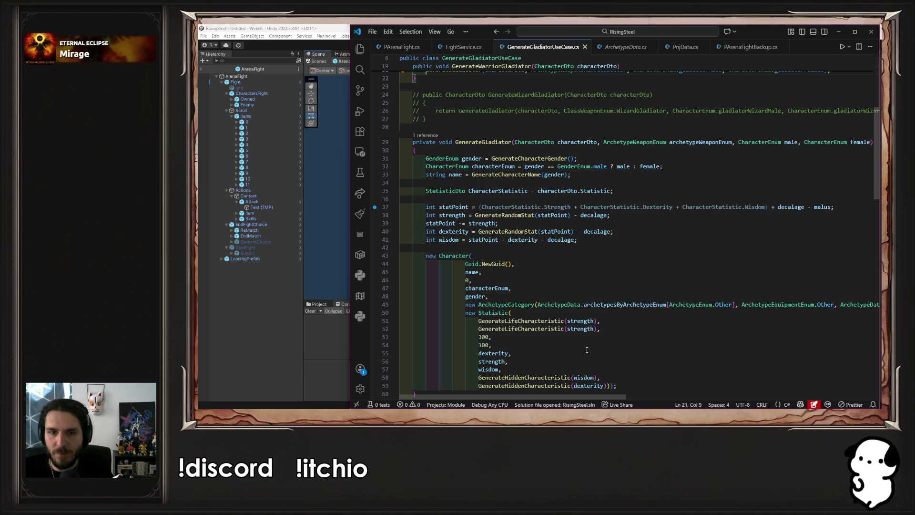
scroll(587, 350, down, 3)
scroll(570, 246, up, 6)
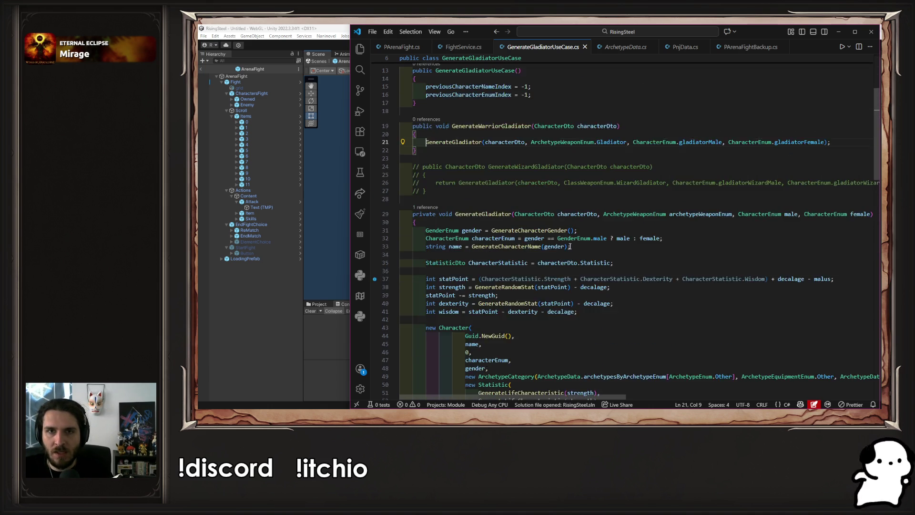
scroll(570, 247, up, 4)
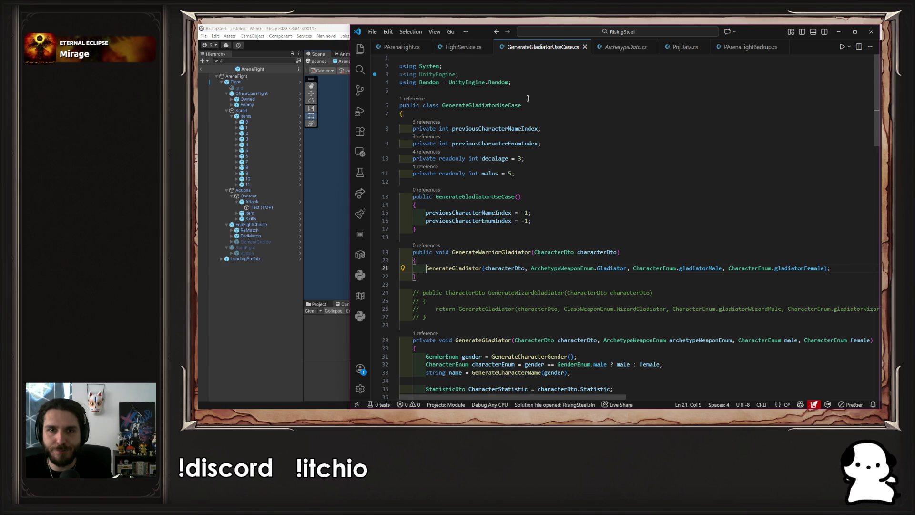
Add a CharacterRepository field at the top of the class, save, and inspect the Fight repository folder.
click(530, 113)
key(Return)
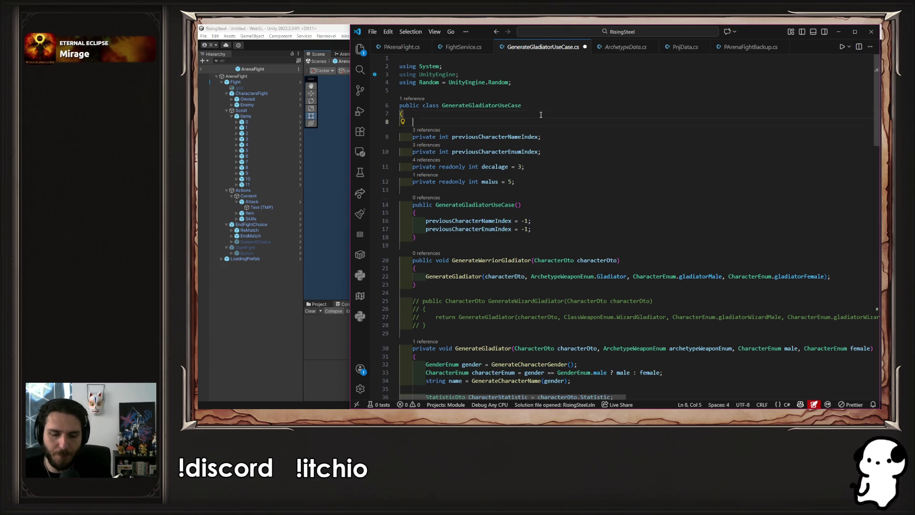
text(Chara)
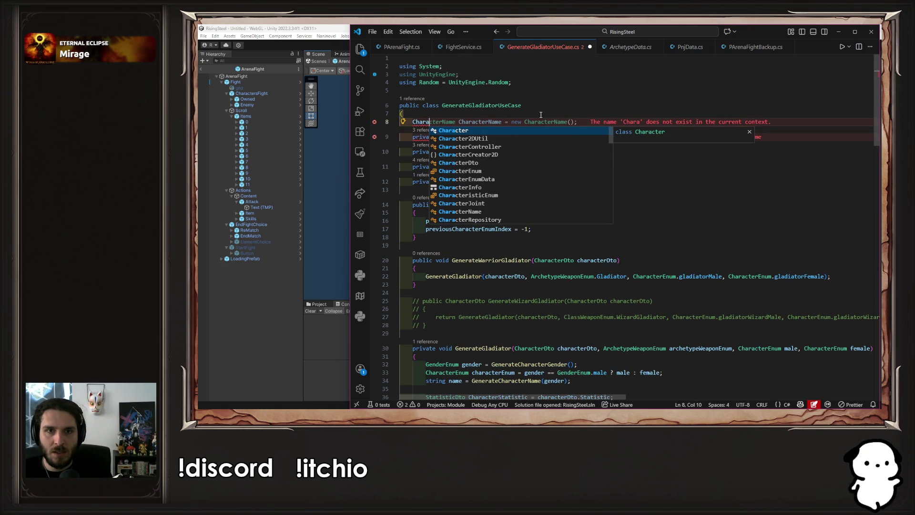
text(cterRe)
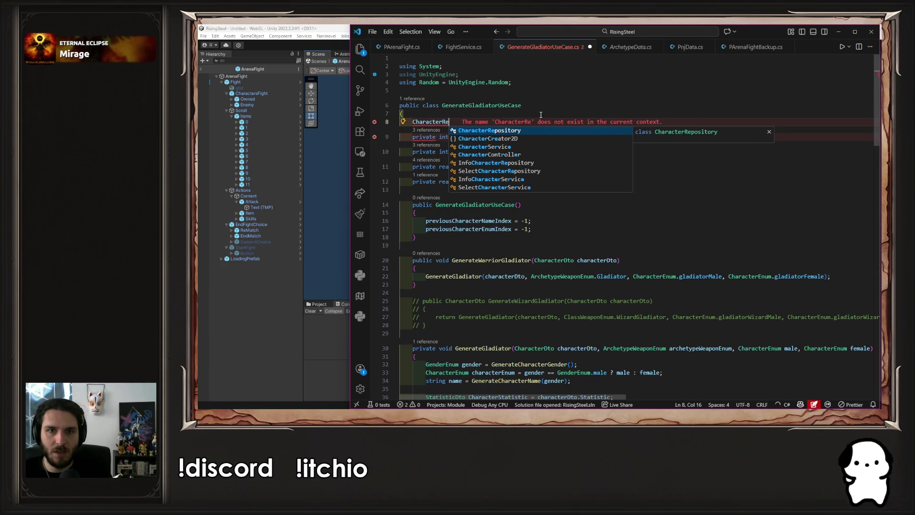
key(Tab)
key(Tab)
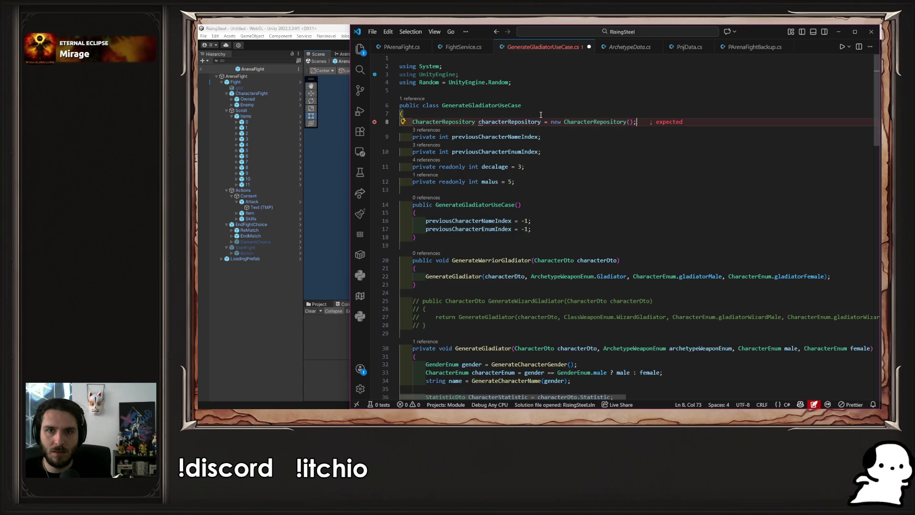
key(ctrl+s)
double_click(516, 129)
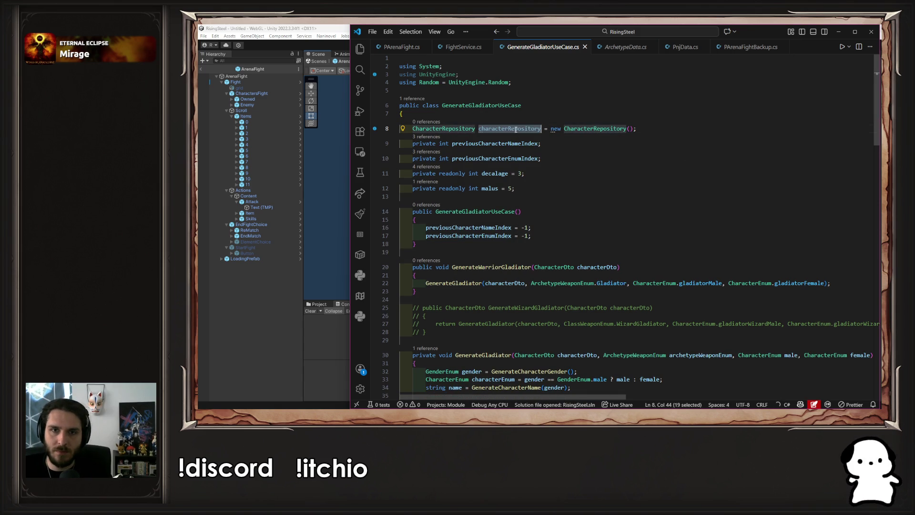
ctrl+click(434, 129)
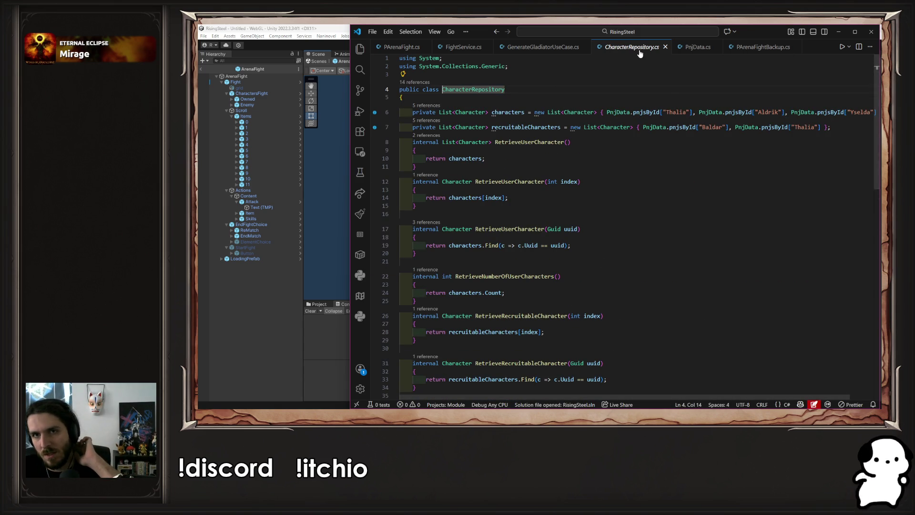
click(665, 46)
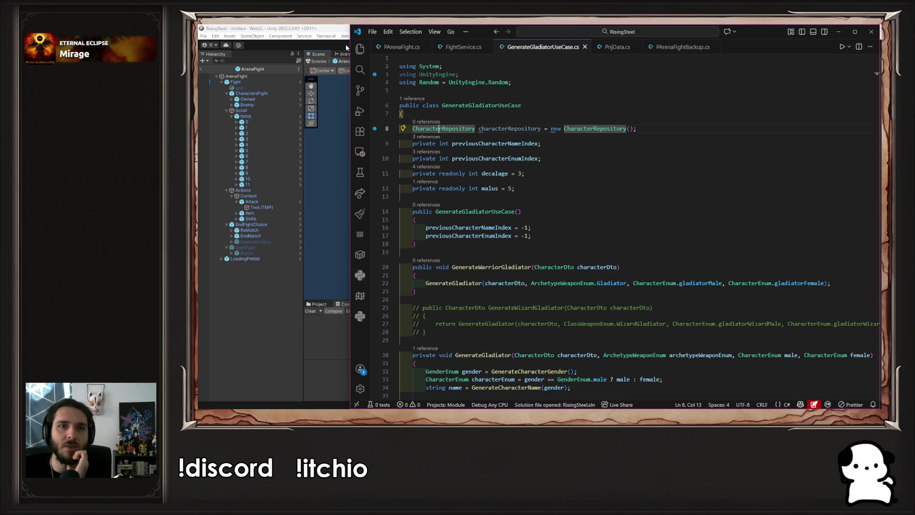
click(359, 49)
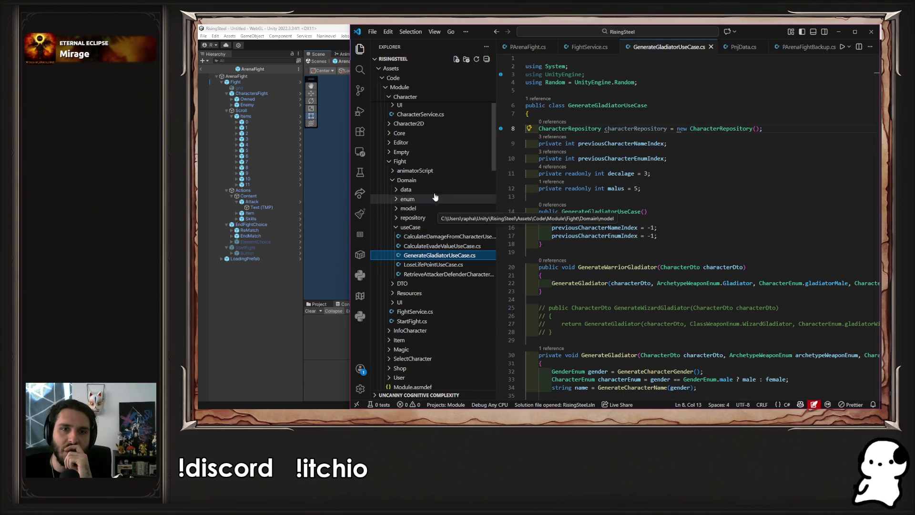
click(426, 217)
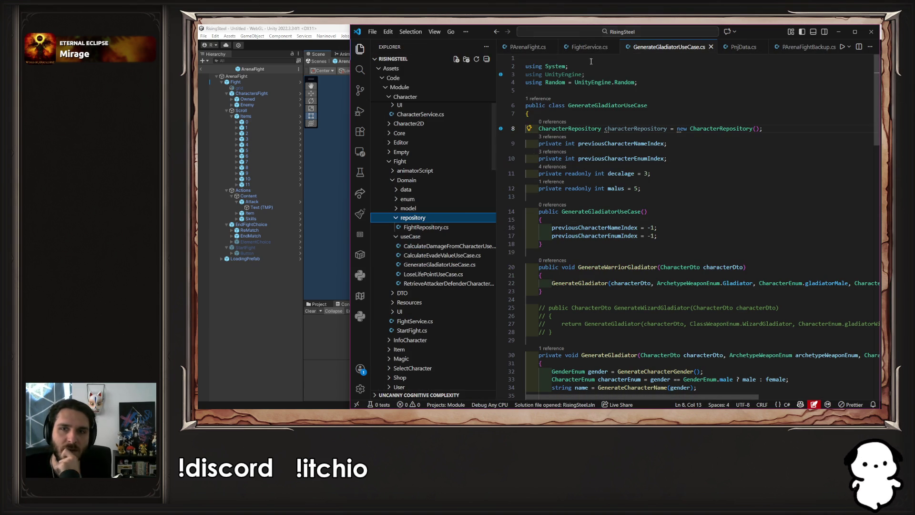
Change the field to 'FightRepository fightRepository = new FightRepository();' and save.
click(555, 129)
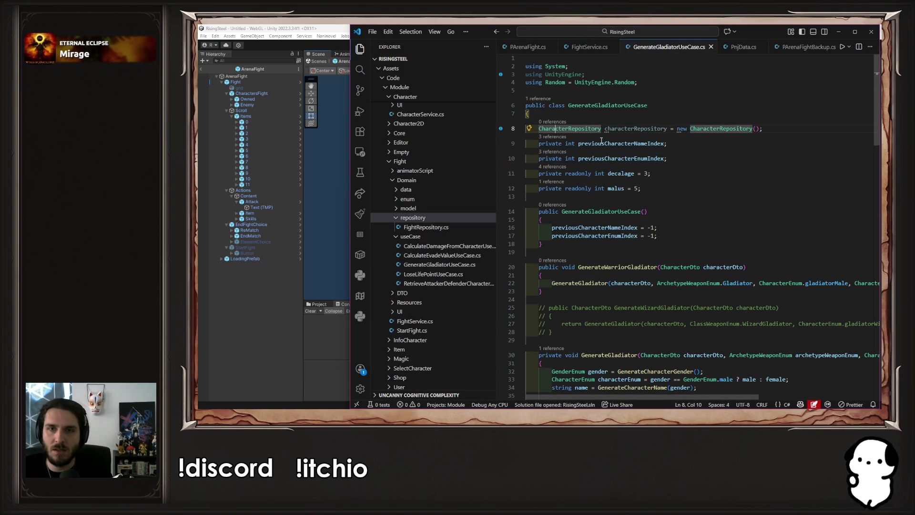
double_click(585, 129)
text(Fight)
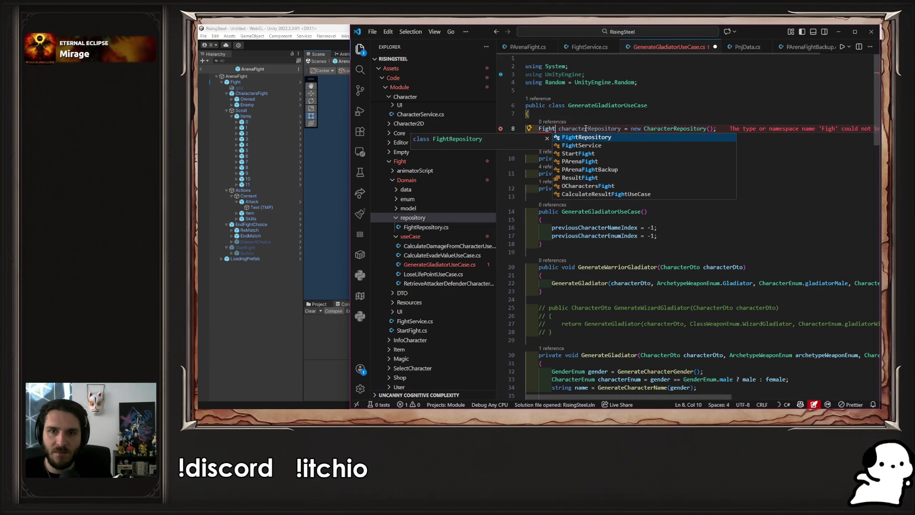
key(Tab)
double_click(622, 129)
text(fight)
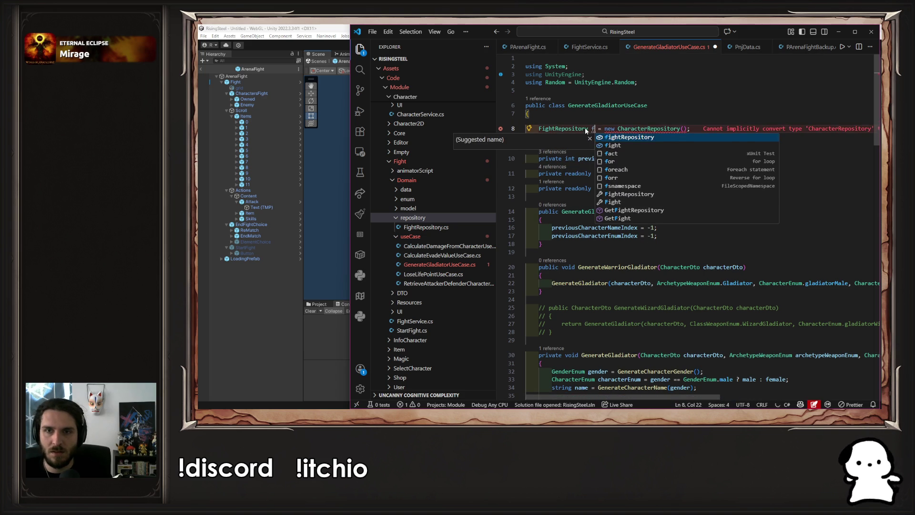
key(Tab)
key(Right)
key(Right)
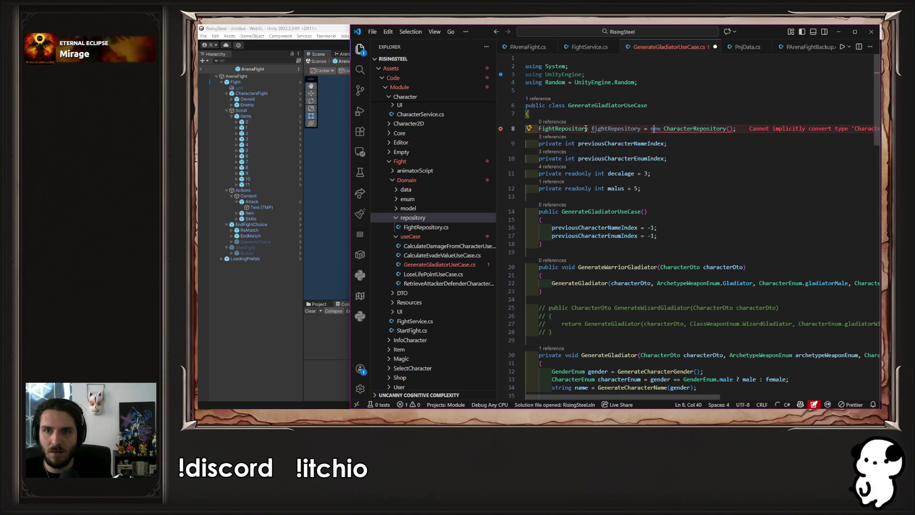
key(Right)
key(ctrl+shift+Right)
text(Fight)
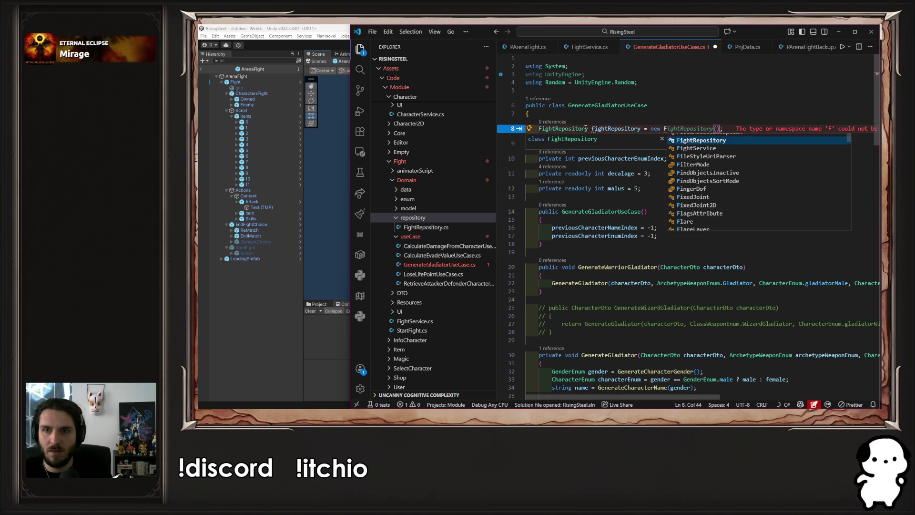
key(Tab)
key(ctrl+s)
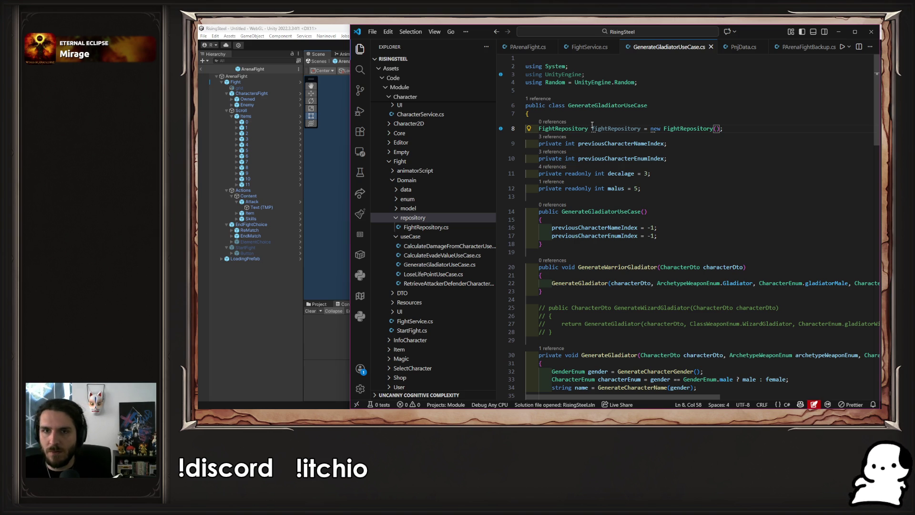
double_click(603, 128)
Wrap the new Character statement inside the fightRepository save call.
scroll(684, 155, down, 10)
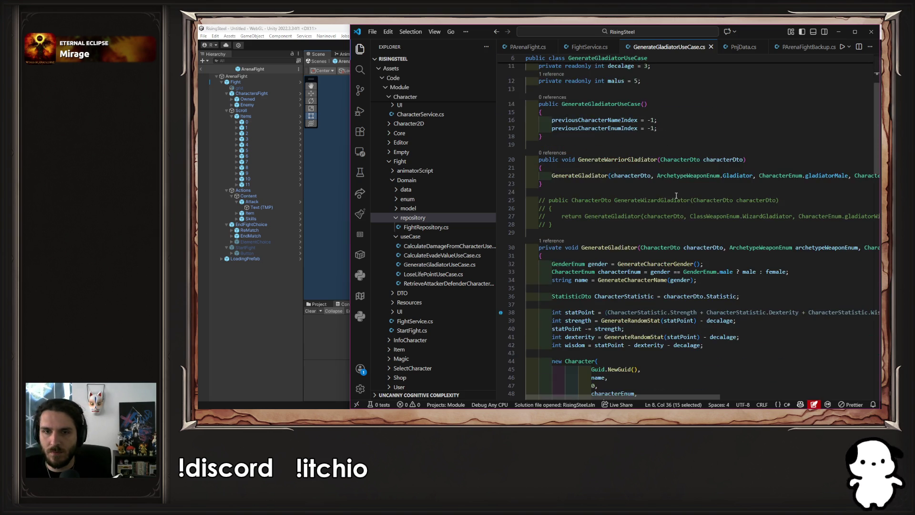
click(770, 329)
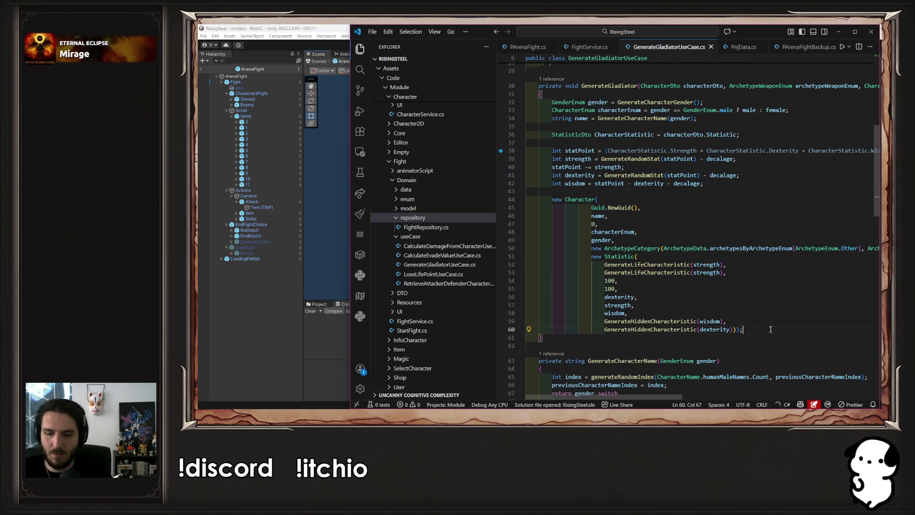
key(Return)
key(Return)
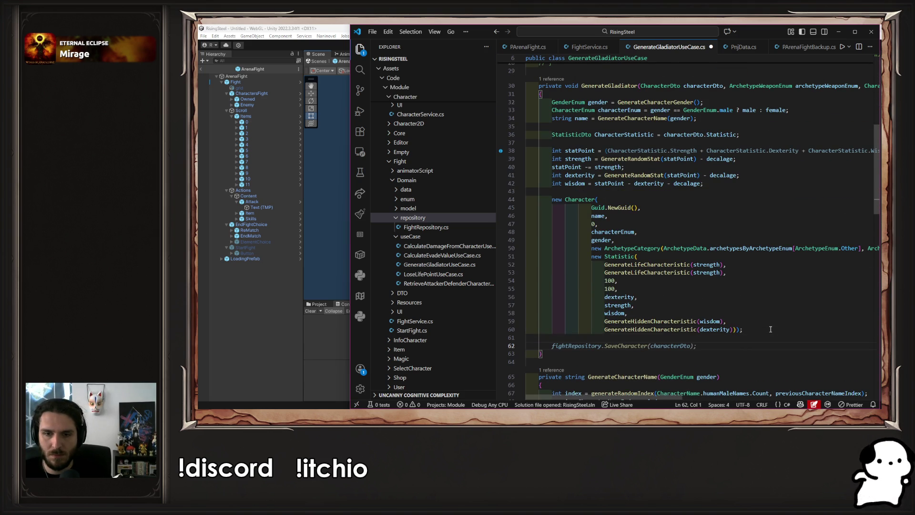
key(Tab)
key(Tab)
key(Tab)
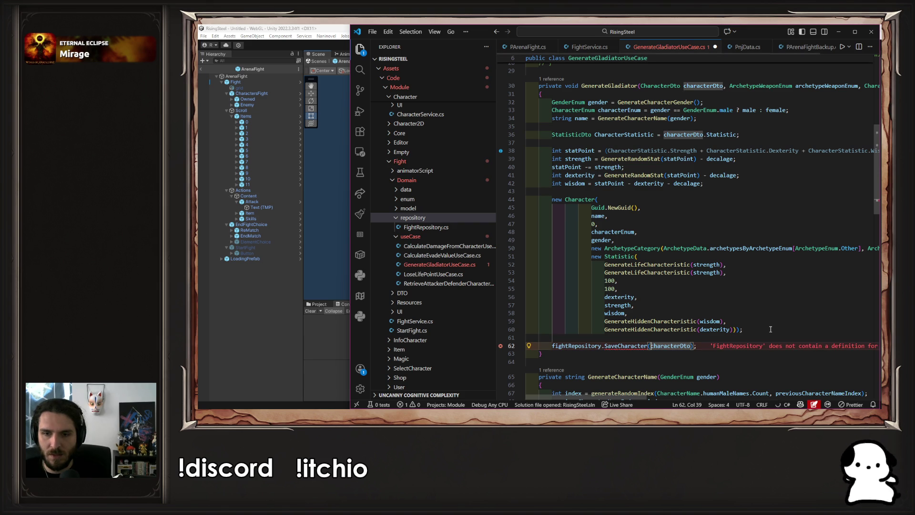
double_click(618, 345)
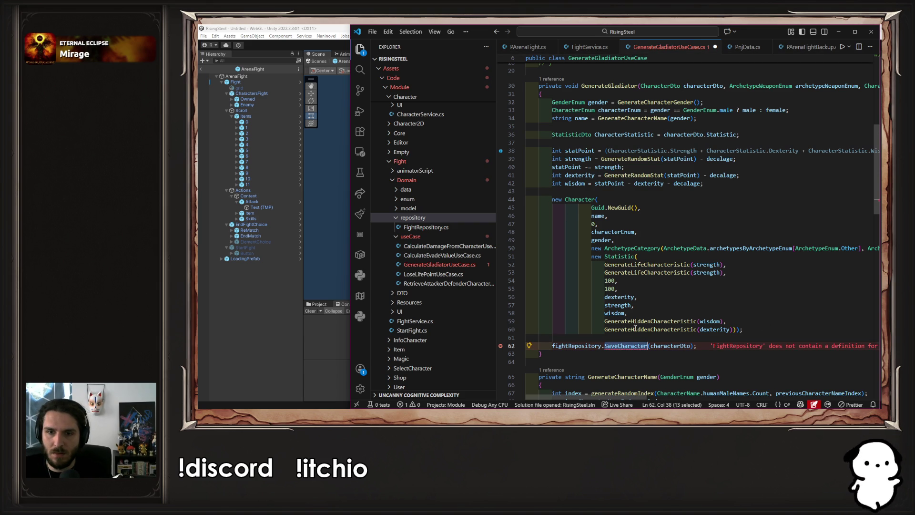
click(650, 349)
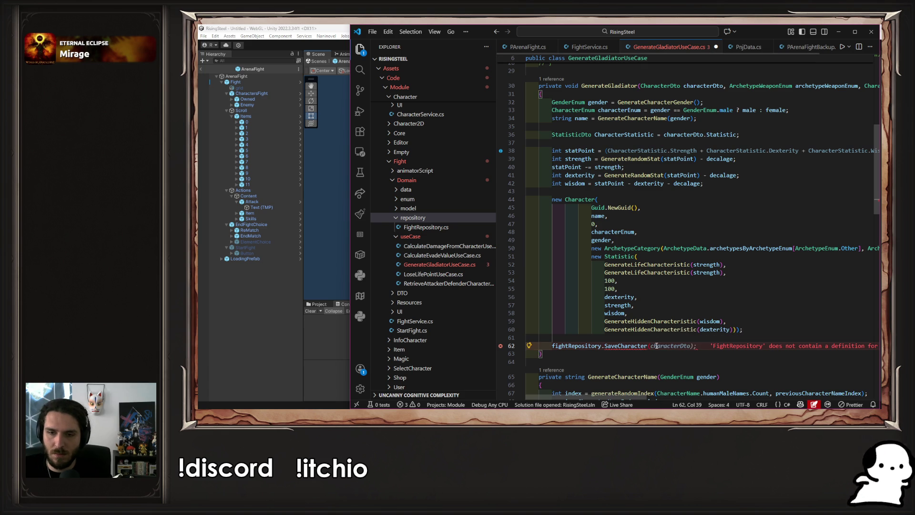
drag(650, 346, 551, 345)
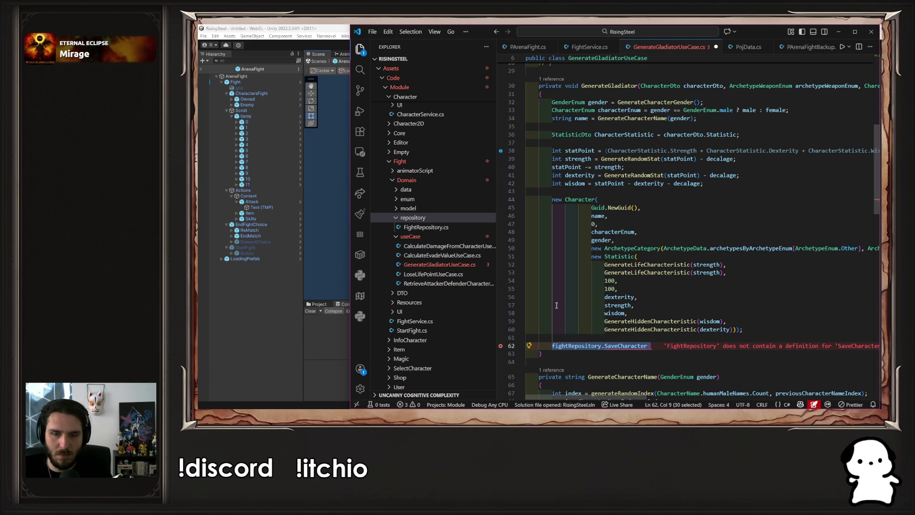
key(BackSpace)
click(552, 199)
text(fightRepository.SaveCharacter()
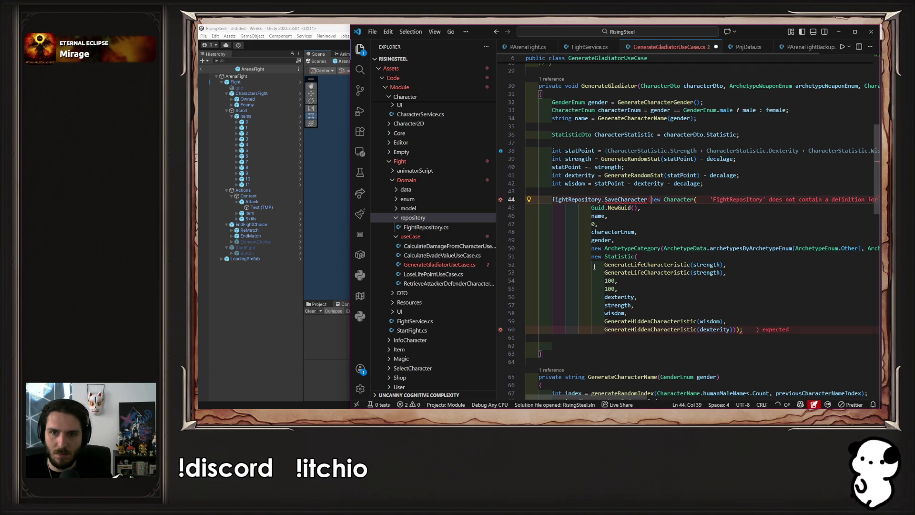
click(737, 329)
text())
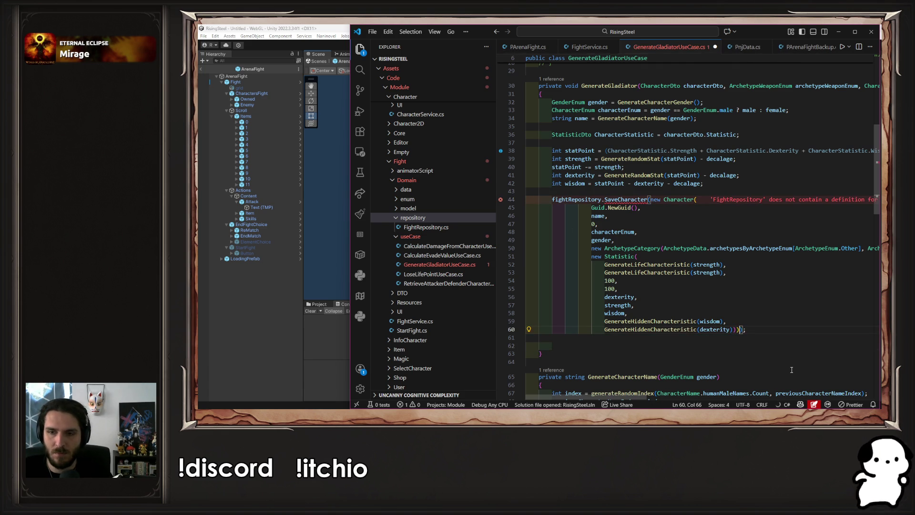
Rename the save call to SaveGladiator and save the file.
click(604, 199)
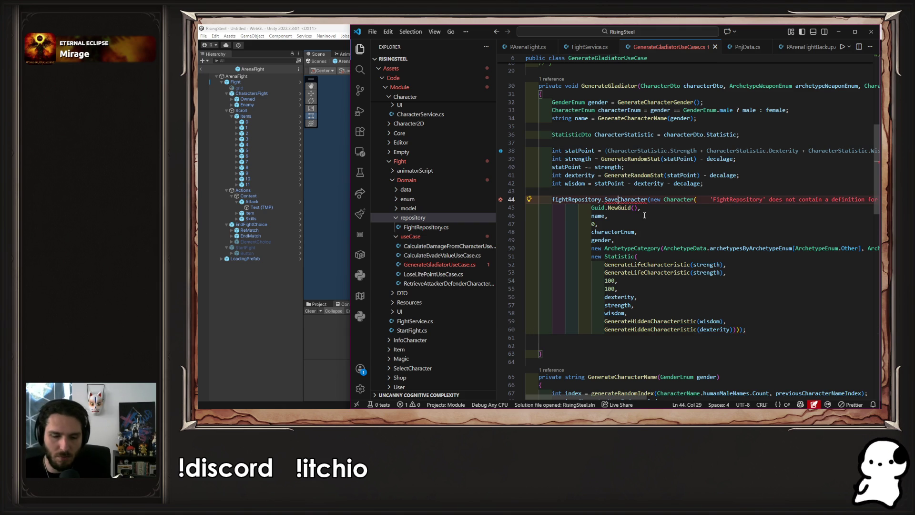
text(Gladia)
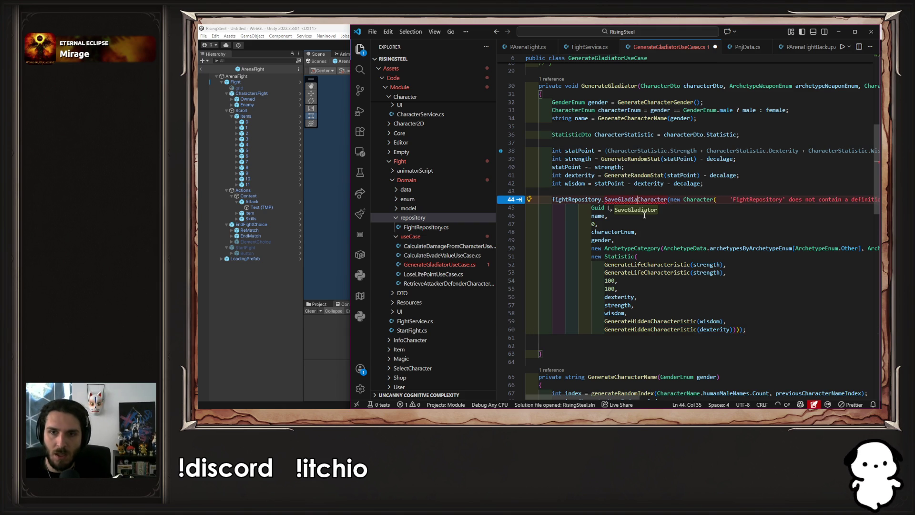
key(Tab)
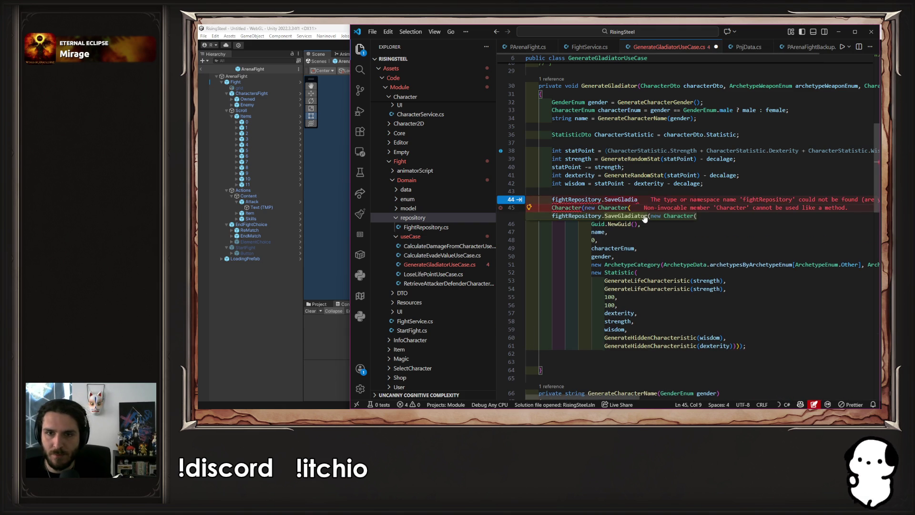
key(ctrl+s)
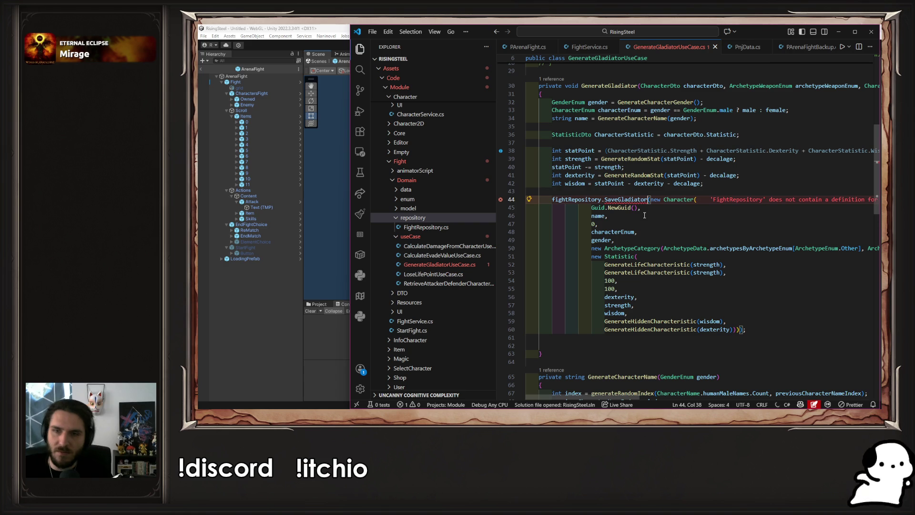
Undo that rename, call fightRepository.SaveEnemy instead, and save GenerateGladiatorUseCase.cs.
mouse_move(638, 200)
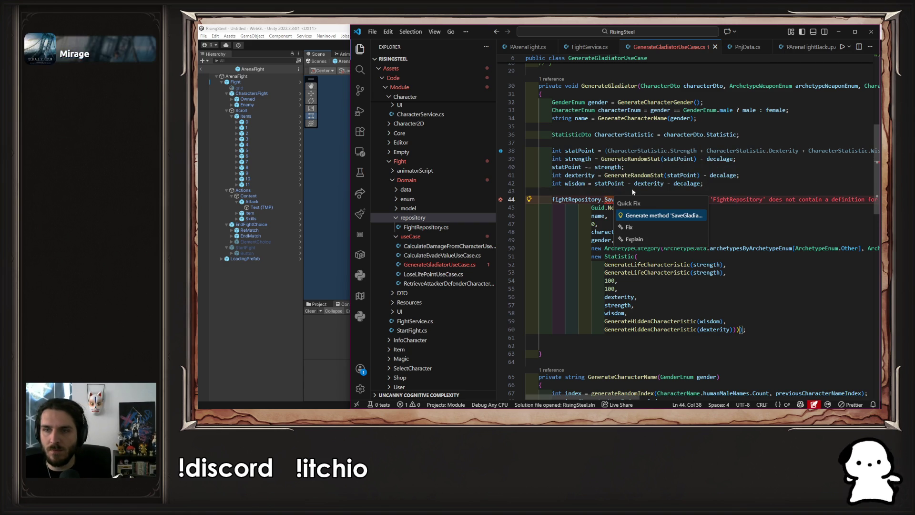
key(ctrl+z)
mouse_move(635, 231)
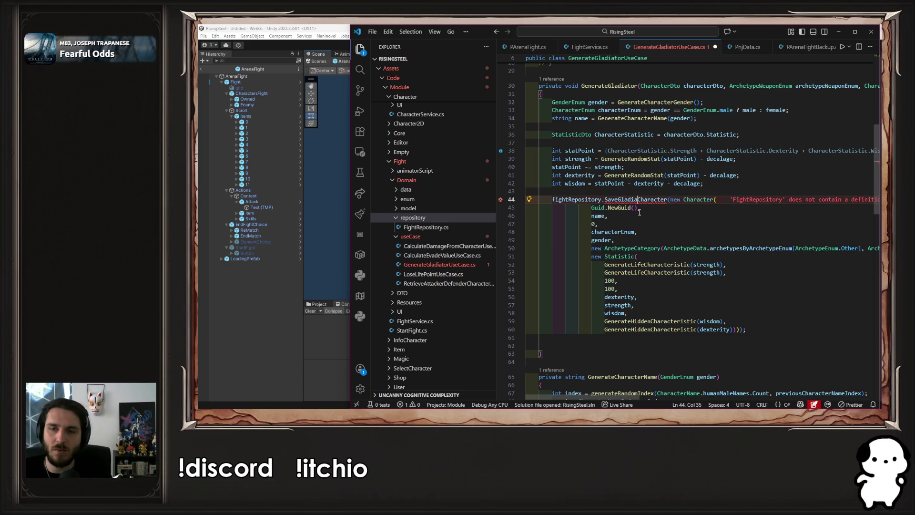
key(ctrl+z)
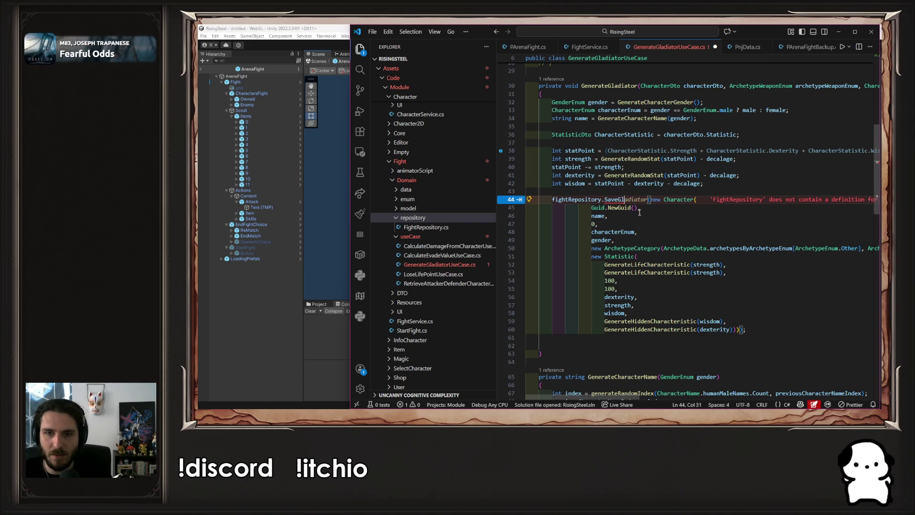
key(BackSpace)
key(BackSpace)
key(Delete)
key(Delete)
key(Delete)
text(Enemy)
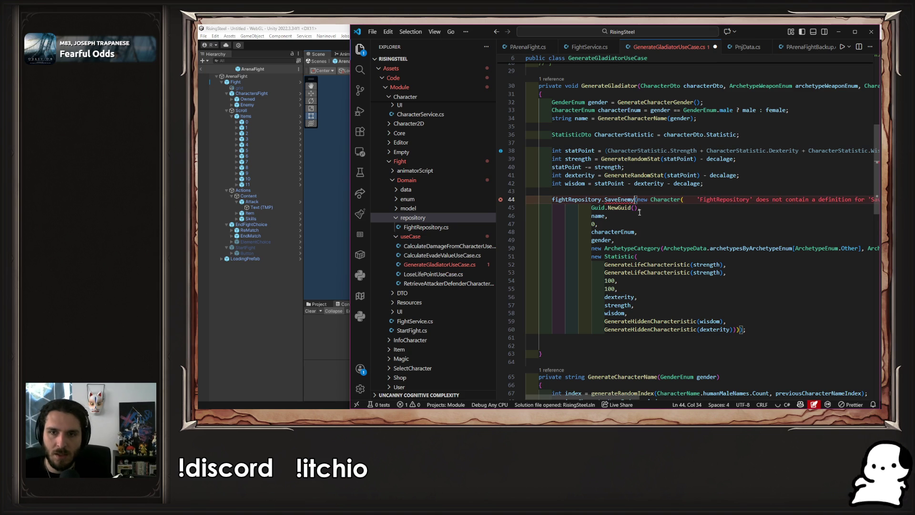
key(ctrl+s)
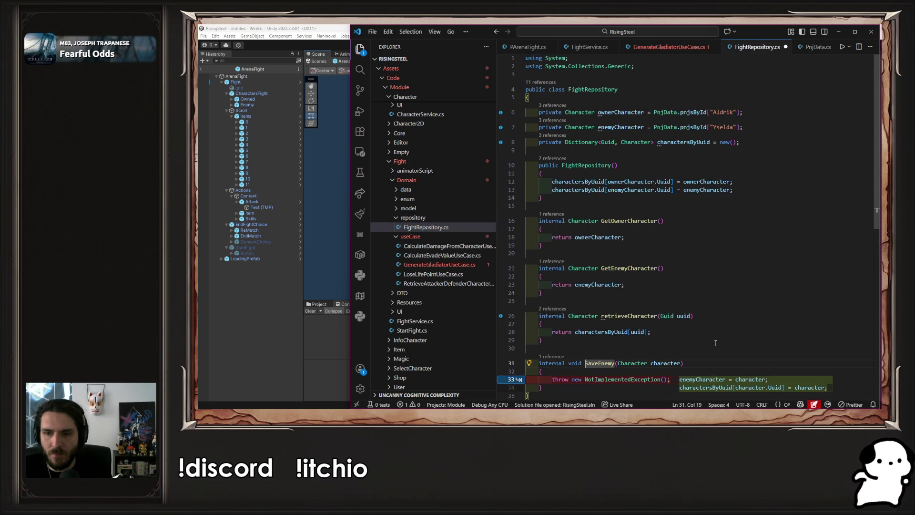
Accept the SaveEnemy body setting enemyCharacter and charactersByUuid, save, and return to GenerateGladiatorUseCase.cs.
scroll(716, 343, down, 1)
key(Tab)
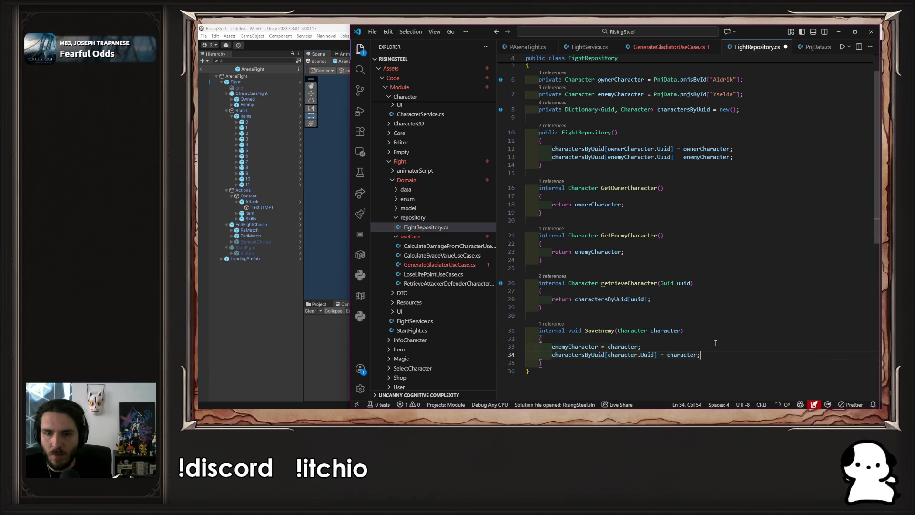
key(ctrl+s)
scroll(716, 343, up, 1)
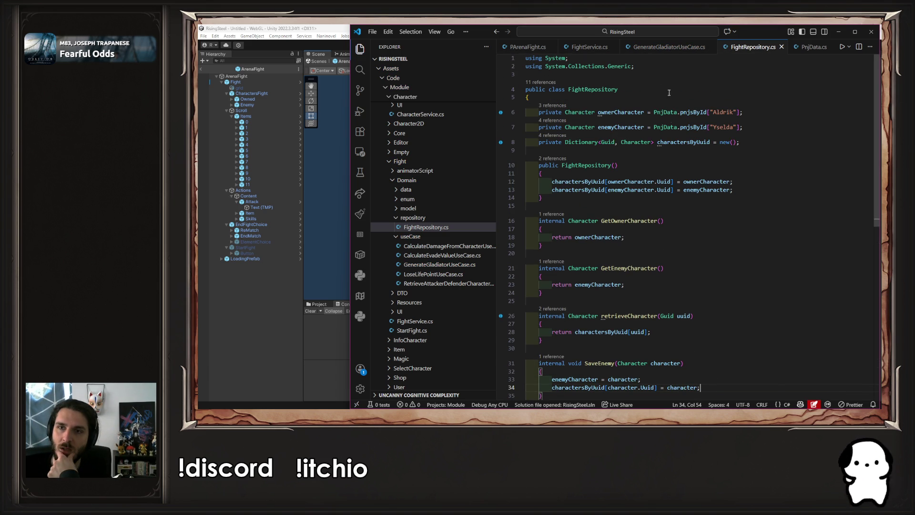
click(669, 48)
scroll(710, 252, up, 2)
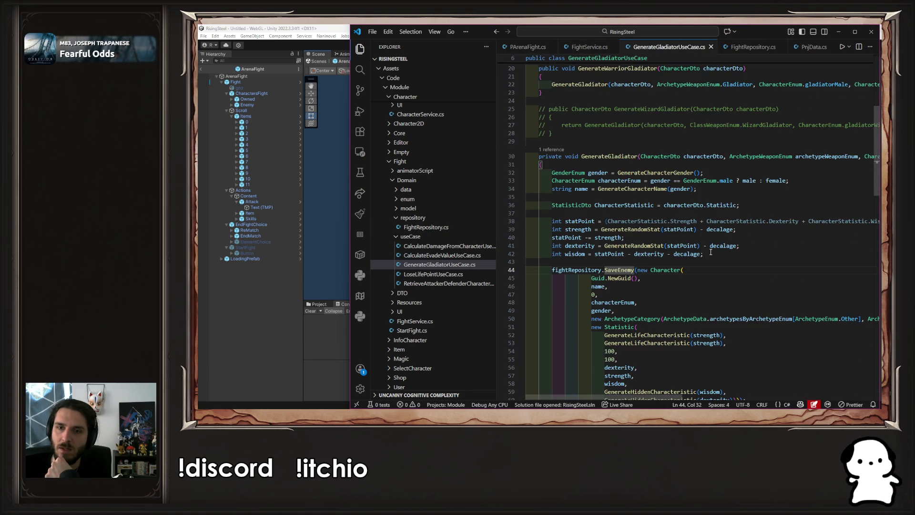
Uncomment the GenerateWizardGladiator method block.
scroll(659, 176, up, 5)
scroll(570, 239, down, 3)
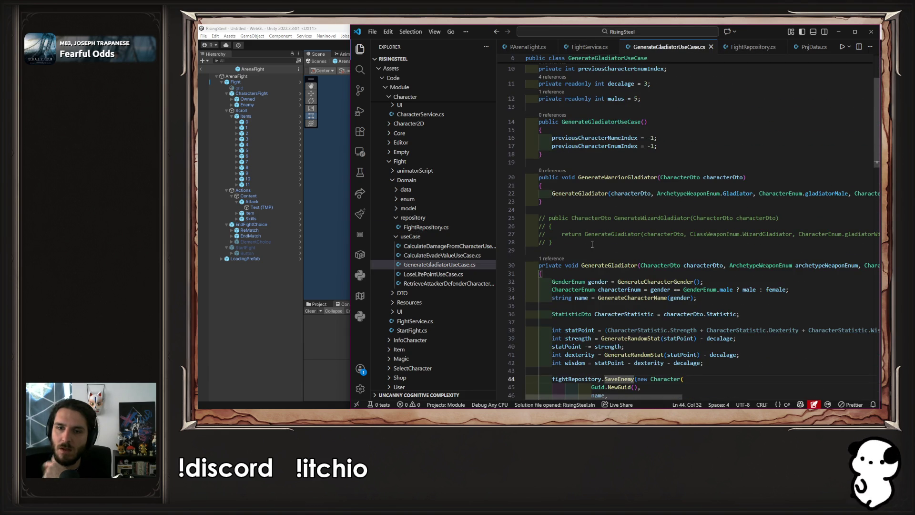
click(567, 234)
drag(555, 242, 519, 222)
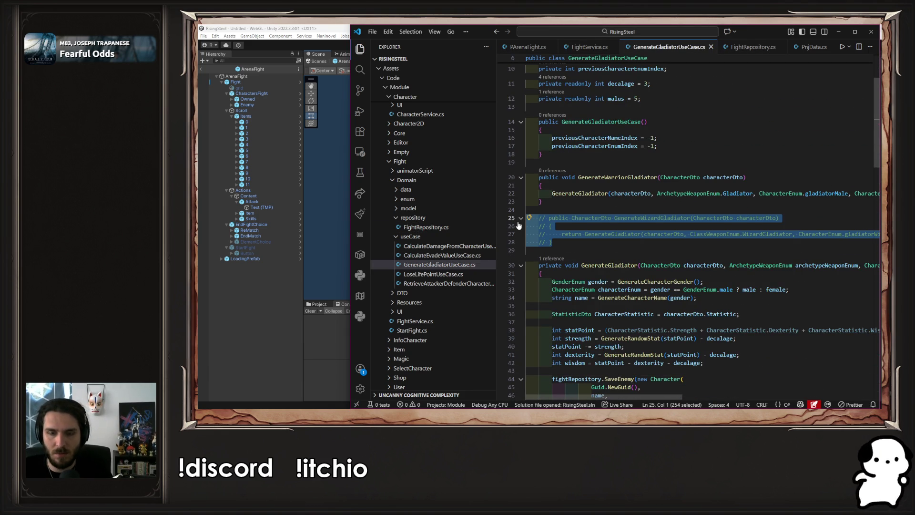
key(ctrl+slash)
click(714, 217)
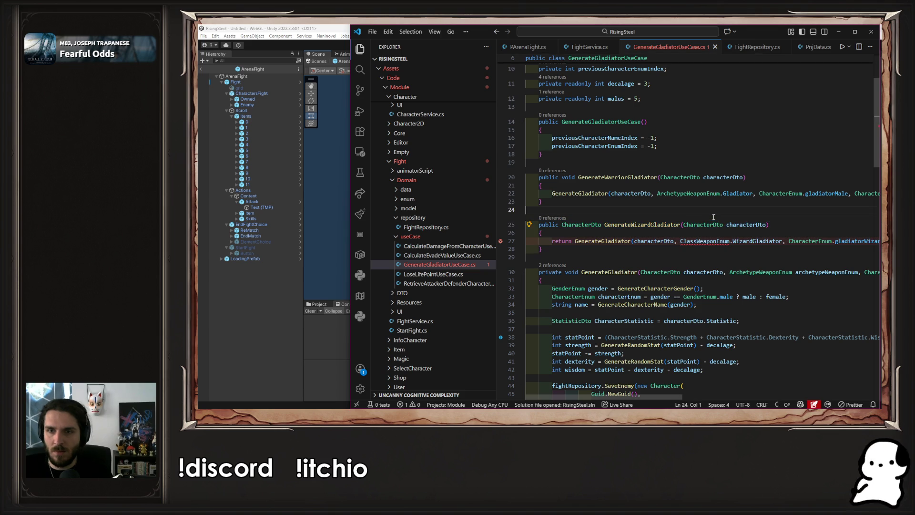
Replace ClassWeaponEnum with ArchetypeWeaponEnum and remove the return keyword on line 27.
double_click(682, 193)
key(ctrl+c)
double_click(717, 241)
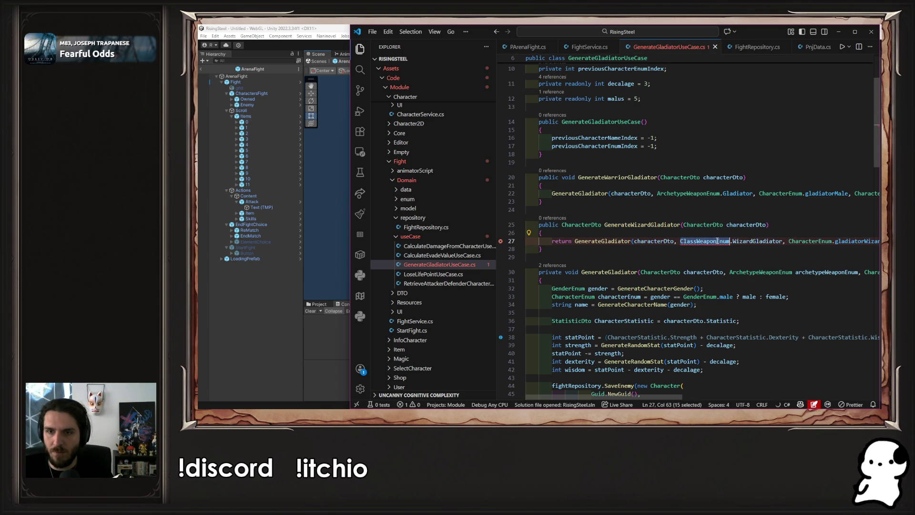
key(ctrl+v)
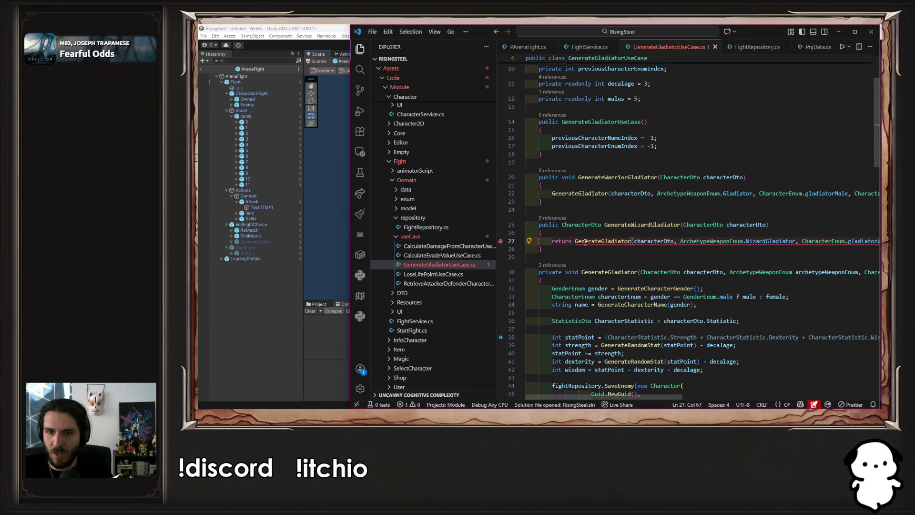
click(573, 241)
key(ctrl+BackSpace)
key(Delete)
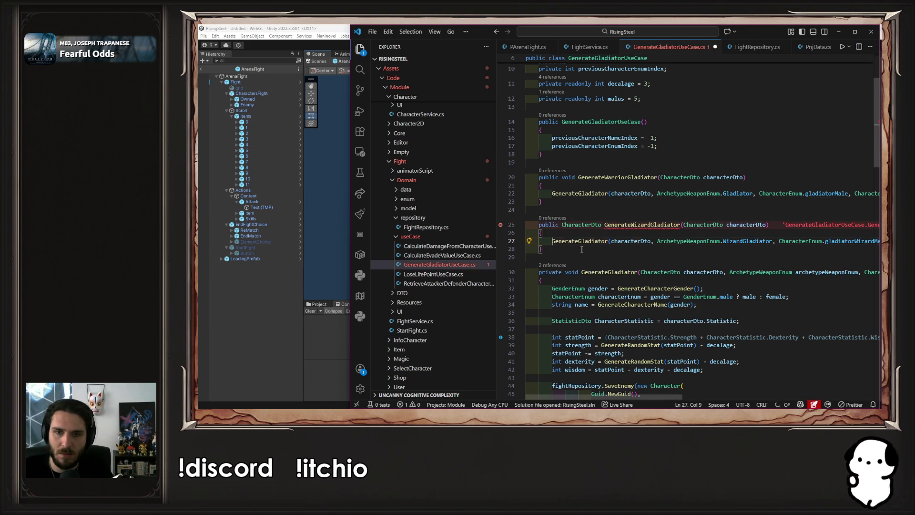
Change GenerateWizardGladiator's return type from CharacterOto to void, save, and open FightService.cs.
double_click(590, 224)
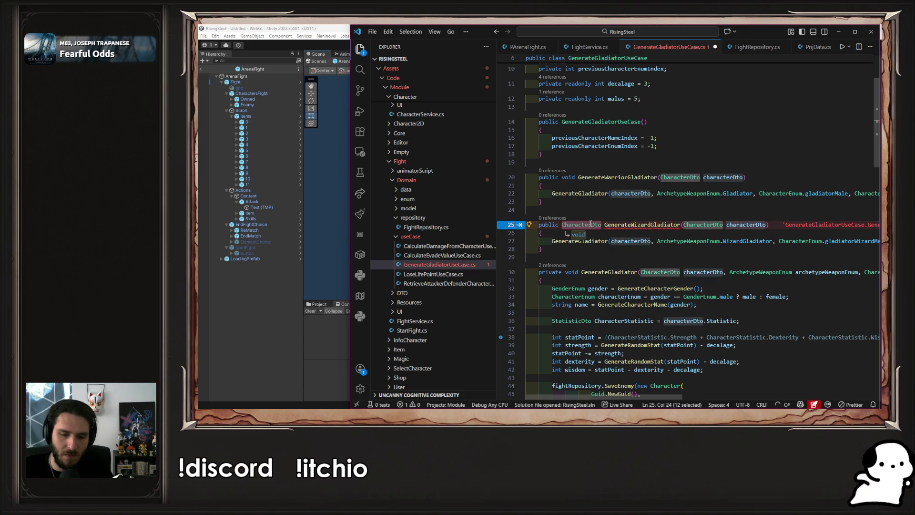
text(void)
key(Escape)
key(ctrl+s)
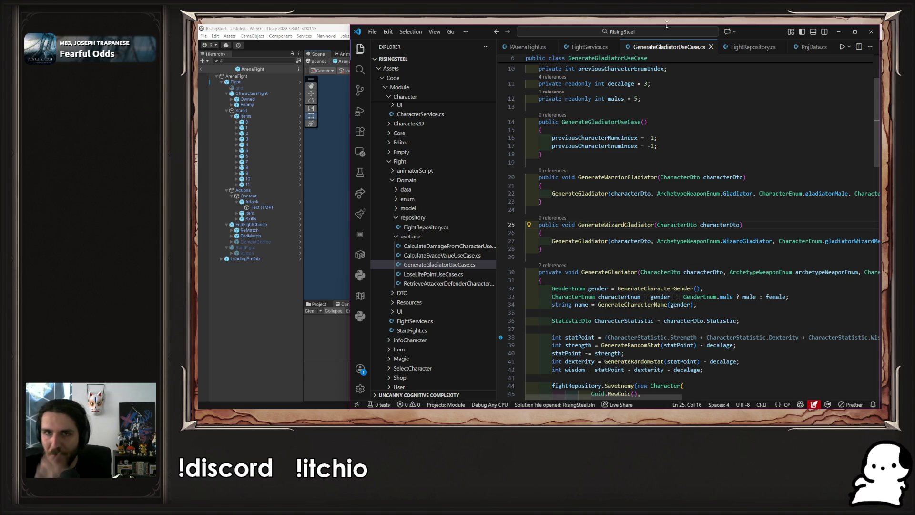
click(590, 47)
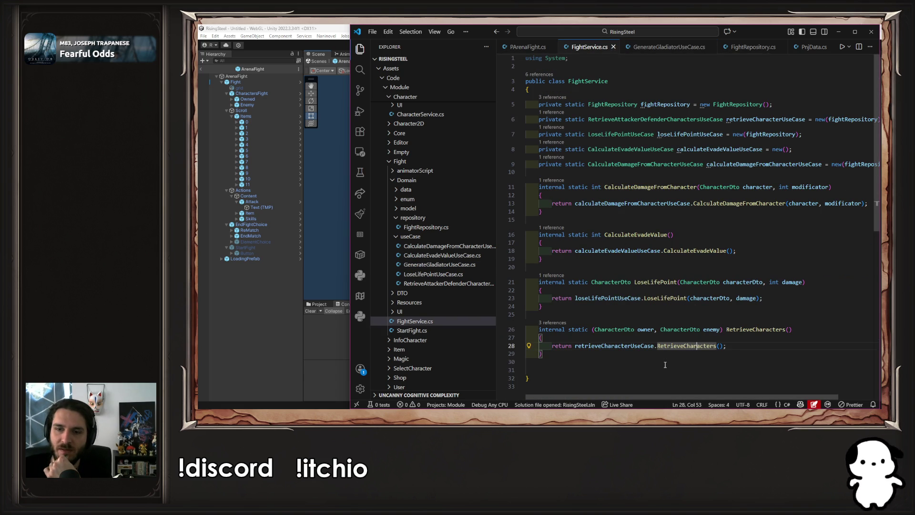
Below RetrieveCharacters, declare a new internal static void GenerateGladiator method.
click(715, 361)
scroll(717, 355, down, 1)
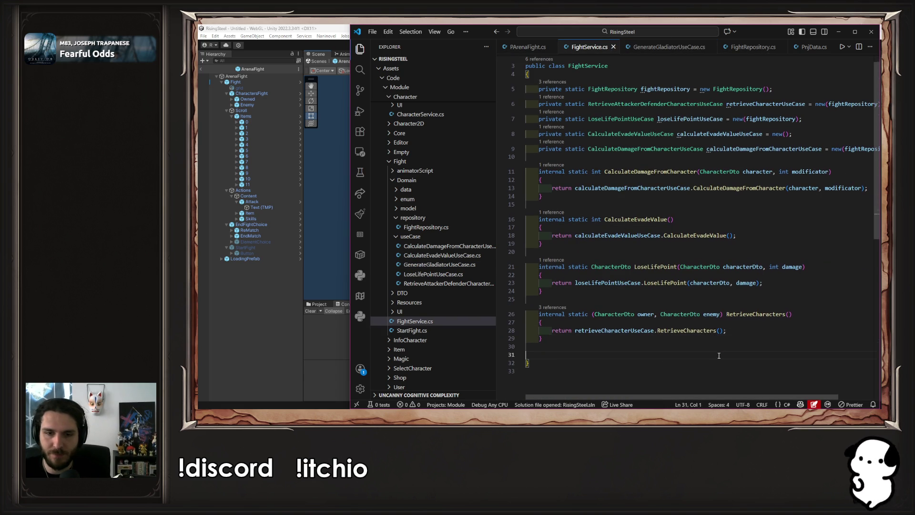
key(Tab)
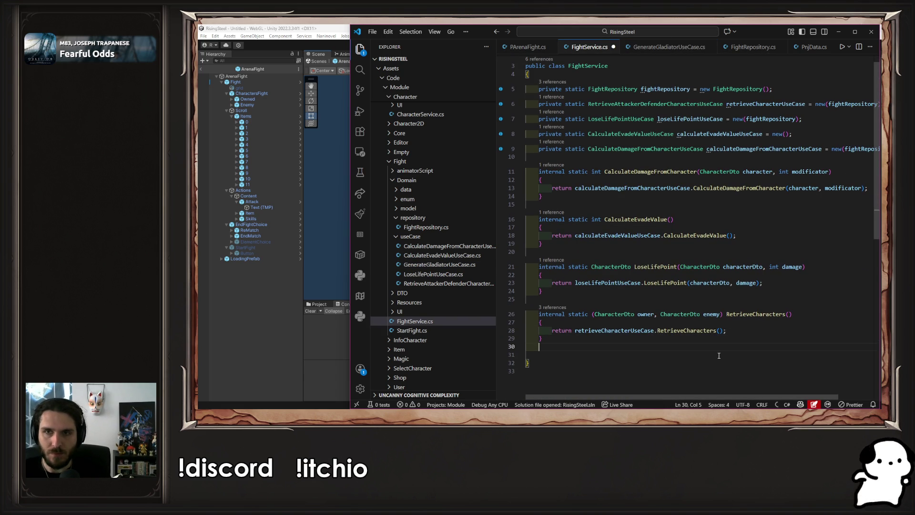
key(Return)
text(internal )
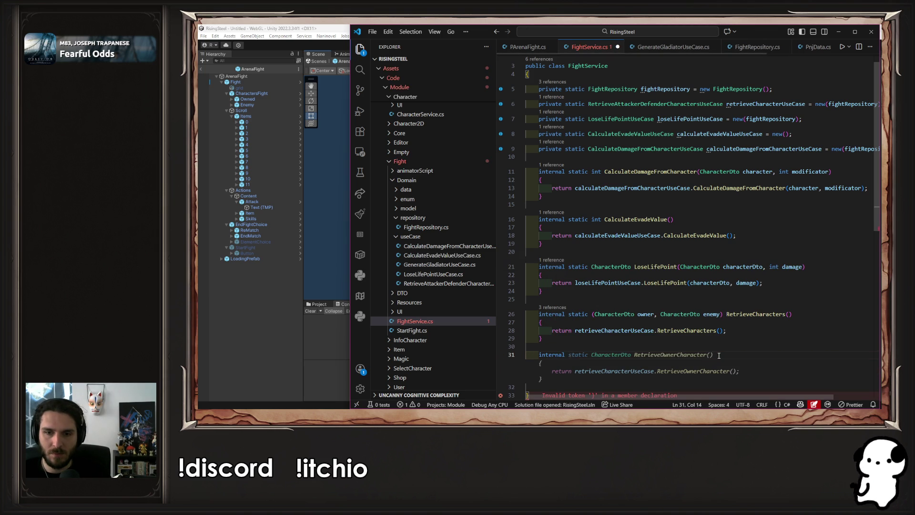
text(static Gene)
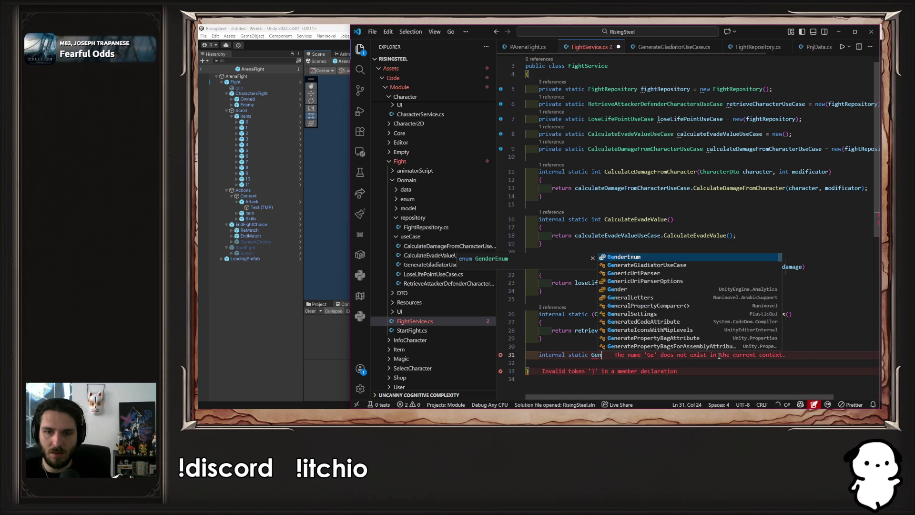
text(rateGladiatorUseCase)
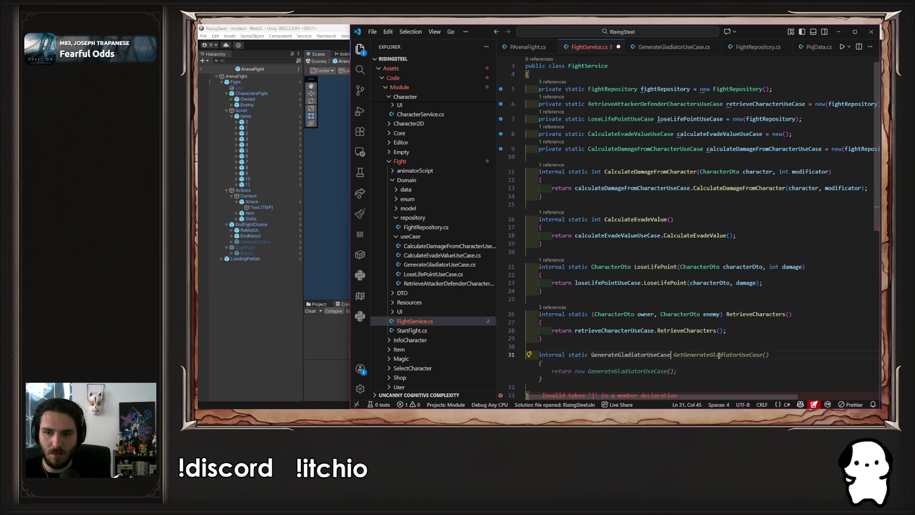
key(BackSpace)
key(BackSpace)
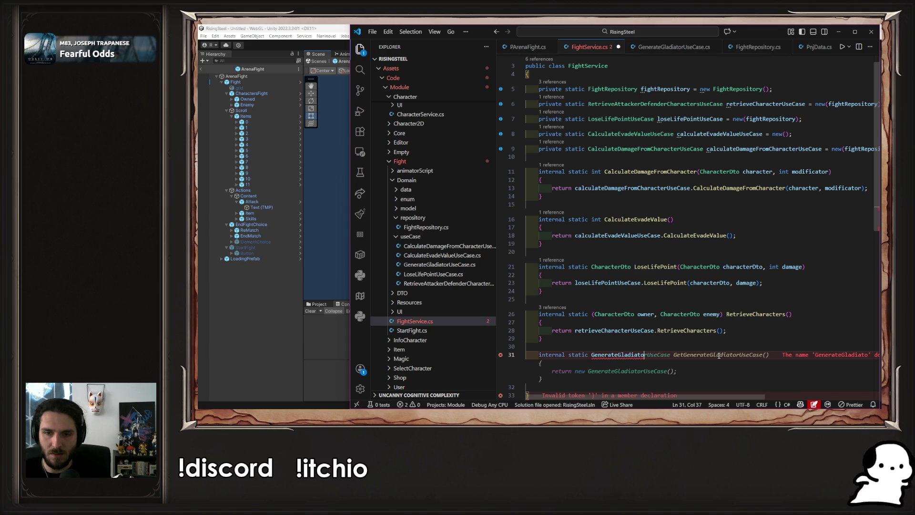
text(r)
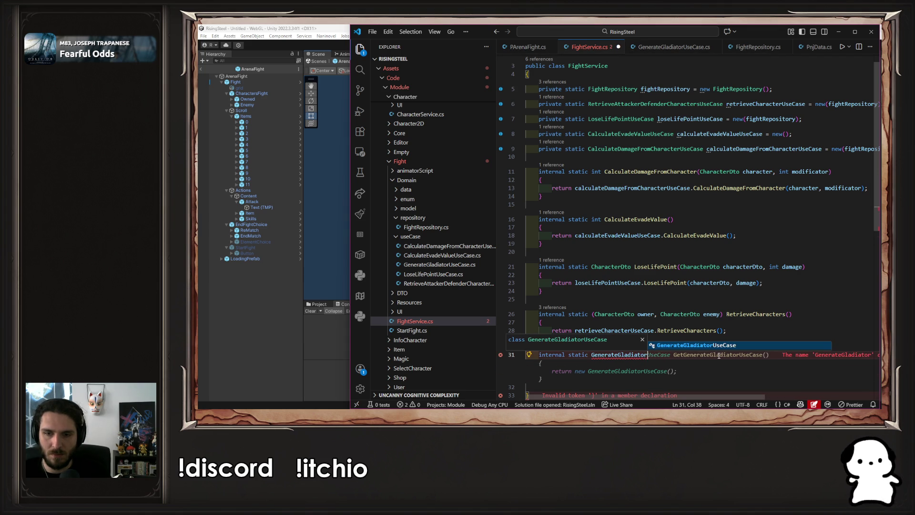
key(ctrl+Left)
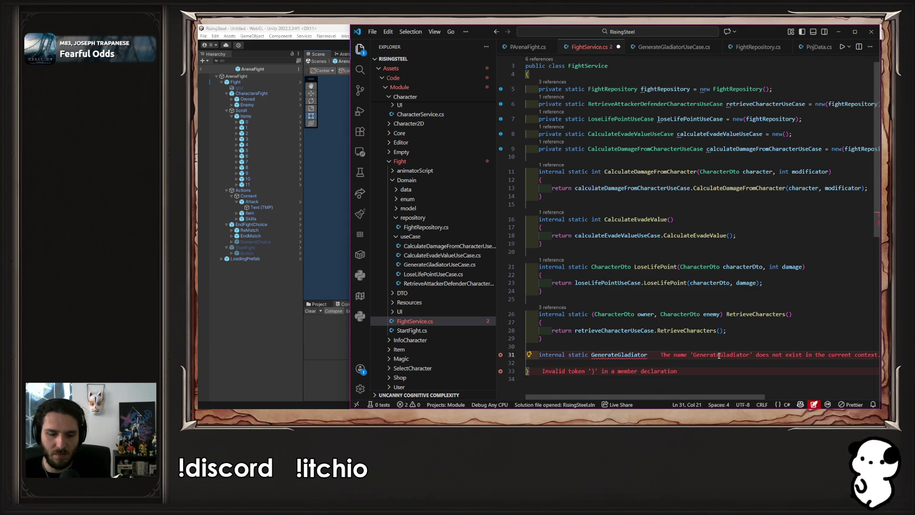
text(void)
key(End)
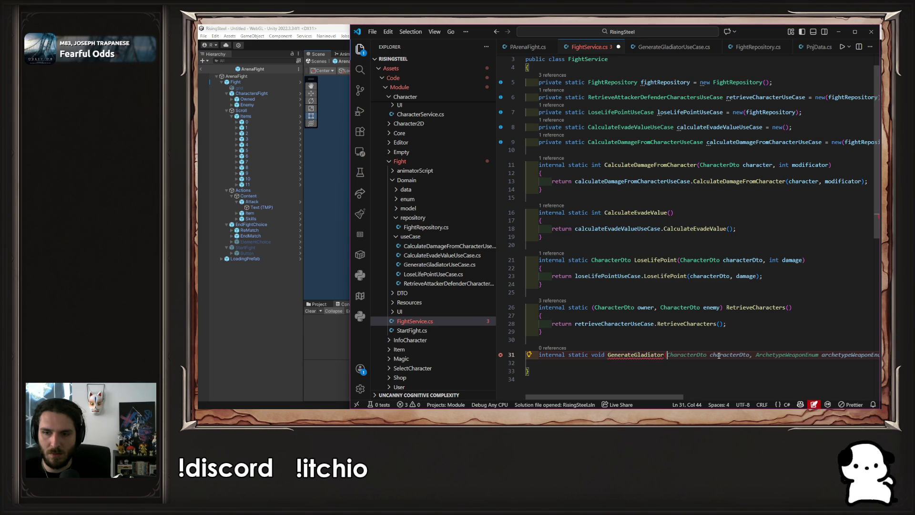
Give GenerateGladiator a single CharacterOto characterOto parameter and an empty body.
key(Tab)
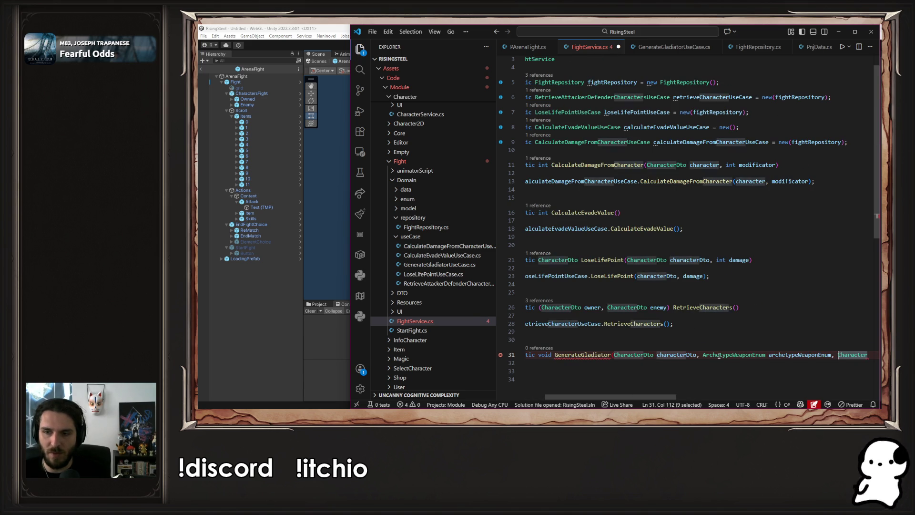
key(ctrl+shift+Left)
key(ctrl+shift+Left)
key(ctrl+shift+Left)
key(BackSpace)
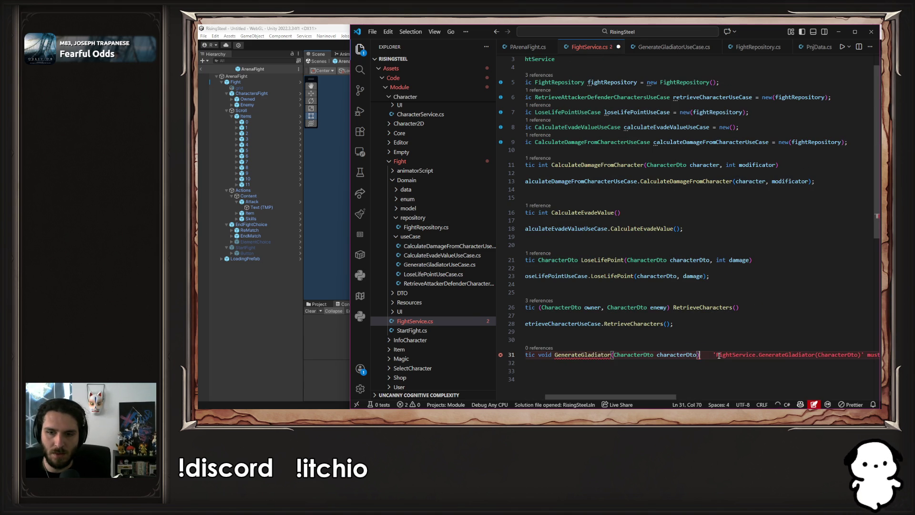
key(Return)
text({)
key(Return)
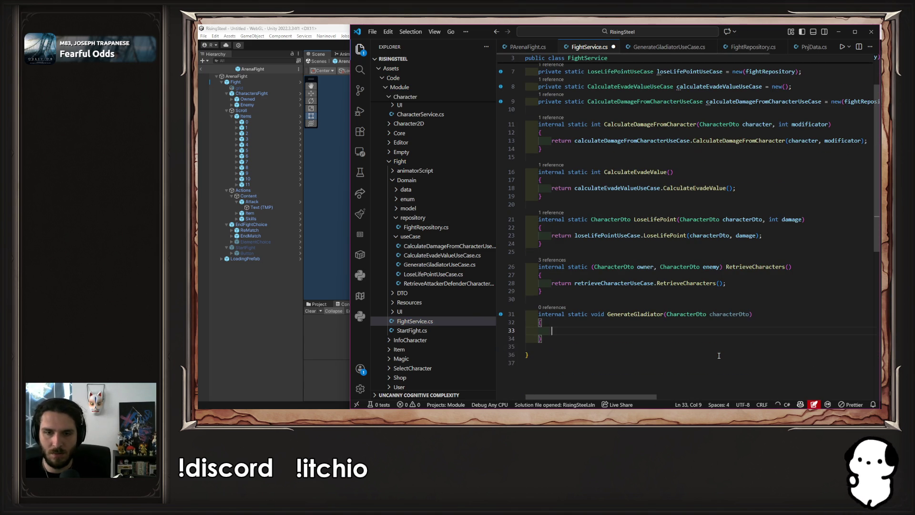